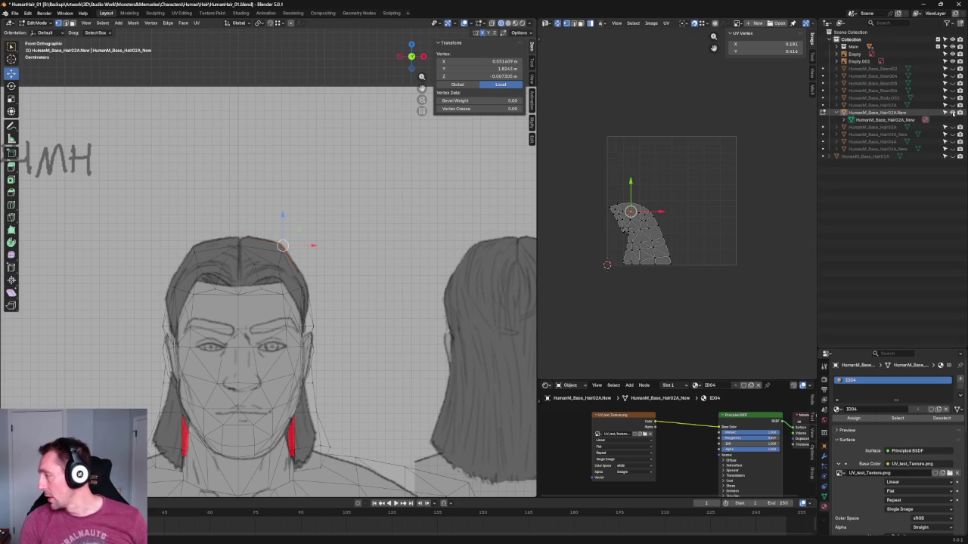
Unhide the HumanM_Base_Hair03A_New hair mesh and select it in Object Mode.
left_click(924, 133)
left_click(952, 127)
left_click(951, 127)
left_click(951, 134)
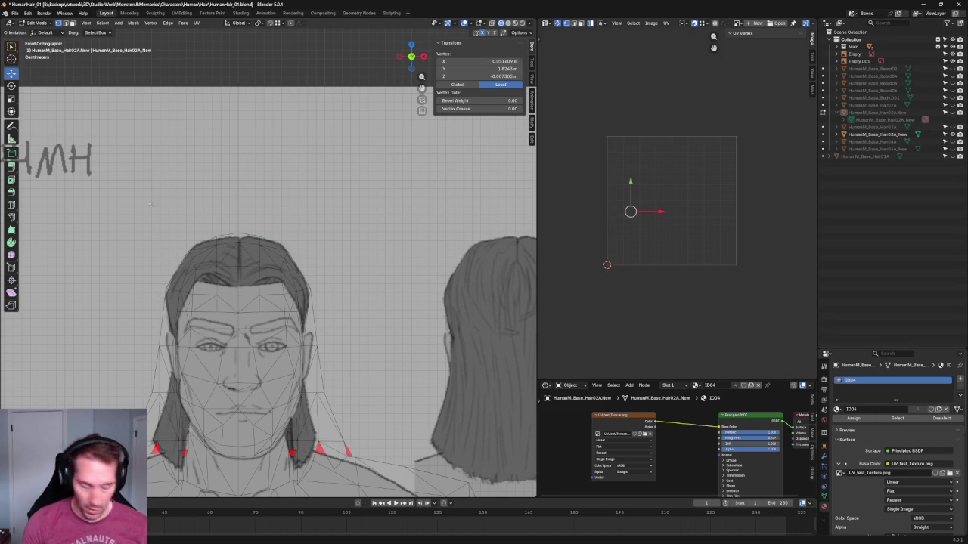
key("Tab")
left_click(287, 267)
Enable Material Preview, inspect the checker-textured hair from several angles, then enter Edit Mode.
scroll(672, 227, "up", 3)
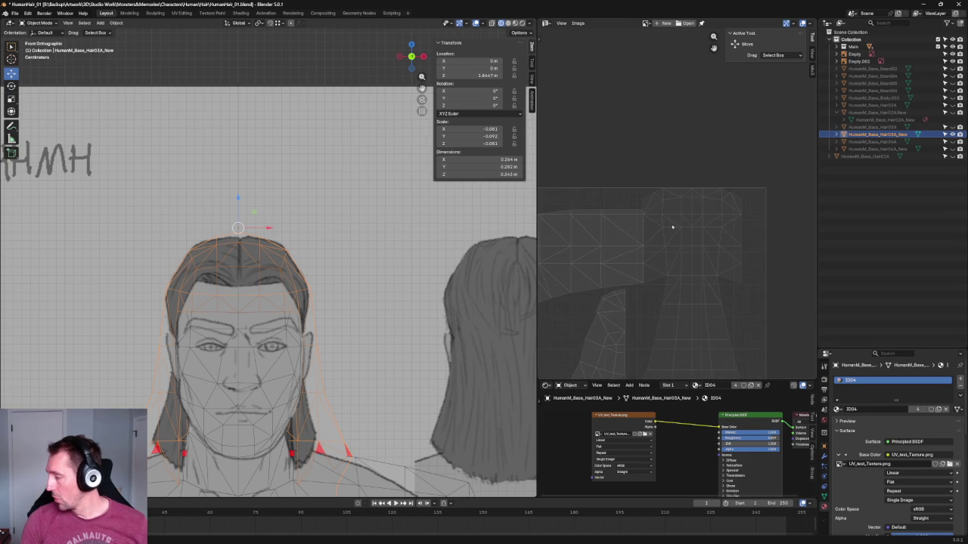
scroll(304, 155, "down", 1)
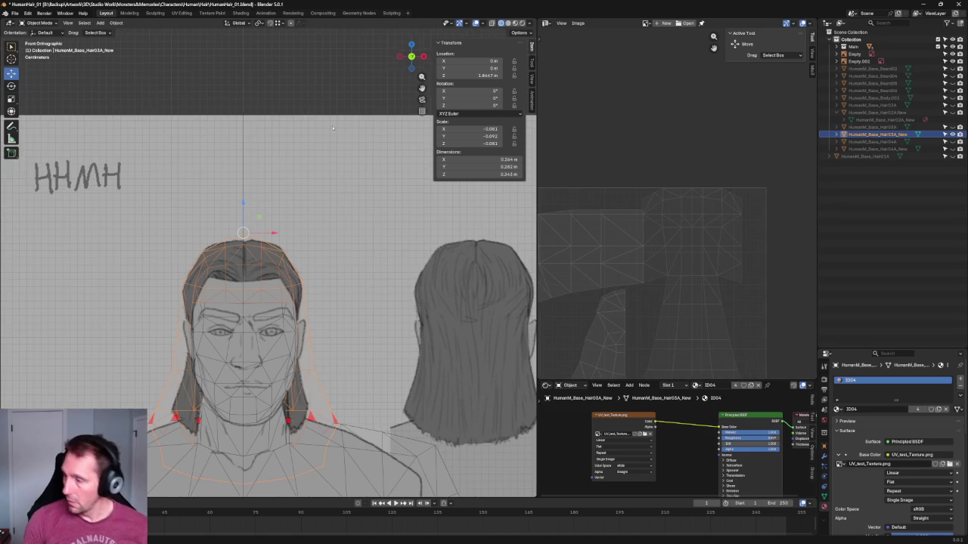
left_click(514, 23)
mouse_move(257, 227)
middle_mouse_down()
mouse_move(272, 189)
mouse_move(256, 341)
middle_mouse_up()
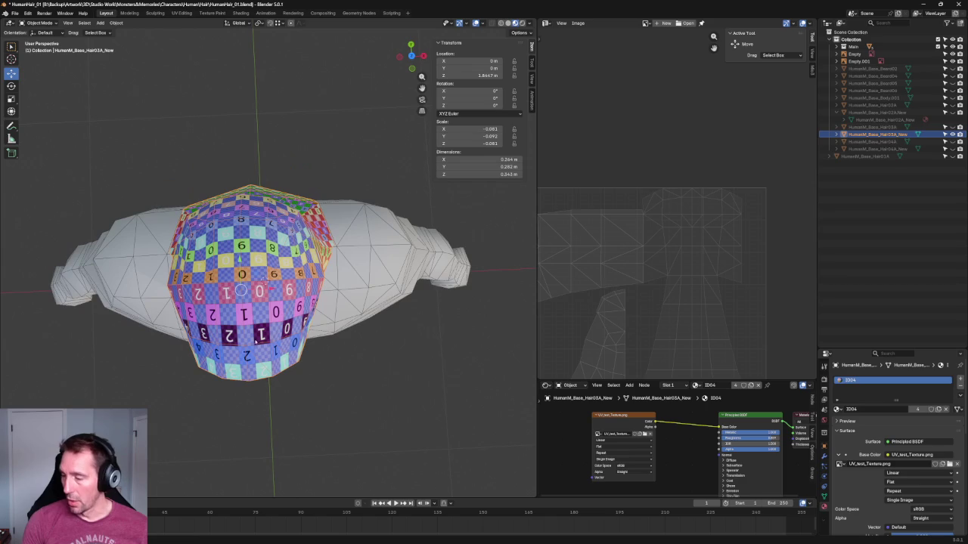
middle_click_drag(265, 282, 252, 273)
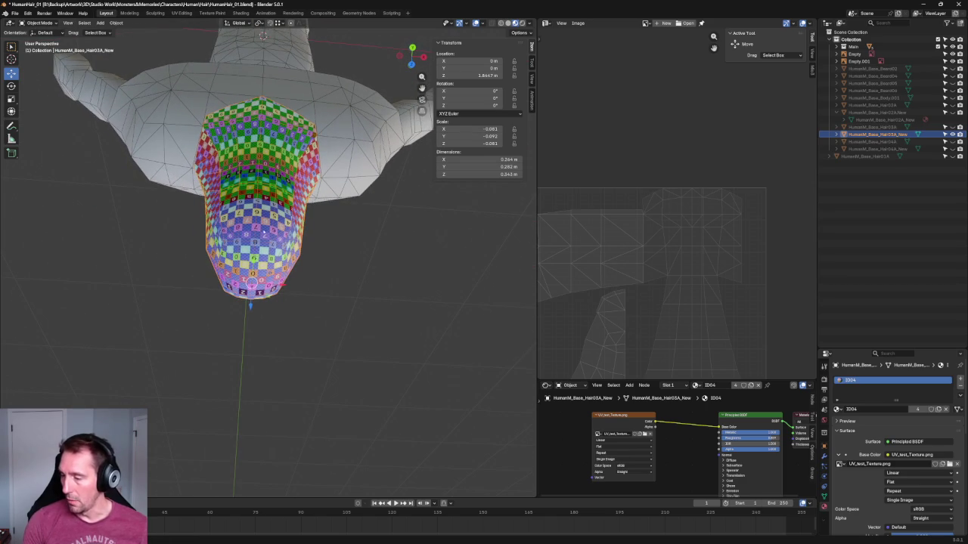
mouse_move(325, 208)
middle_mouse_down()
mouse_move(274, 234)
mouse_move(318, 219)
middle_mouse_up()
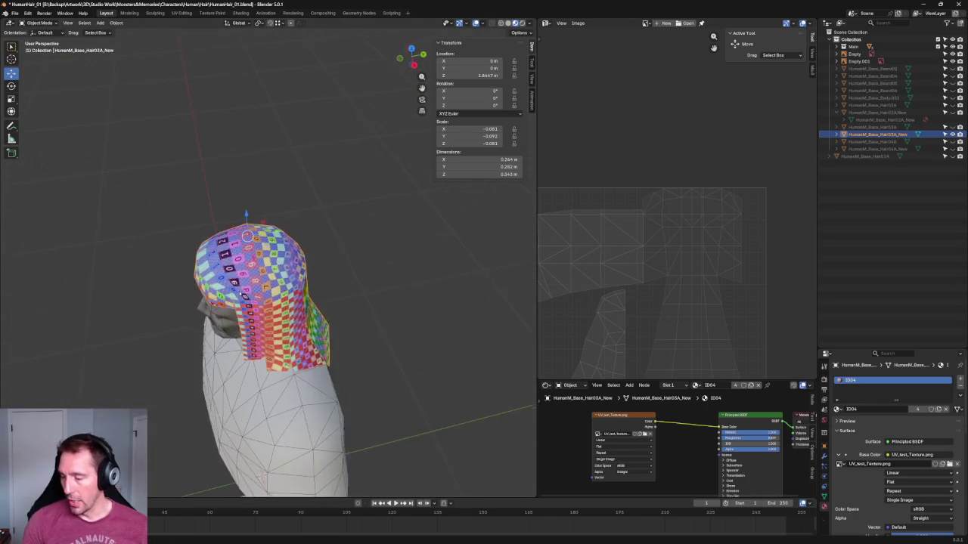
scroll(325, 215, "up", 3)
scroll(349, 205, "up", 2)
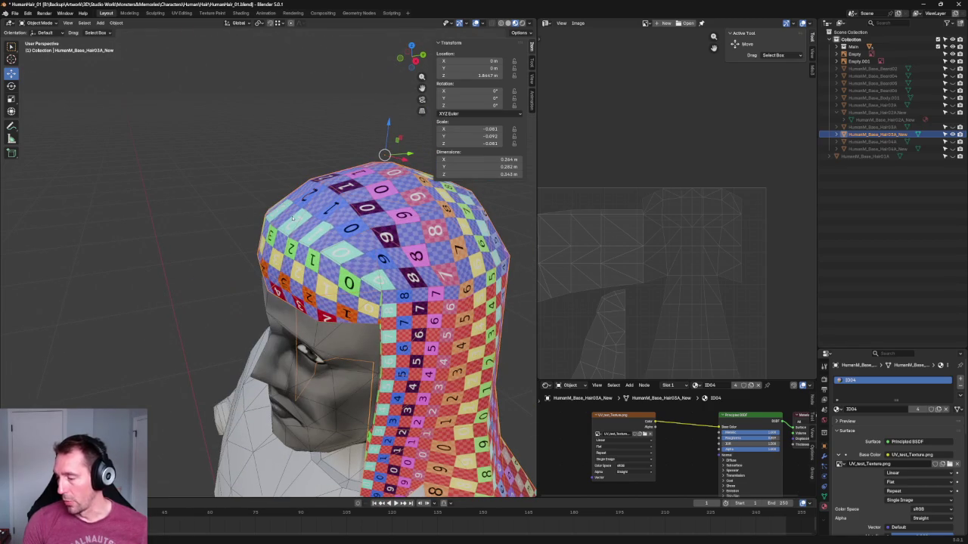
scroll(697, 216, "up", 2)
scroll(697, 217, "up", 2)
middle_click_drag(365, 232, 357, 243)
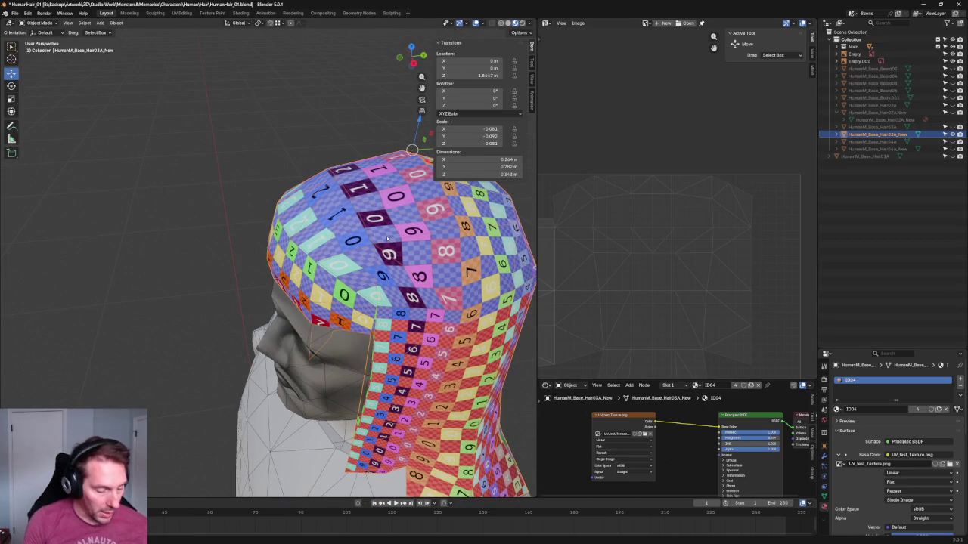
key("Tab")
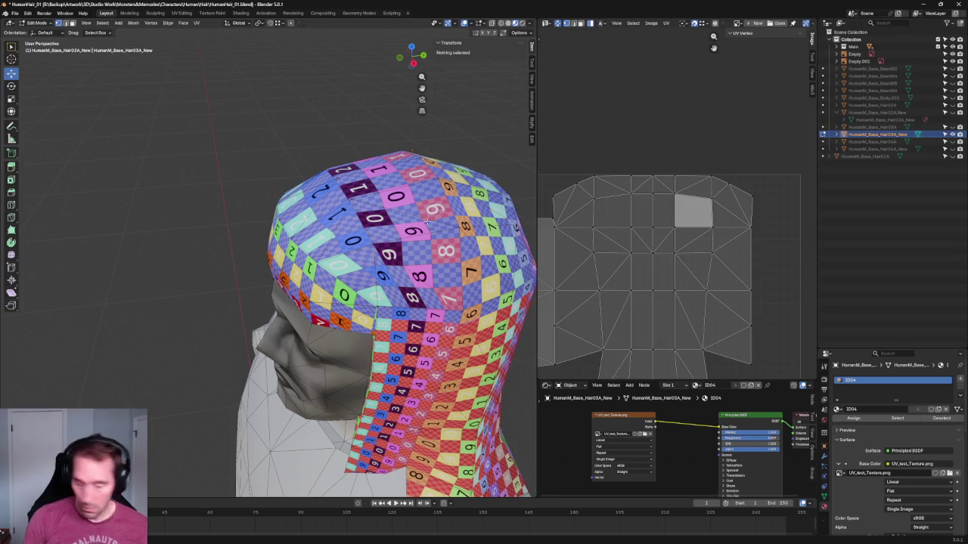
Select the main UV island and test-move single top-edge vertices, cancelling each move.
key("a")
left_click(608, 217)
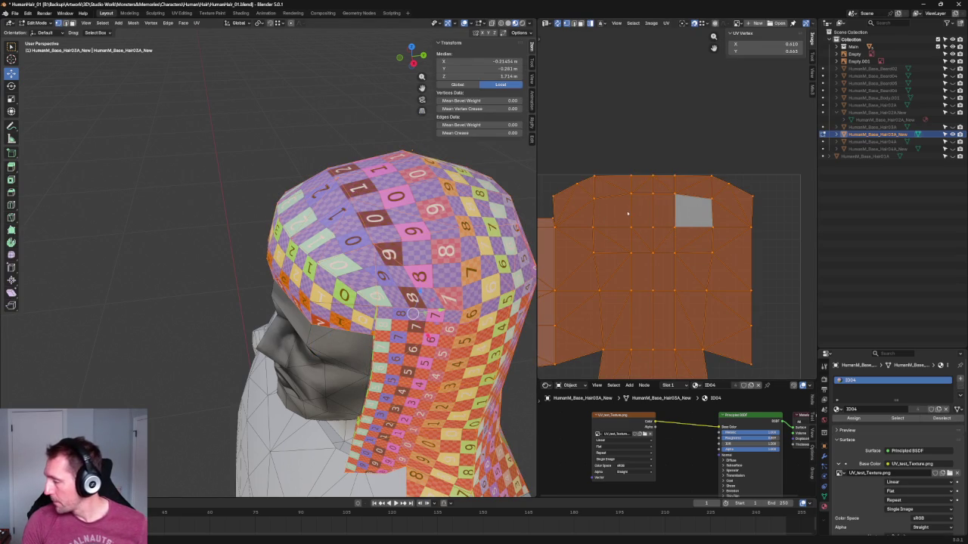
left_click(667, 154)
left_click(631, 234)
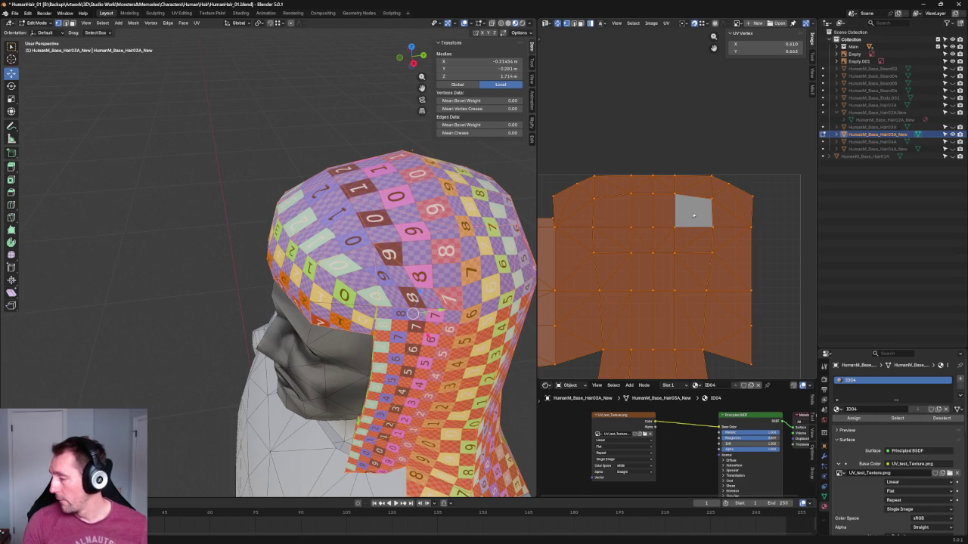
left_click(637, 173)
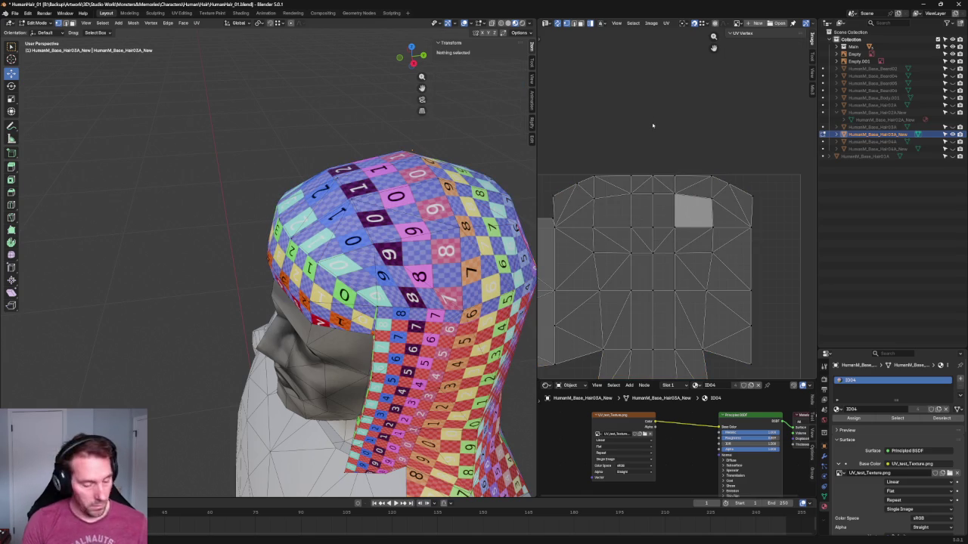
left_click(655, 218)
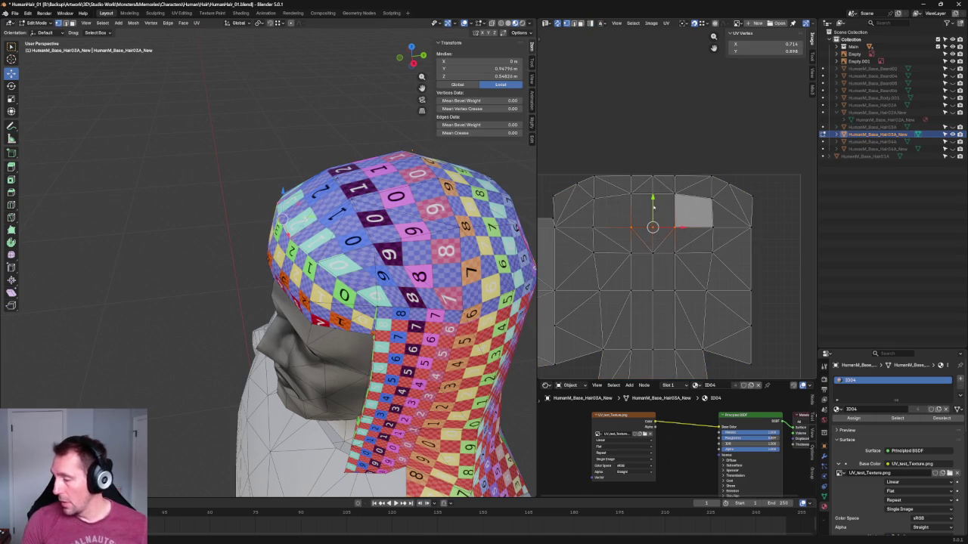
key("g")
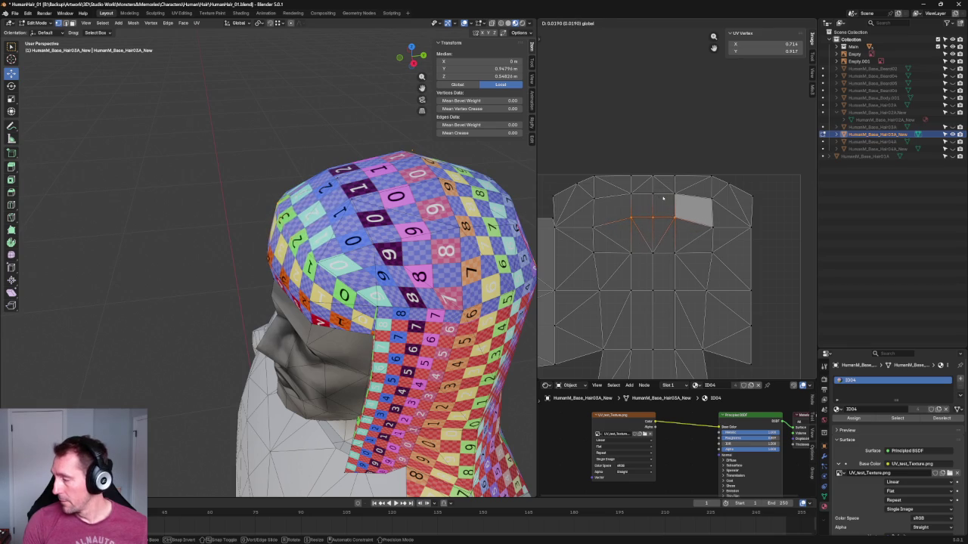
right_click(662, 196)
left_click(651, 226)
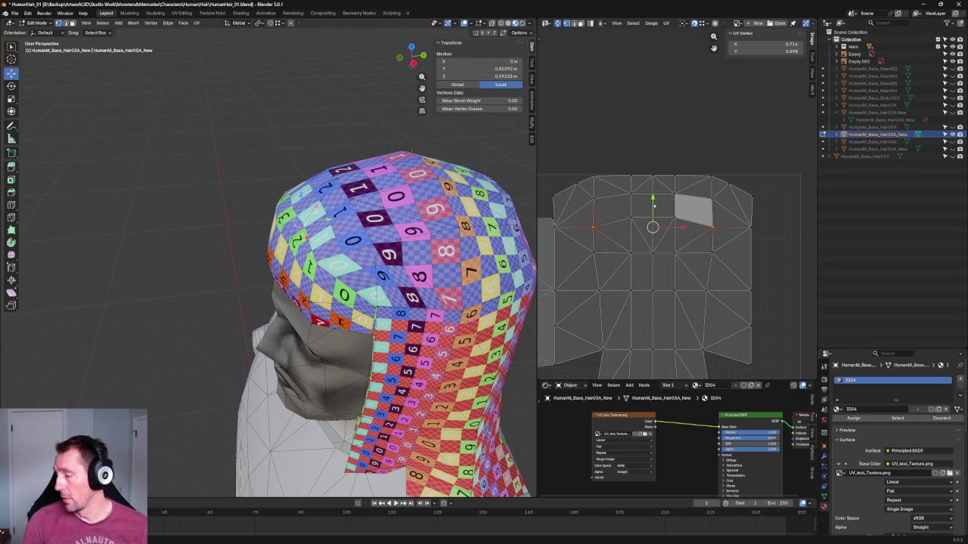
key("g")
key("Escape")
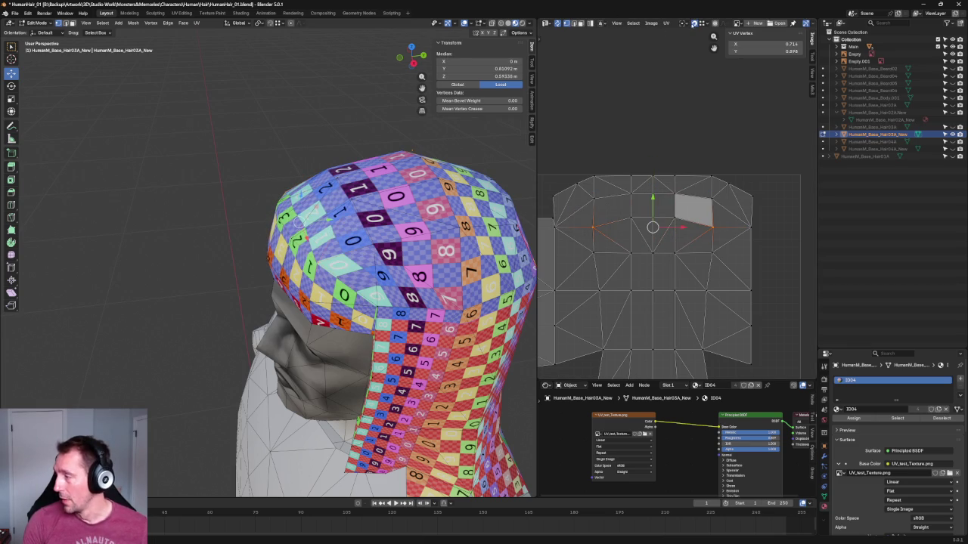
key("g")
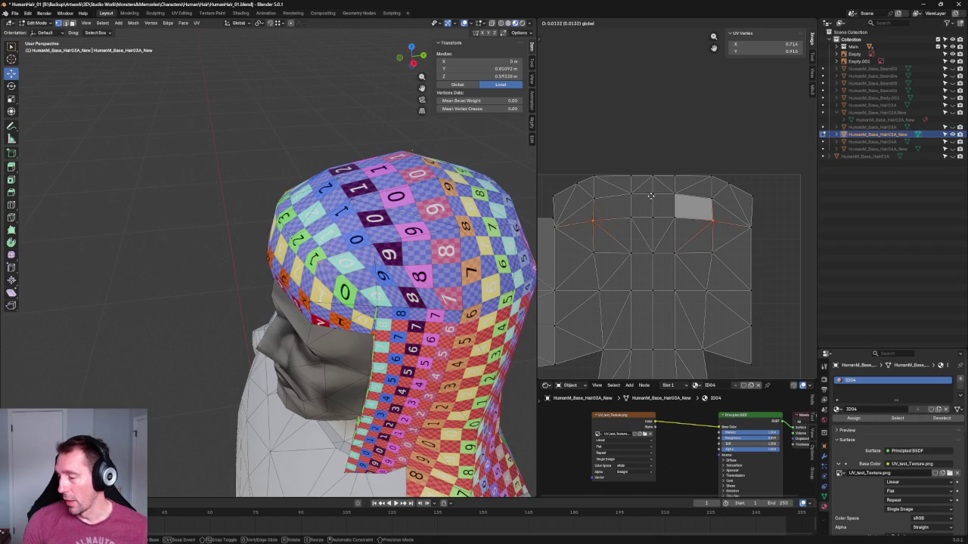
right_click(652, 196)
Raise the top UV edge loop and straighten it into a line.
mouse_move(484, 219)
middle_mouse_down()
mouse_move(392, 224)
mouse_move(368, 255)
middle_mouse_up()
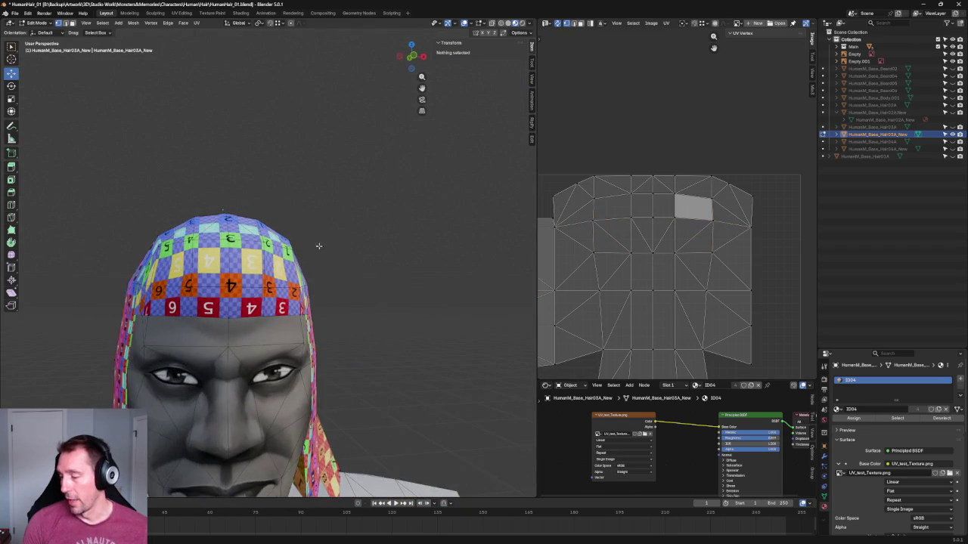
left_click(718, 218)
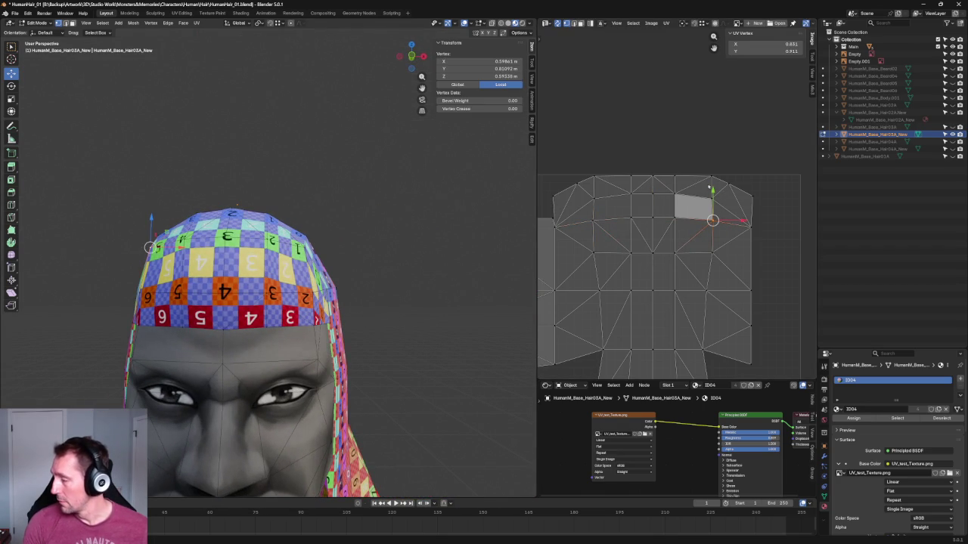
left_click(669, 176, "alt")
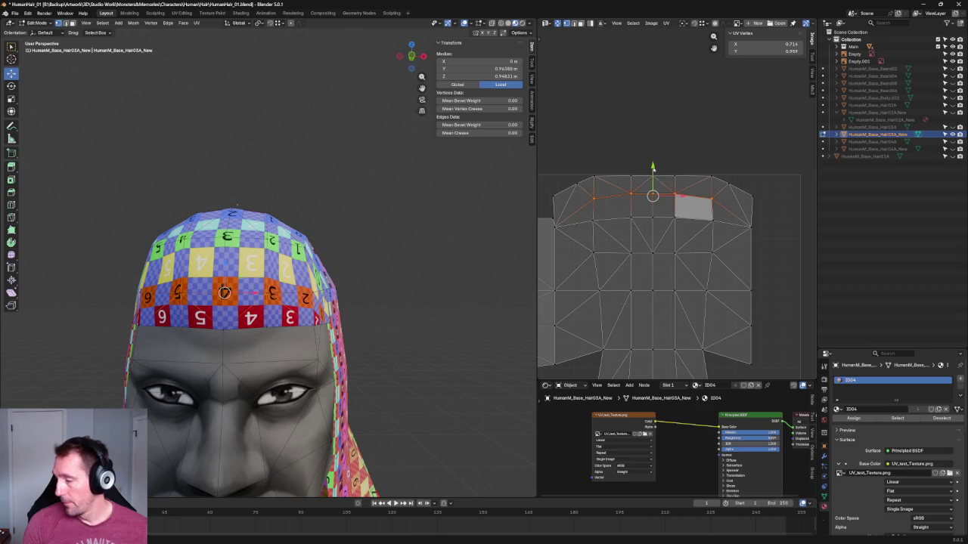
key("g")
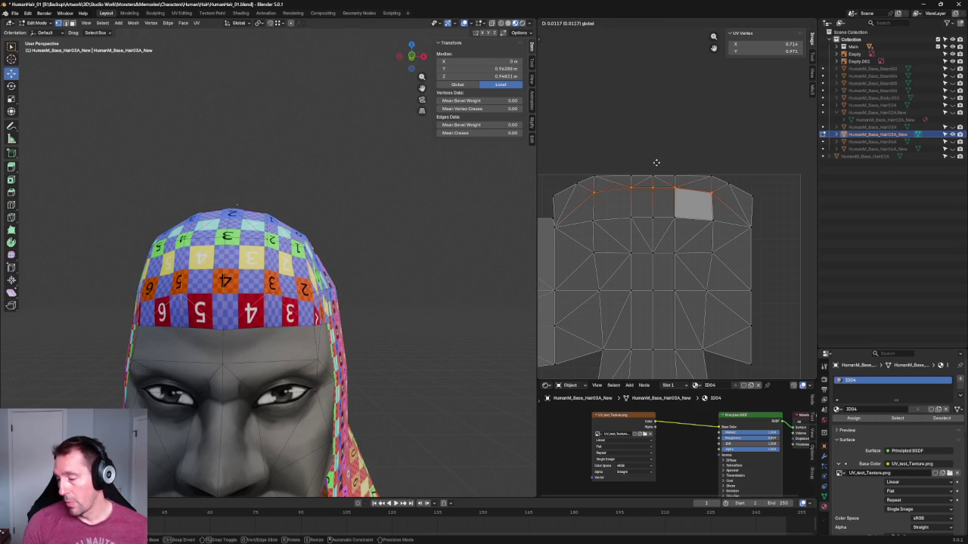
left_click(656, 162)
scroll(716, 185, "down", 3)
scroll(706, 197, "up", 1)
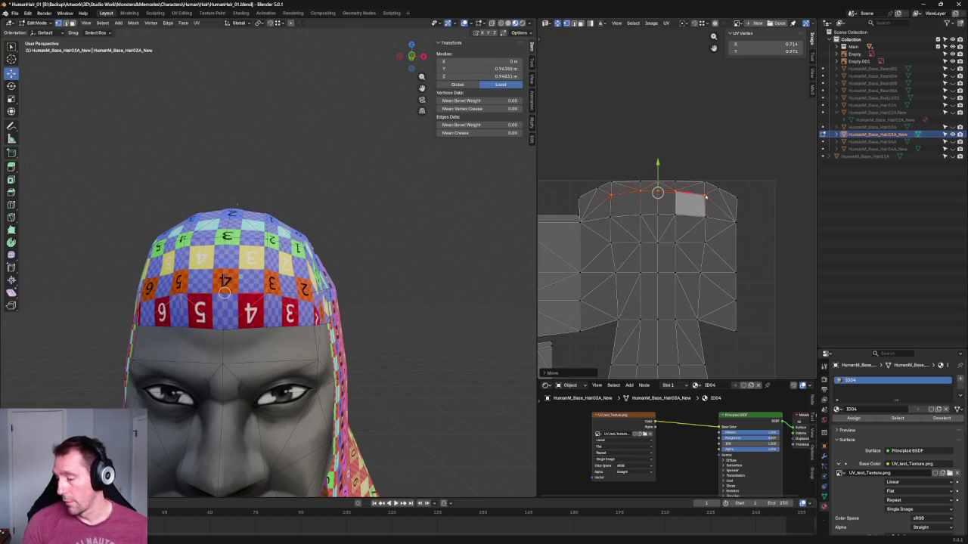
key("shift+w")
left_click(603, 181)
left_click_drag(658, 154, 660, 147)
left_click(726, 156)
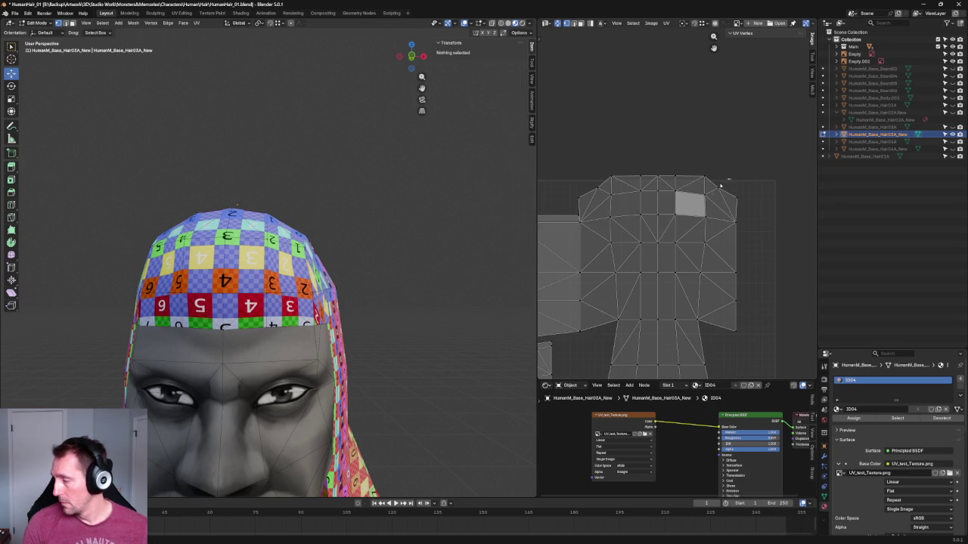
Box-select the top row of UV vertices and raise it slightly.
left_click_drag(590, 172, 727, 195)
left_click_drag(658, 158, 661, 159)
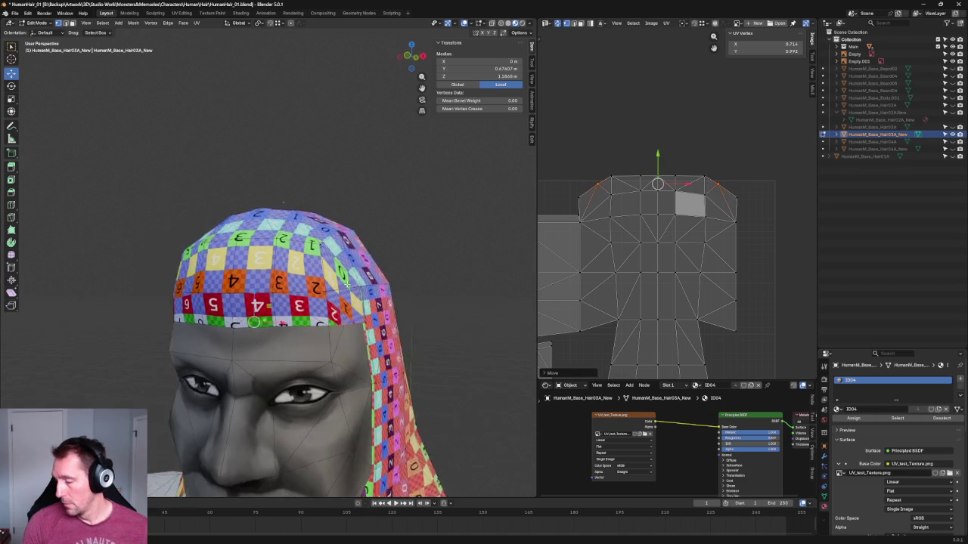
middle_click_drag(318, 287, 250, 288)
left_click(732, 200)
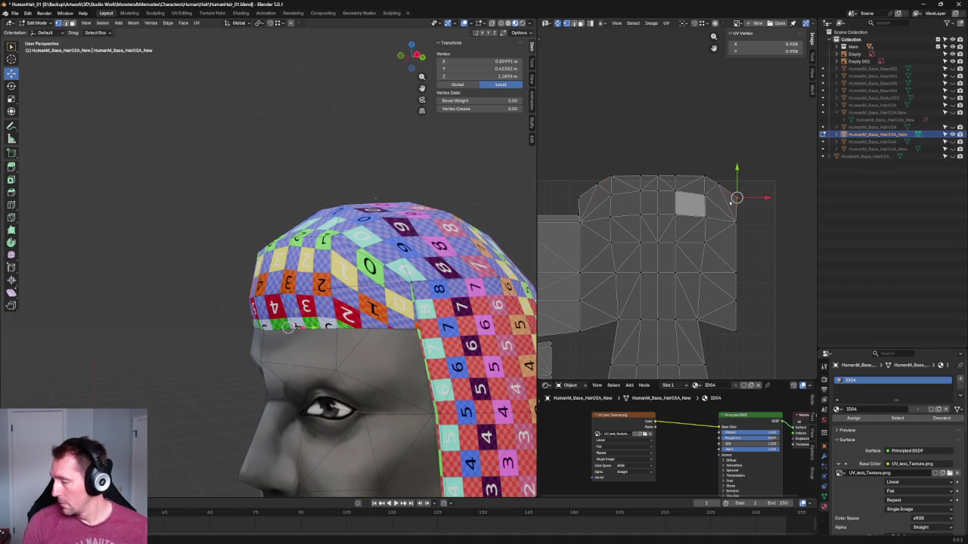
scroll(784, 194, "down", 3)
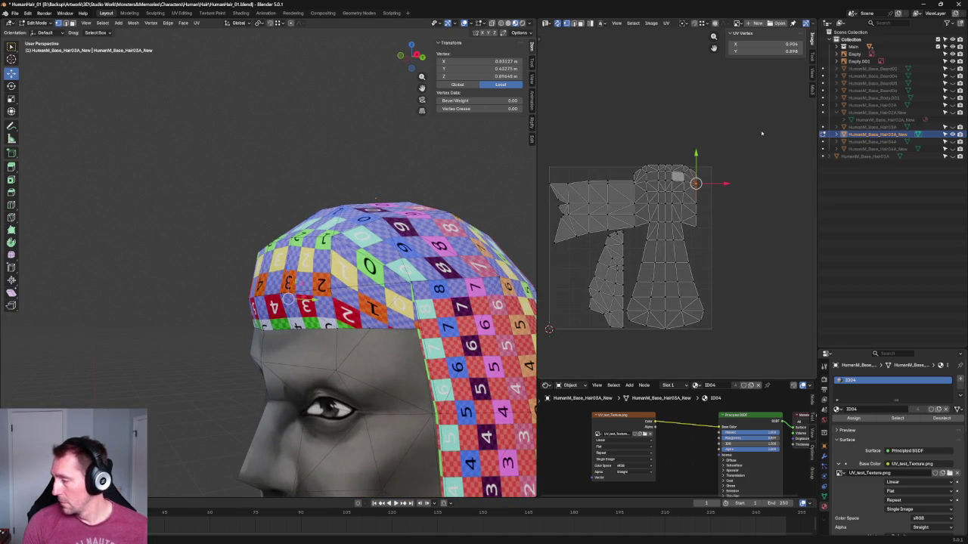
Scale the whole UV layout slightly along Y, then deselect everything.
key("a")
key("s")
key("y")
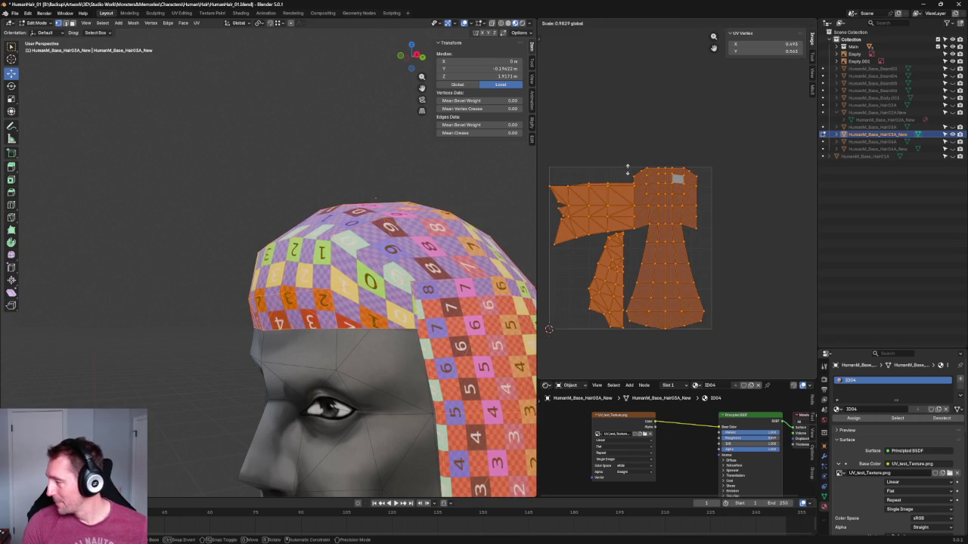
left_click(642, 144)
scroll(665, 99, "up", 4)
key("alt+a")
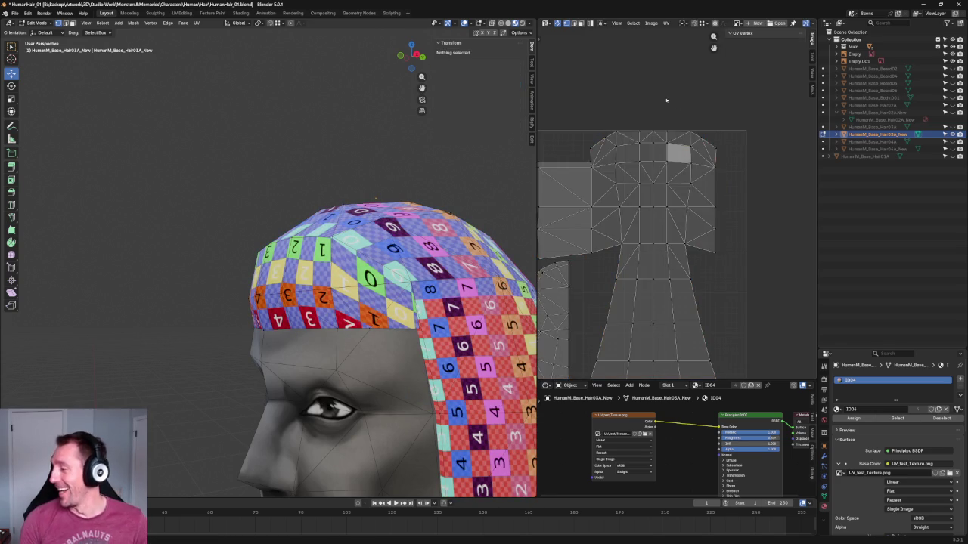
scroll(646, 114, "up", 5)
scroll(644, 113, "down", 2)
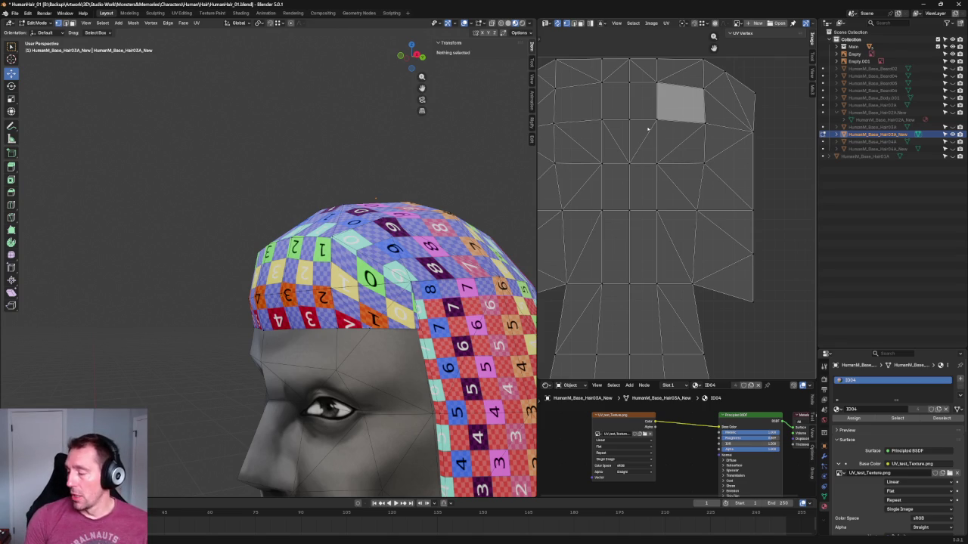
scroll(648, 130, "down", 3)
scroll(618, 119, "up", 1)
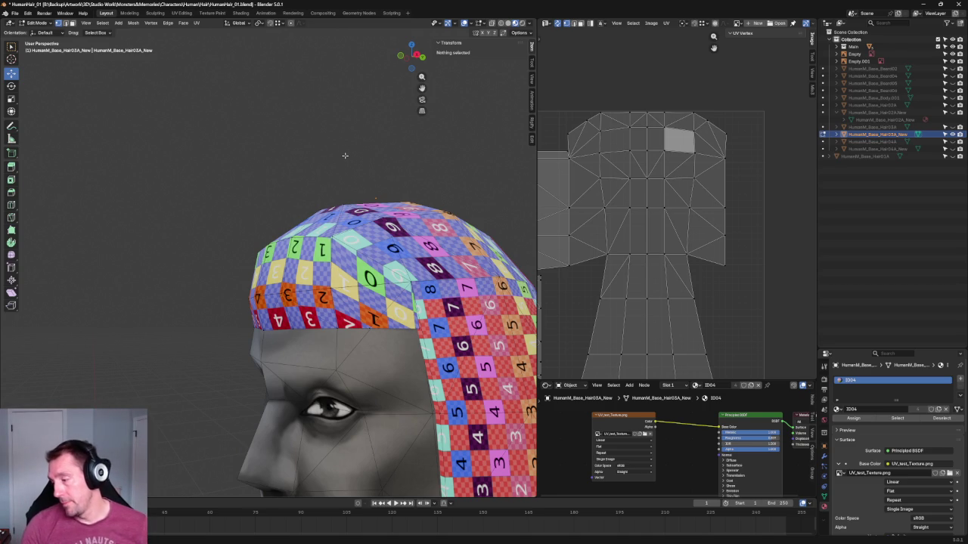
In right orthographic wireframe view, select the hair cap's front edge loop.
key("KP_3")
middle_click_drag(396, 208, 376, 212)
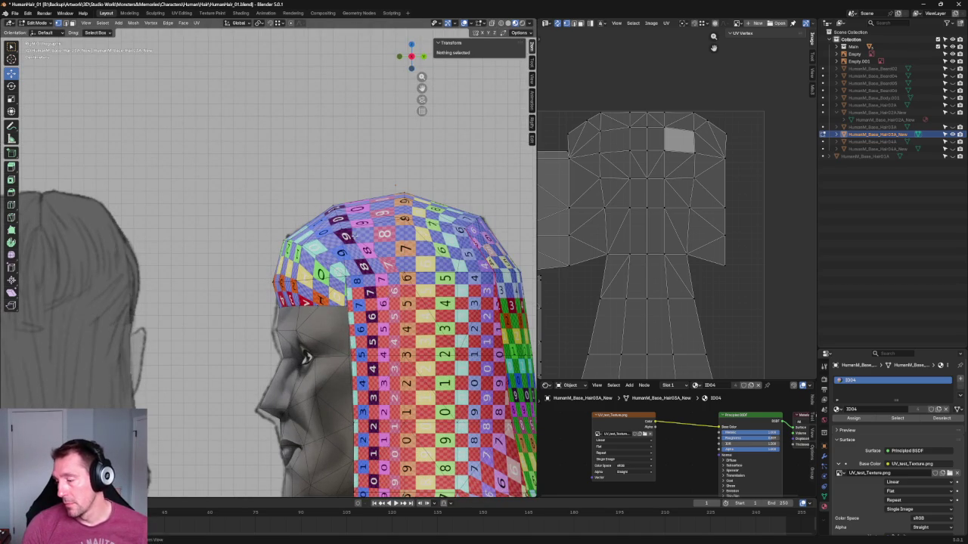
left_click(339, 248)
scroll(339, 248, "up", 3)
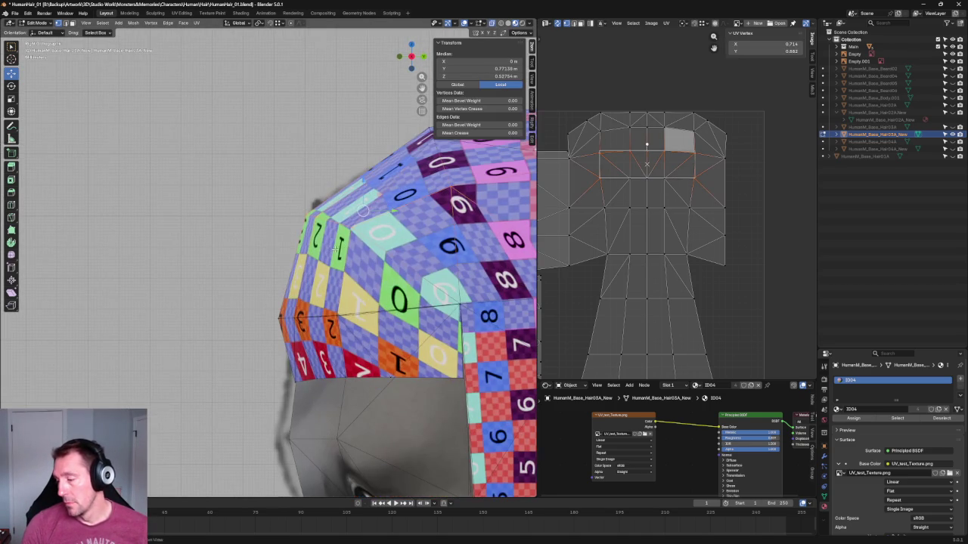
mouse_move(378, 249)
middle_mouse_down()
mouse_move(391, 250)
mouse_move(371, 251)
middle_mouse_up()
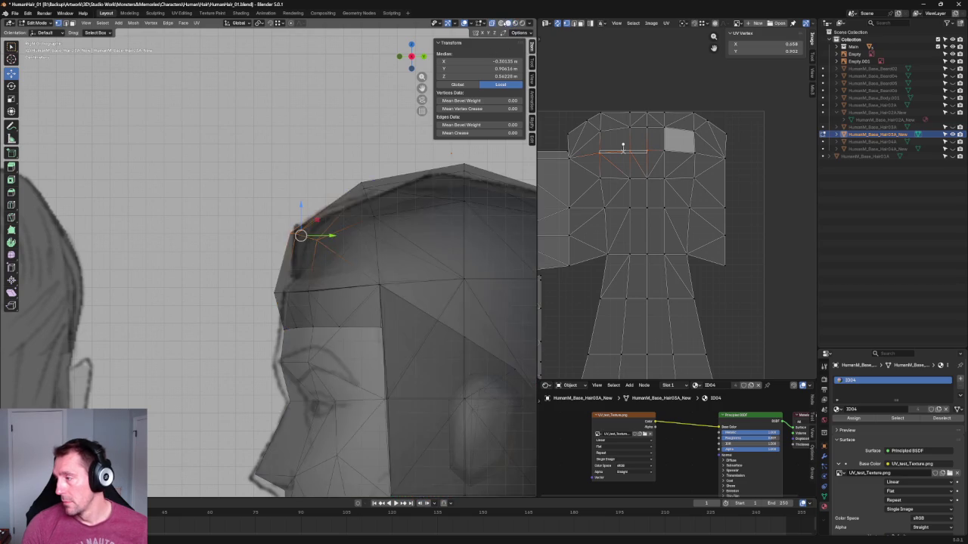
left_click(500, 22)
left_click(325, 224, "alt")
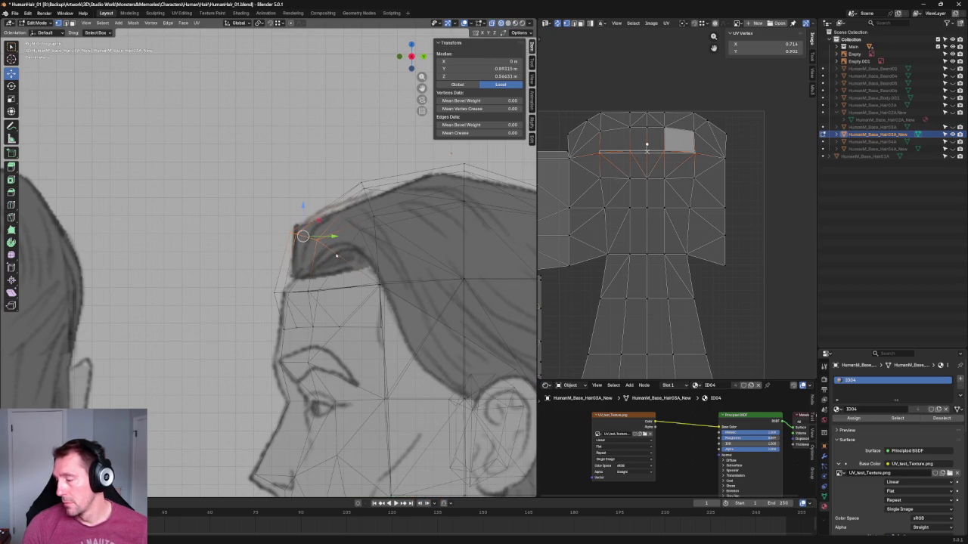
Rotate the front edge loop about -13° to follow the fringe, then clear the selection.
key("shift+space")
key("r")
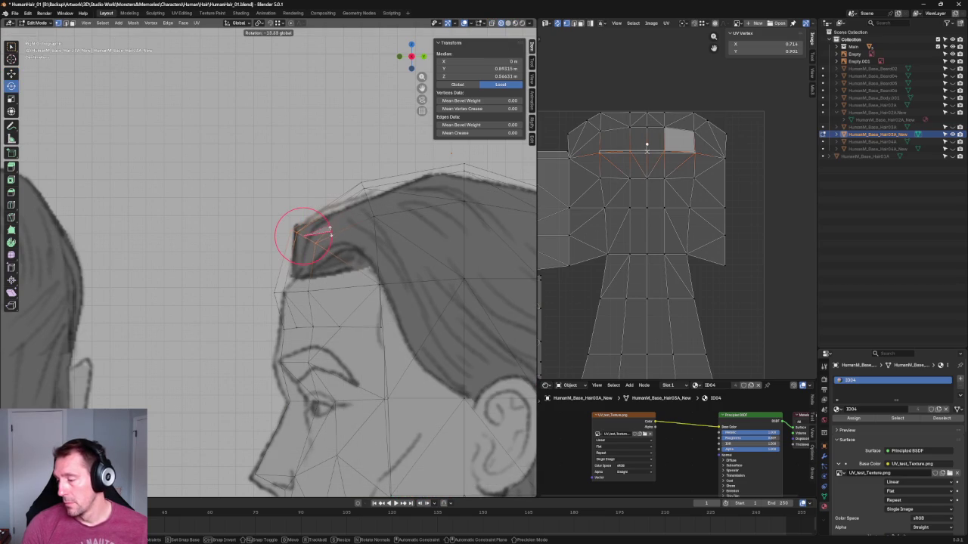
key("alt+a")
scroll(378, 212, "down", 3)
scroll(393, 204, "down", 2)
scroll(400, 200, "down", 2)
scroll(407, 199, "down", 1)
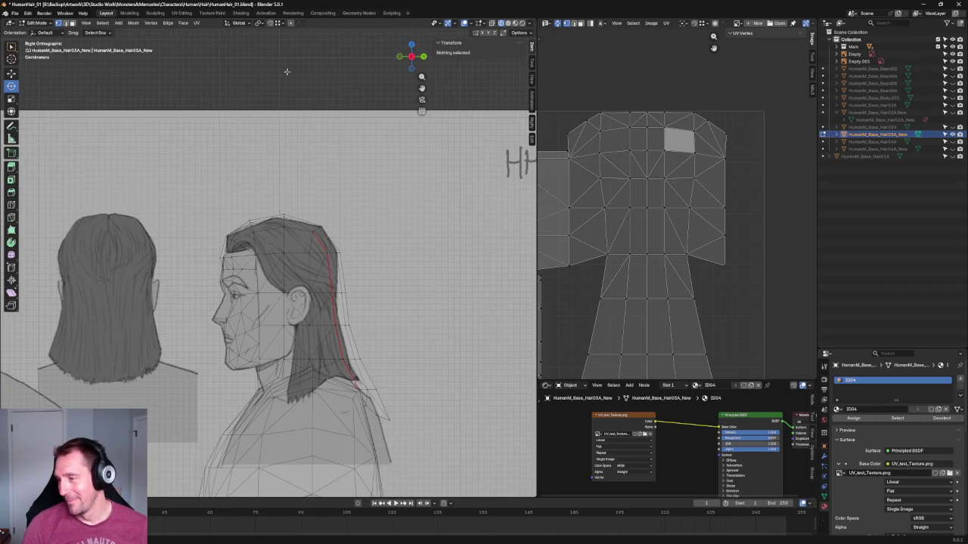
scroll(268, 260, "up", 1)
scroll(268, 259, "up", 4)
left_click_drag(354, 219, 355, 219)
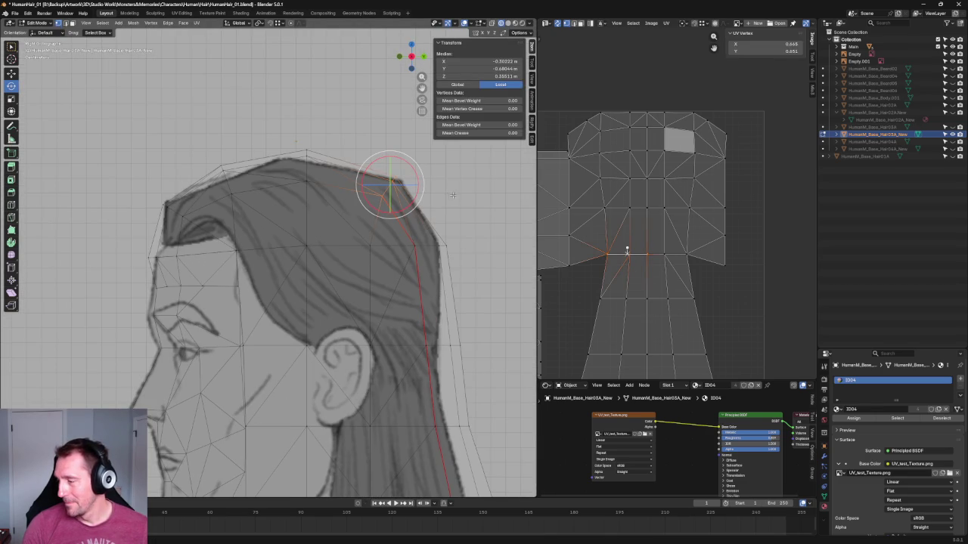
key("alt+a")
scroll(290, 185, "down", 5)
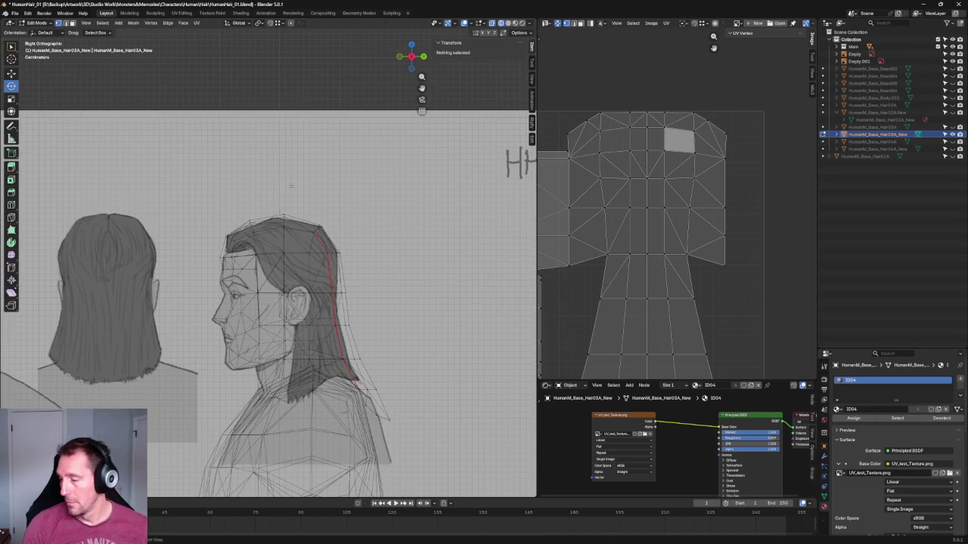
scroll(634, 249, "down", 4)
scroll(634, 248, "up", 2)
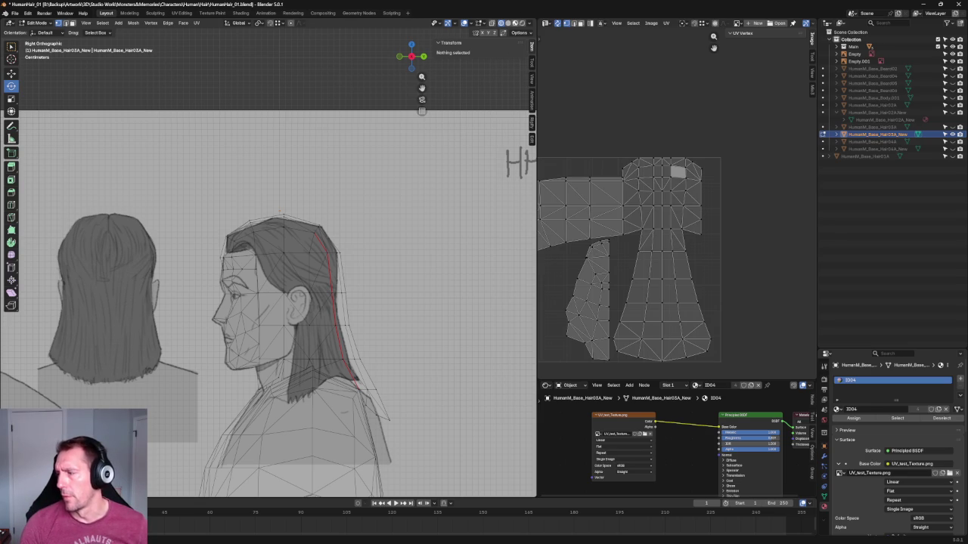
Return to Material Preview and move one horizontal UV edge row slightly up.
left_click(514, 23)
scroll(337, 206, "up", 3)
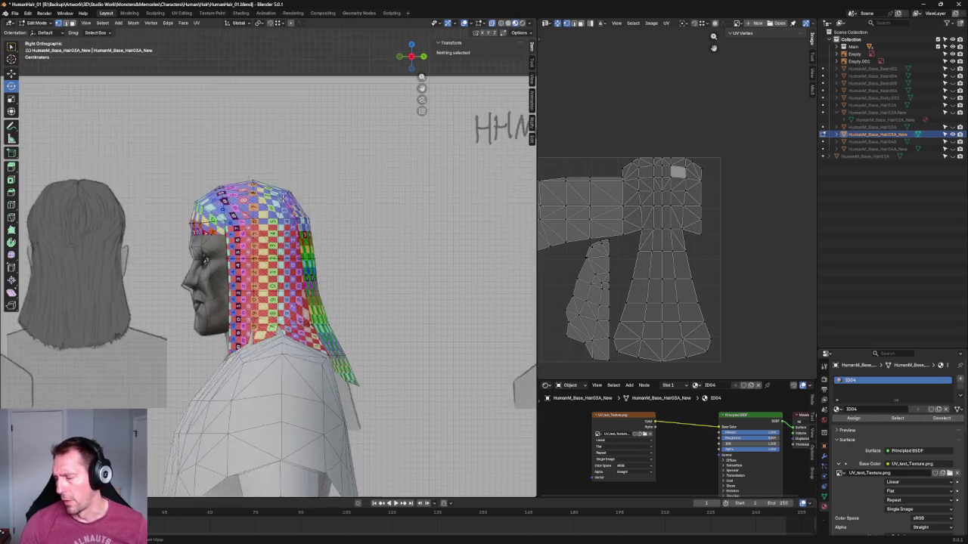
scroll(259, 196, "down", 3)
scroll(264, 194, "up", 2)
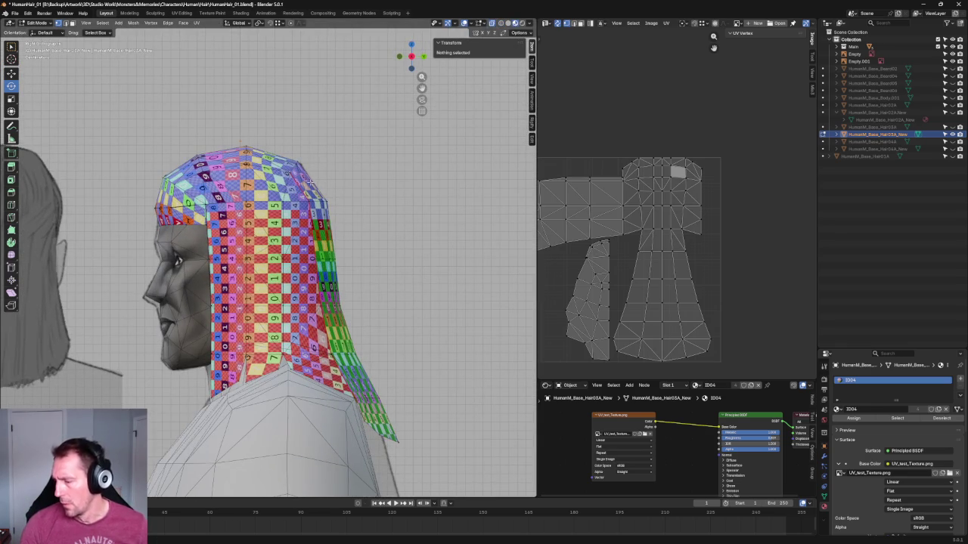
middle_click_drag(308, 182, 298, 185, "shift")
scroll(697, 218, "up", 1)
left_click_drag(768, 210, 560, 225)
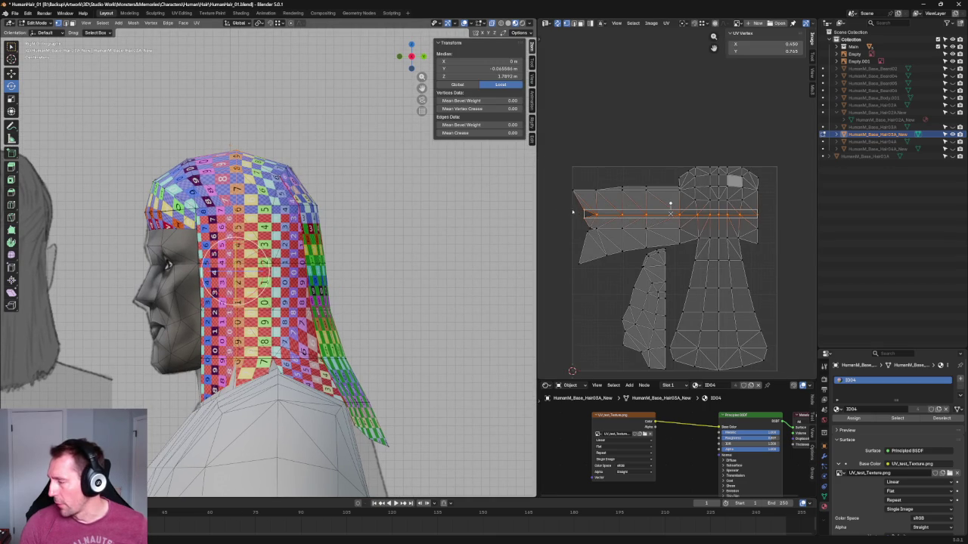
key("w")
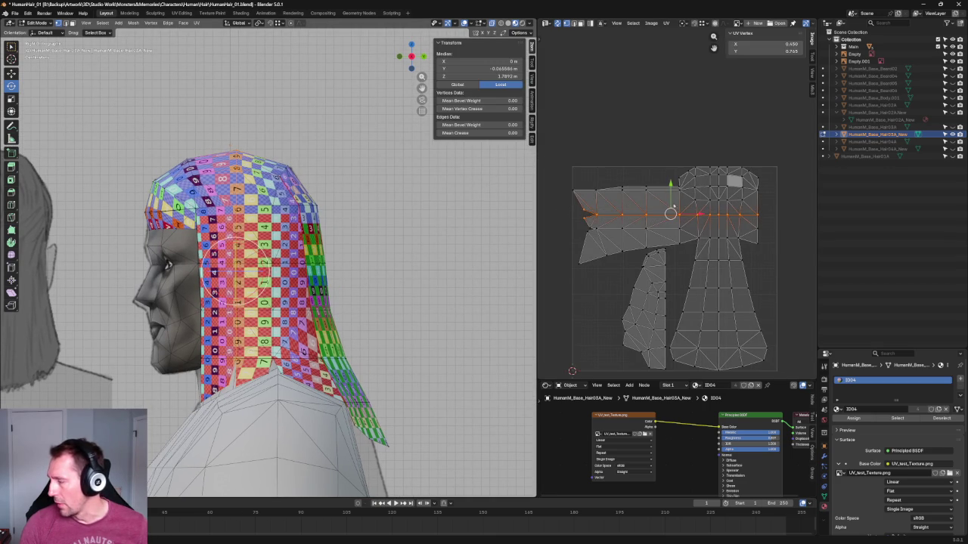
left_click_drag(670, 198, 669, 192)
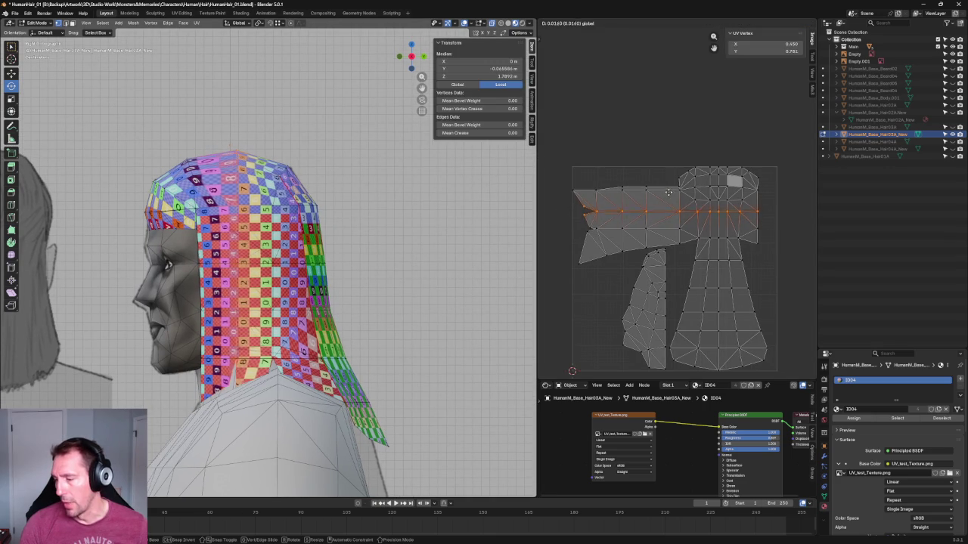
left_click(711, 135)
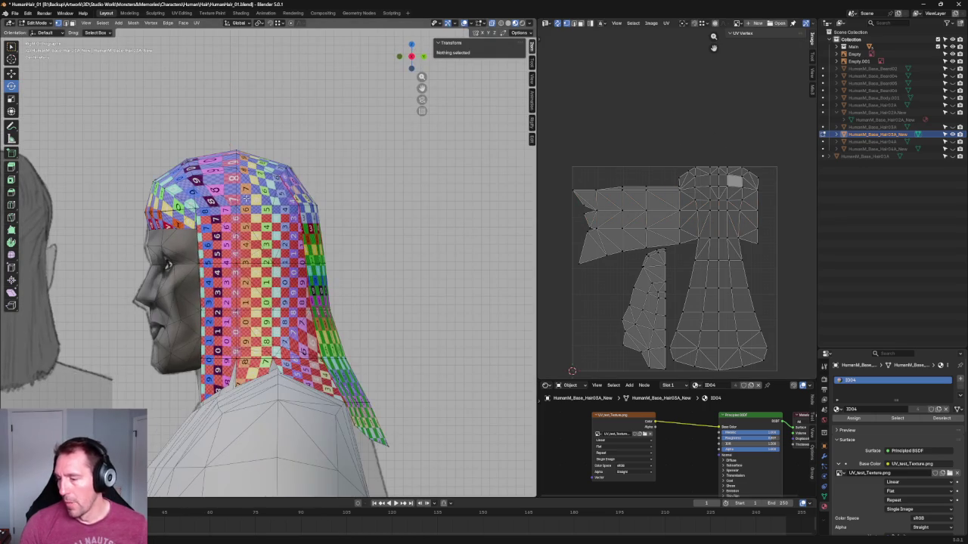
Shift the UV vertices near the island's top slightly down.
scroll(753, 174, "up", 2)
scroll(752, 174, "up", 2)
scroll(752, 174, "up", 2)
left_click_drag(739, 218, 572, 258)
left_click_drag(654, 208, 656, 204)
key("alt+a")
Lower and flatten the top row of UV vertices on the hair island.
middle_click_drag(681, 249, 701, 274)
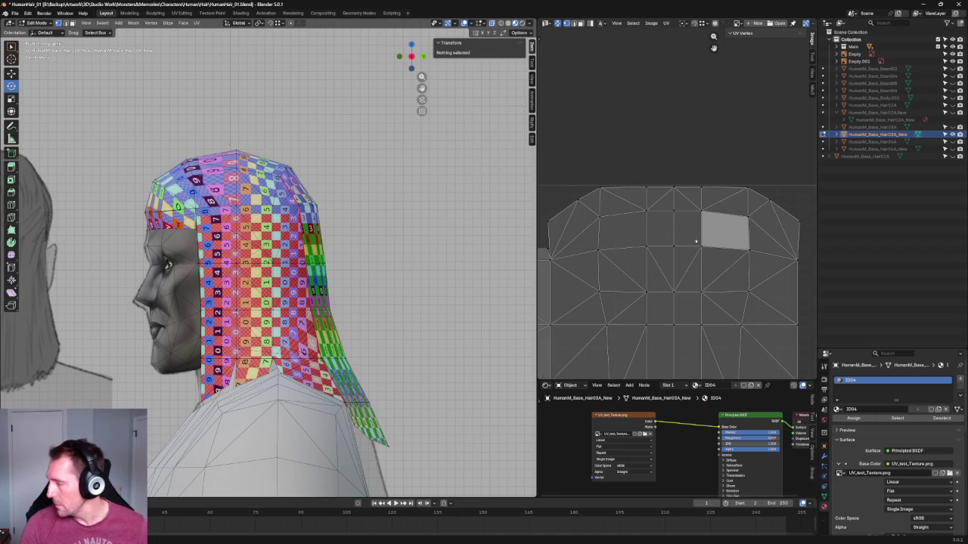
left_click_drag(762, 206, 578, 232)
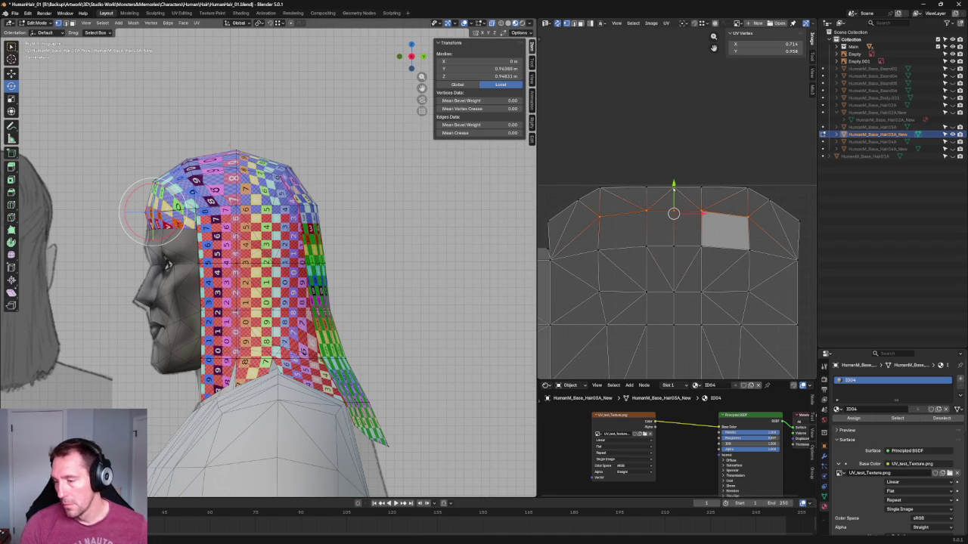
key("g")
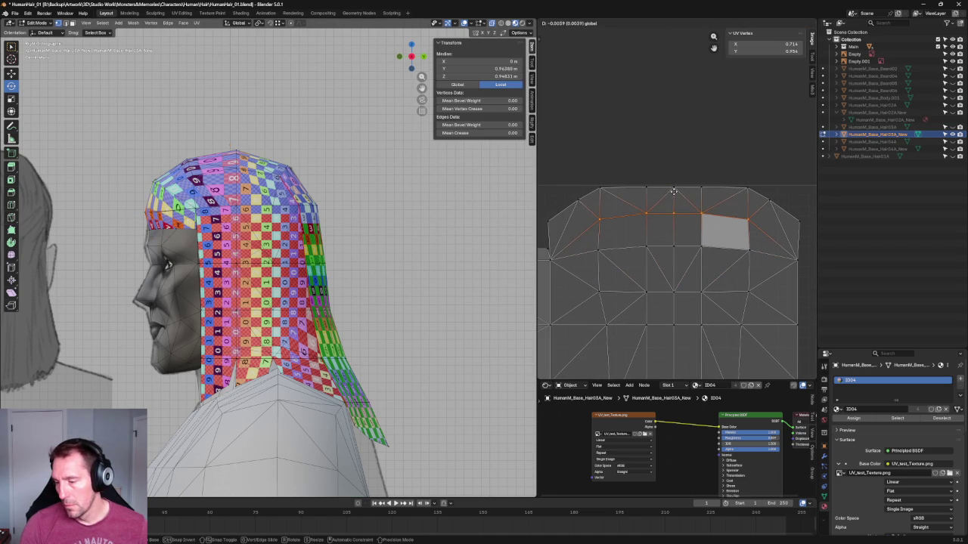
left_click(674, 191)
mouse_move(155, 214)
middle_mouse_down()
mouse_move(225, 279)
mouse_move(287, 227)
middle_mouse_up()
scroll(660, 249, "down", 3)
scroll(660, 249, "down", 3)
scroll(674, 208, "up", 1)
scroll(674, 208, "up", 2)
scroll(674, 209, "up", 2)
key("g")
left_click(742, 250)
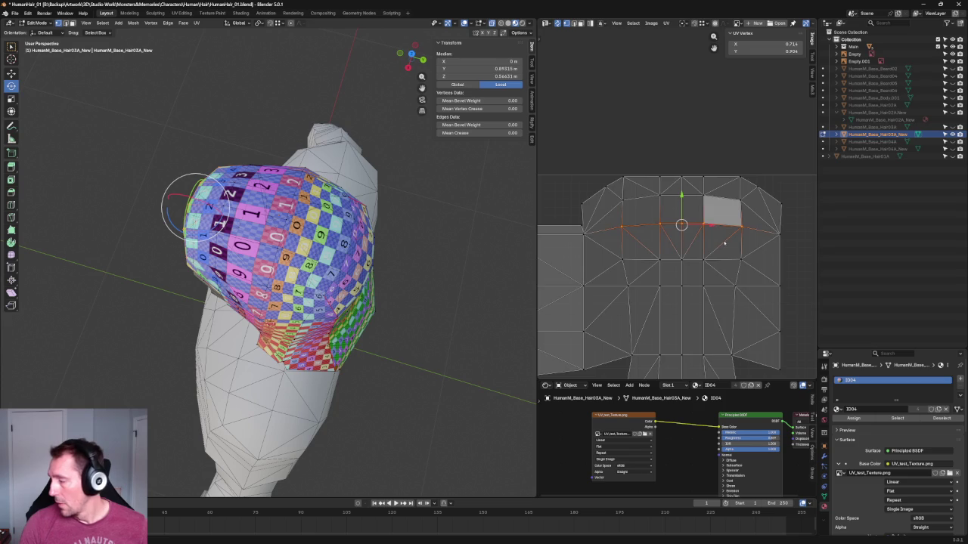
Raise a lower horizontal UV edge loop slightly.
middle_click_drag(735, 261, 713, 196)
key("alt+a")
scroll(735, 216, "down", 1)
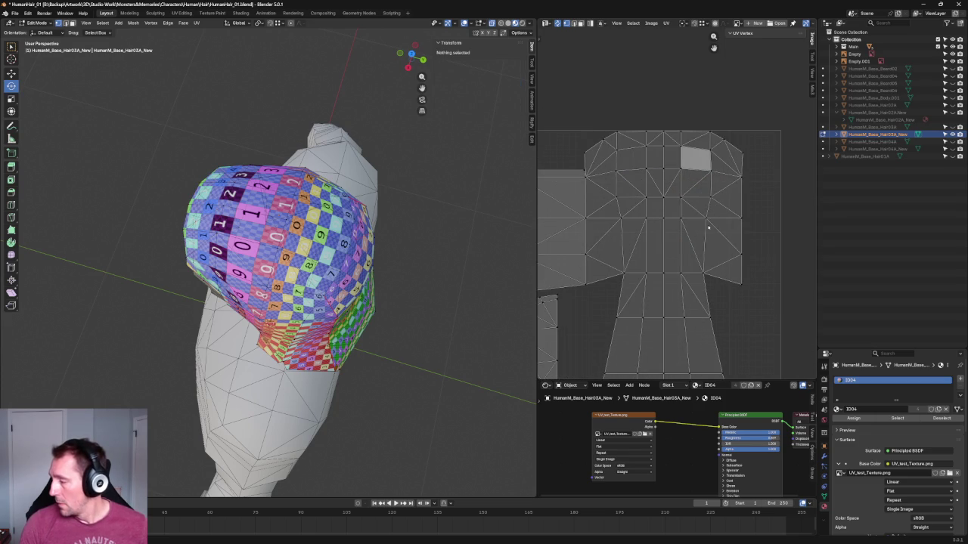
left_click(655, 266, "alt")
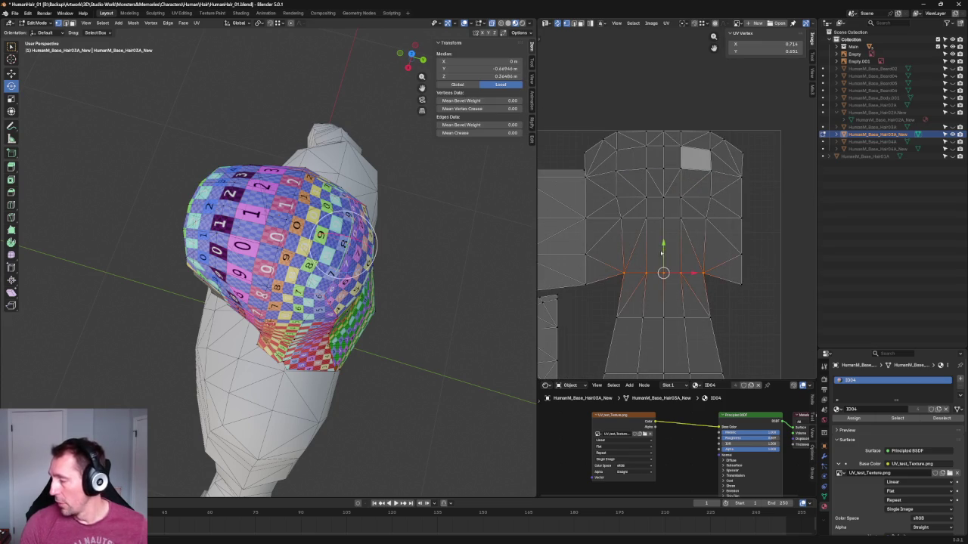
key("g")
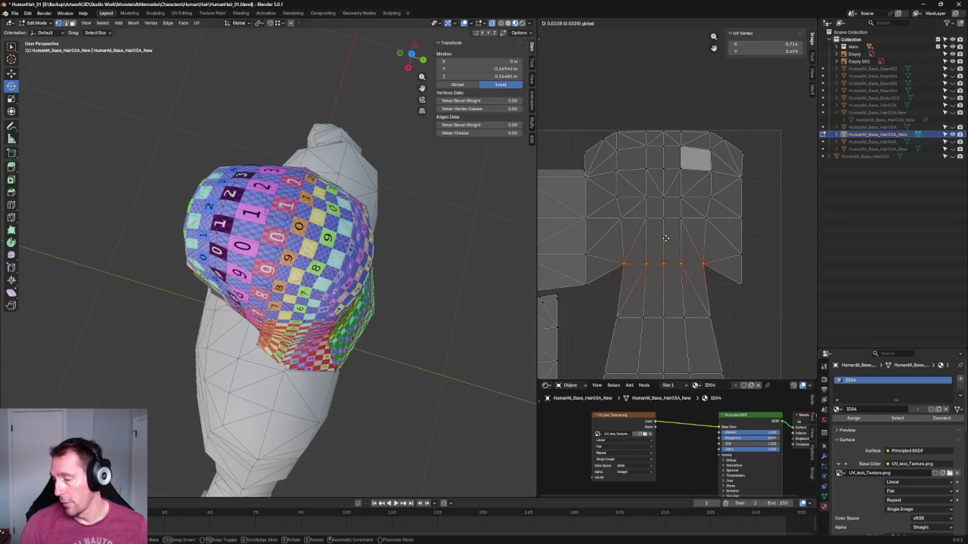
left_click(664, 238)
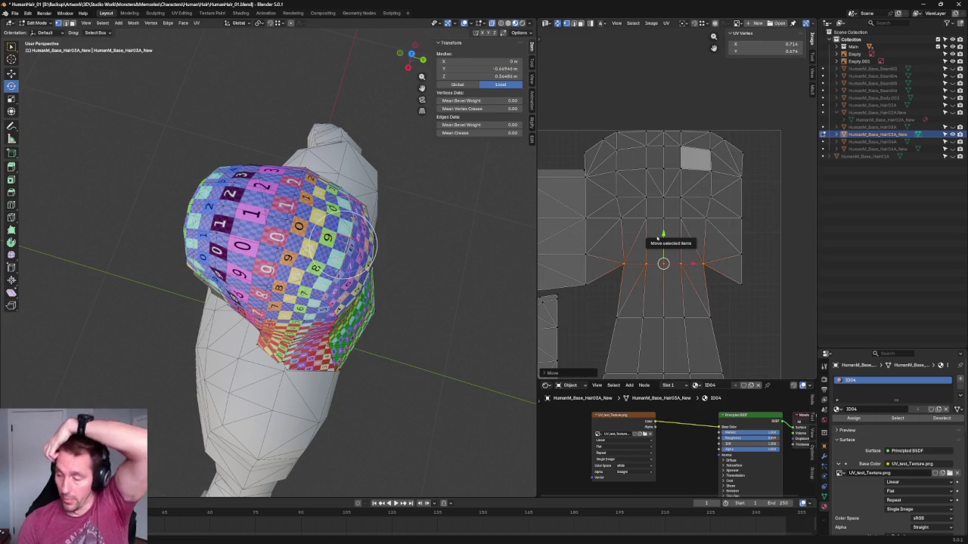
Nudge the horizontal UV edge loop across the island slightly down, then deselect.
scroll(697, 200, "down", 1)
scroll(697, 200, "down", 1)
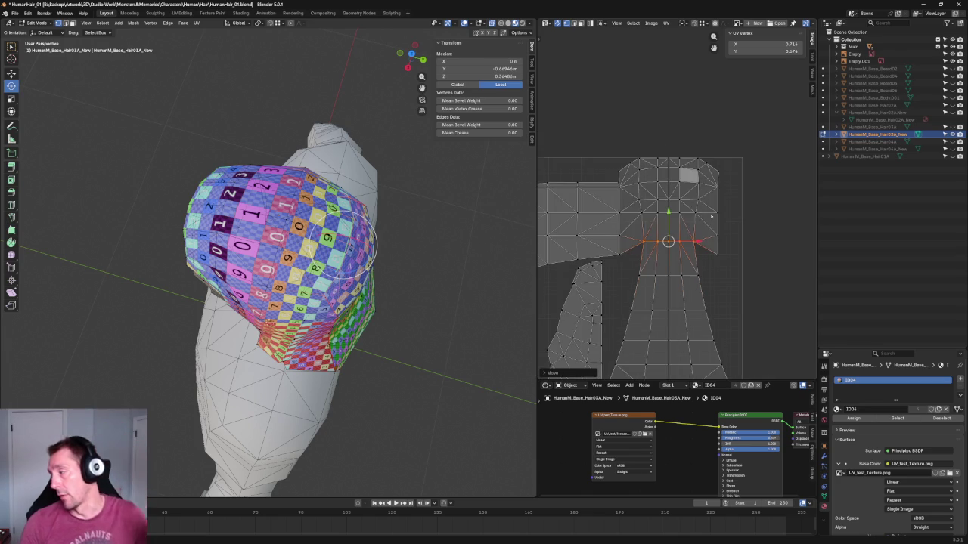
middle_click_drag(674, 199, 732, 196)
scroll(759, 209, "down", 1)
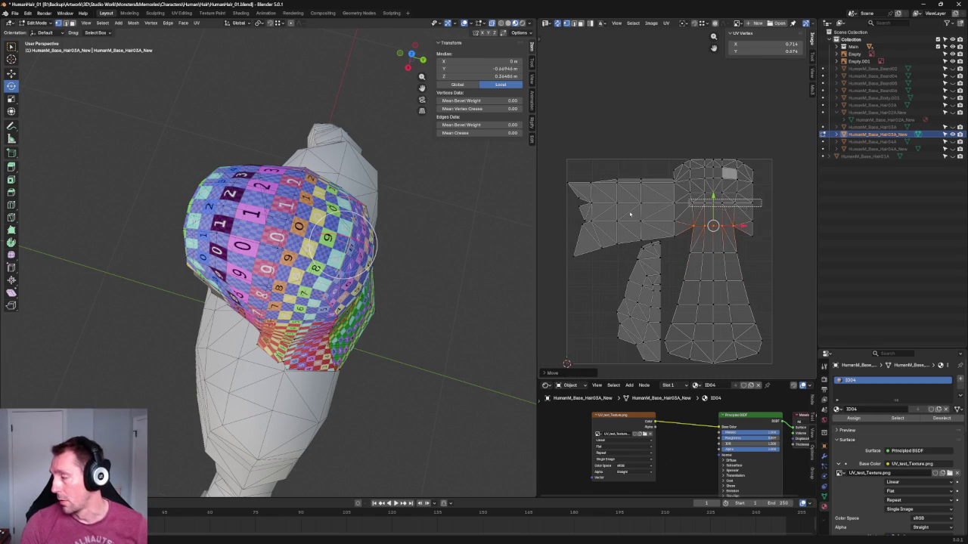
left_click(587, 201, "alt")
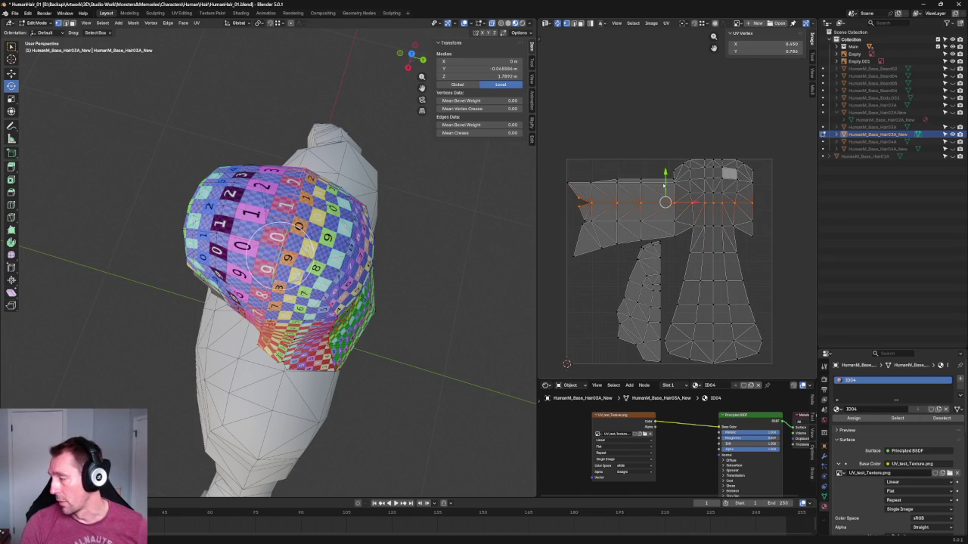
key("g")
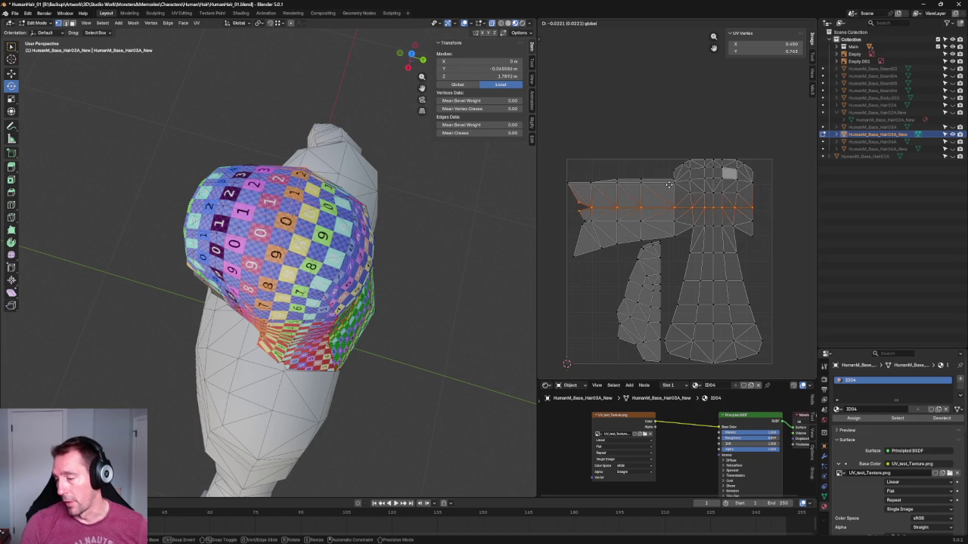
left_click(670, 185)
middle_click_drag(393, 302, 405, 241)
scroll(406, 240, "down", 3)
left_click(378, 230)
scroll(347, 245, "up", 2)
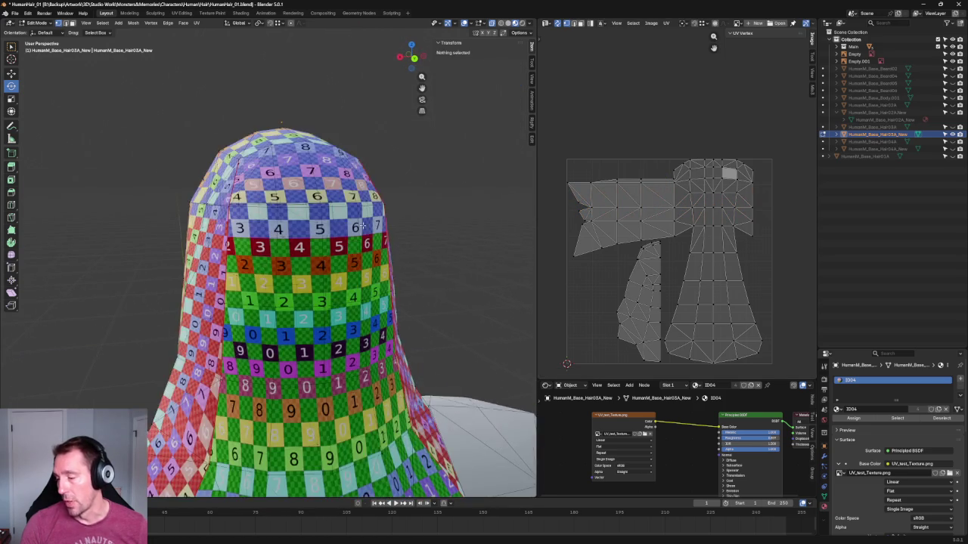
Orbit around the checker-textured hair, then snap to Front view and zoom in on the head.
mouse_move(347, 245)
middle_mouse_down()
mouse_move(465, 251)
mouse_move(402, 231)
middle_mouse_up()
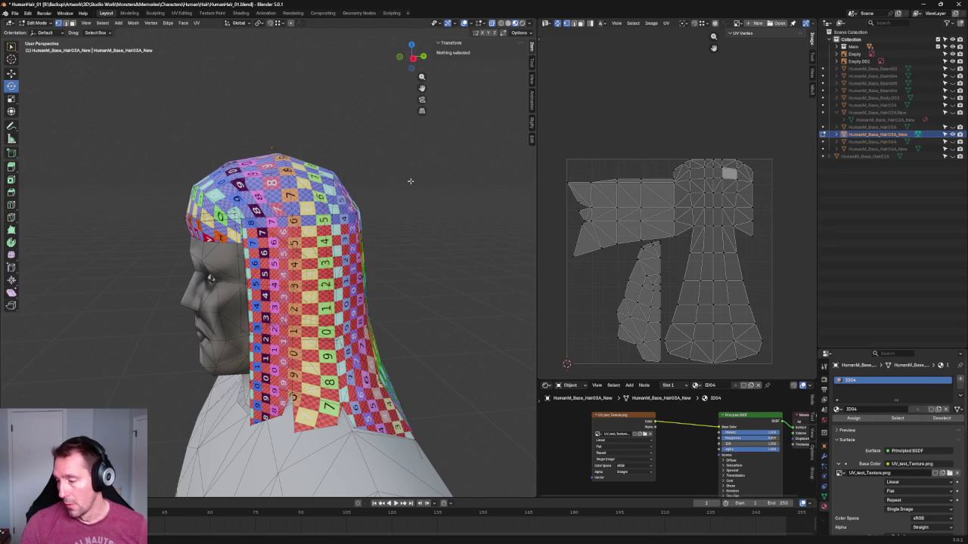
mouse_move(410, 181)
middle_mouse_down()
mouse_move(364, 198)
mouse_move(370, 241)
mouse_move(385, 238)
mouse_move(302, 214)
mouse_move(422, 181)
mouse_move(341, 237)
middle_mouse_up()
scroll(371, 240, "down", 3)
scroll(422, 180, "up", 2)
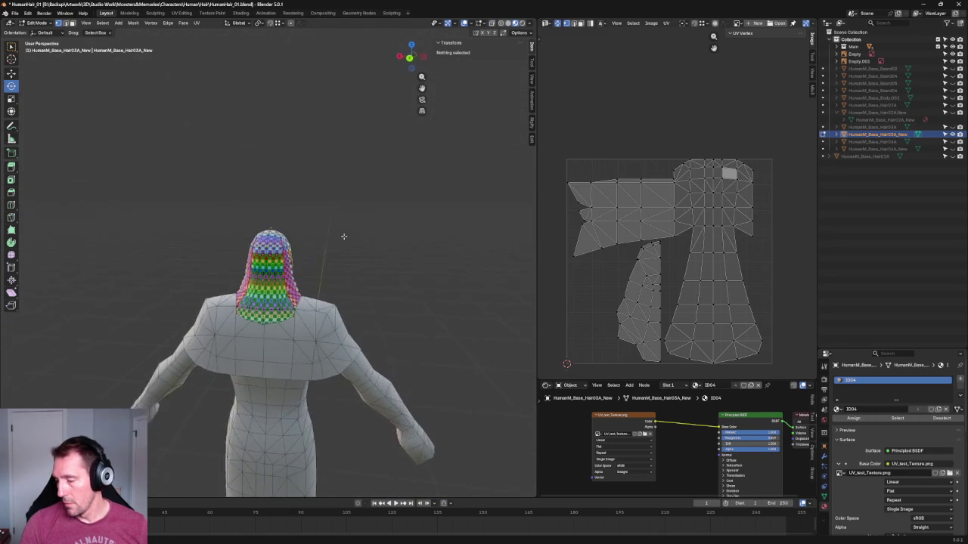
scroll(341, 237, "up", 2)
scroll(339, 242, "up", 3)
mouse_move(389, 214)
middle_mouse_down()
mouse_move(371, 220)
mouse_move(378, 151)
mouse_move(393, 197)
middle_mouse_up()
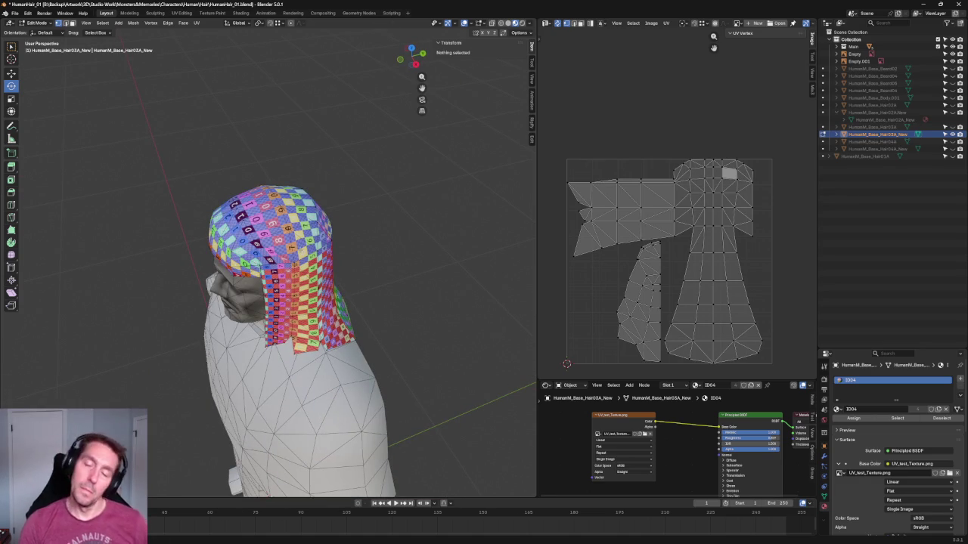
middle_click_drag(351, 180, 378, 185)
key("grave")
key("KP_1")
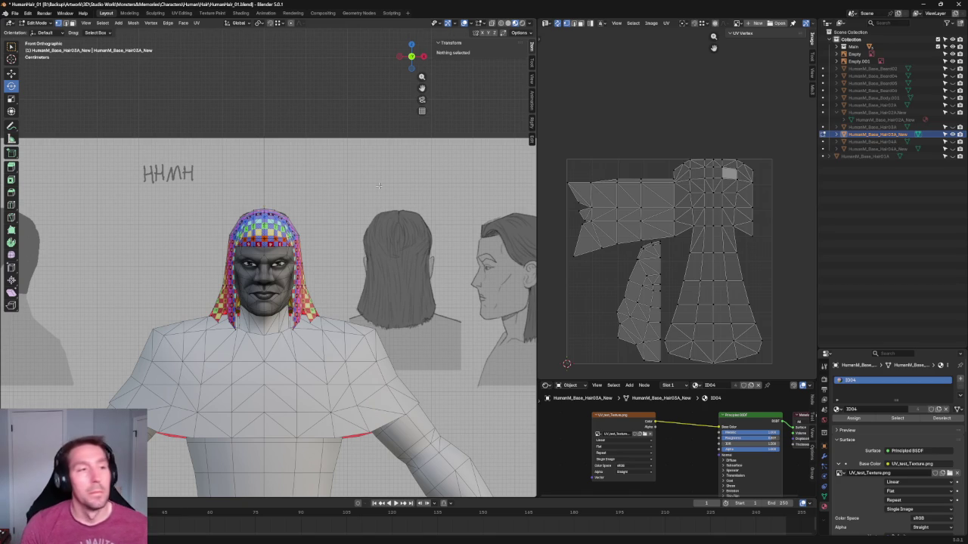
scroll(310, 92, "up", 3)
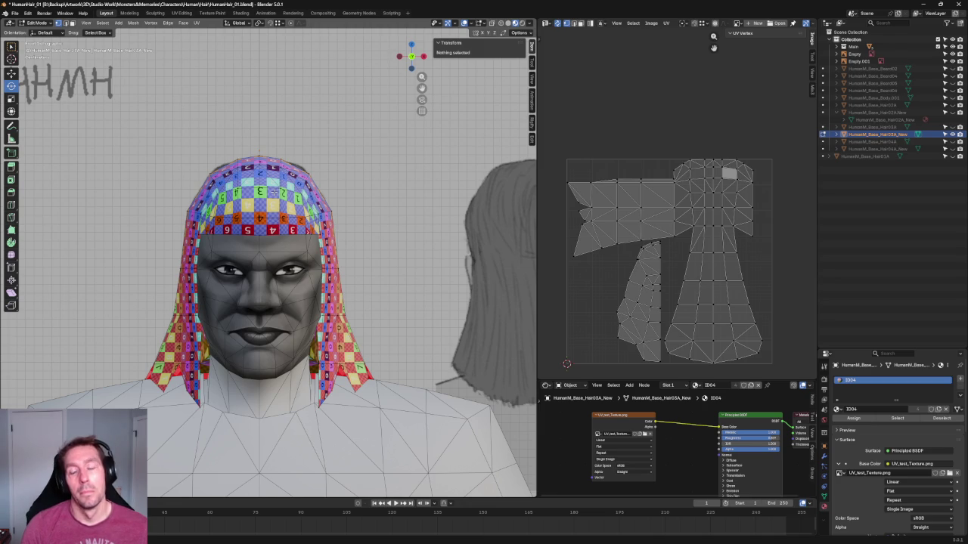
scroll(293, 170, "down", 3)
scroll(349, 72, "up", 6)
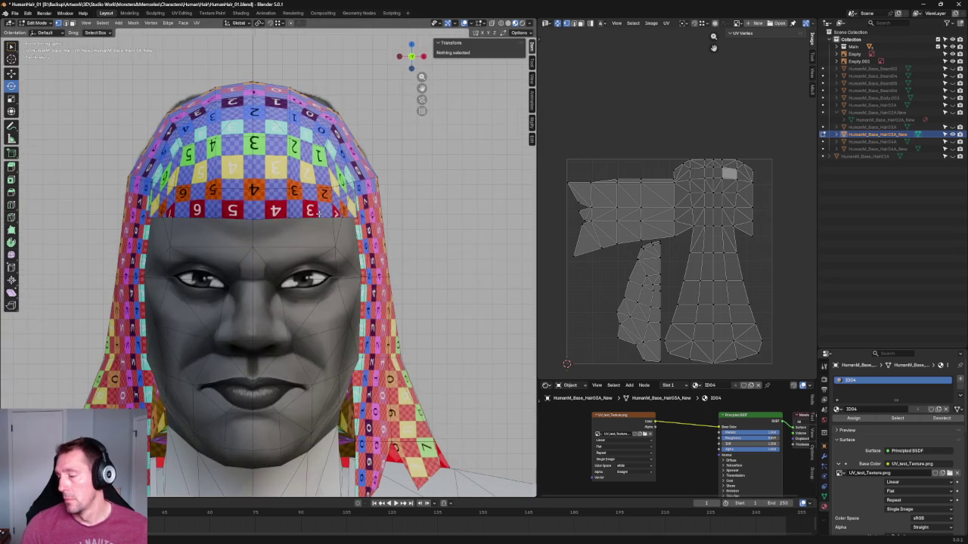
left_click(354, 180)
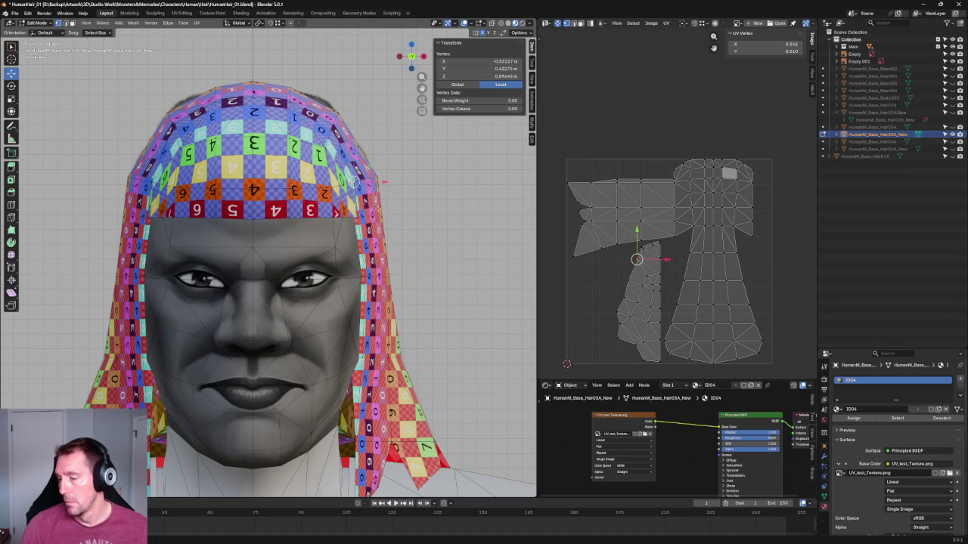
left_click(360, 180, "shift")
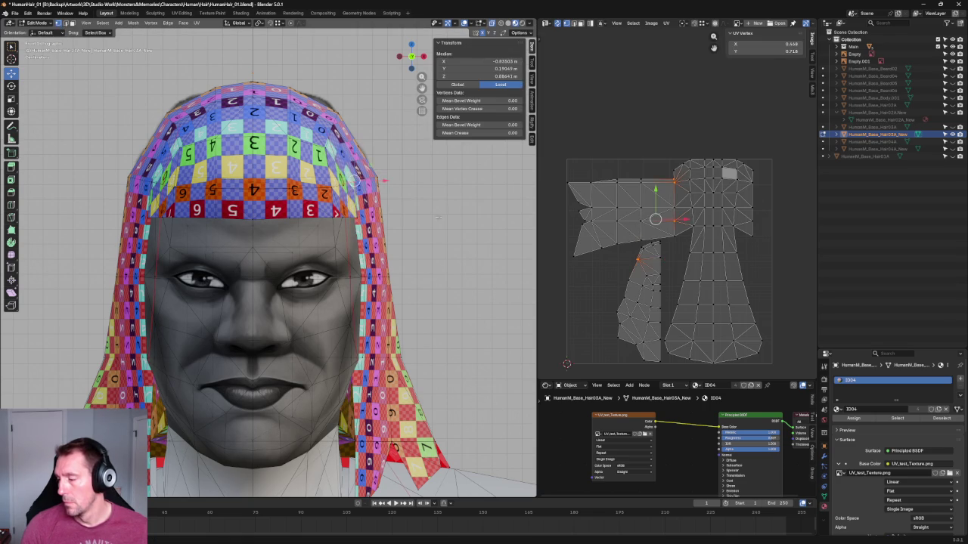
key("alt+a")
key("g")
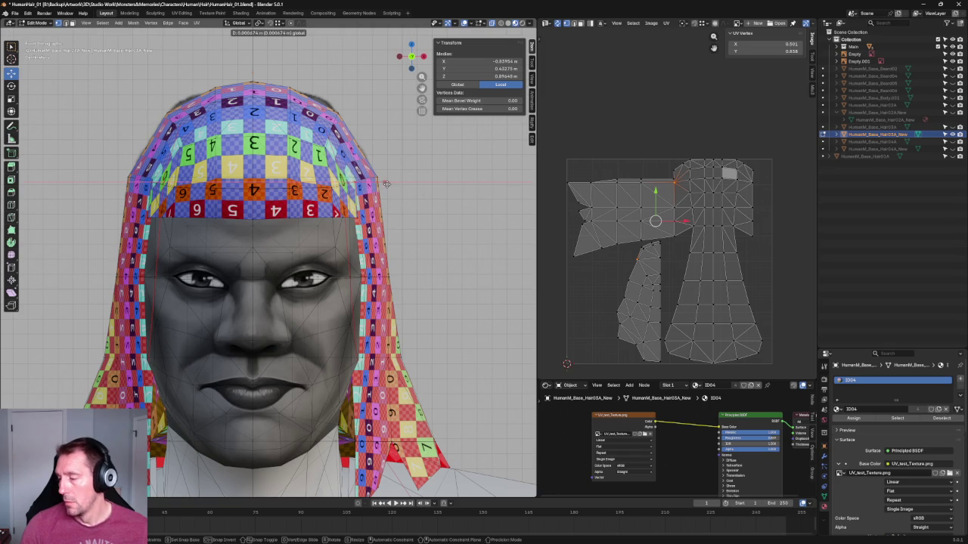
left_click(405, 181)
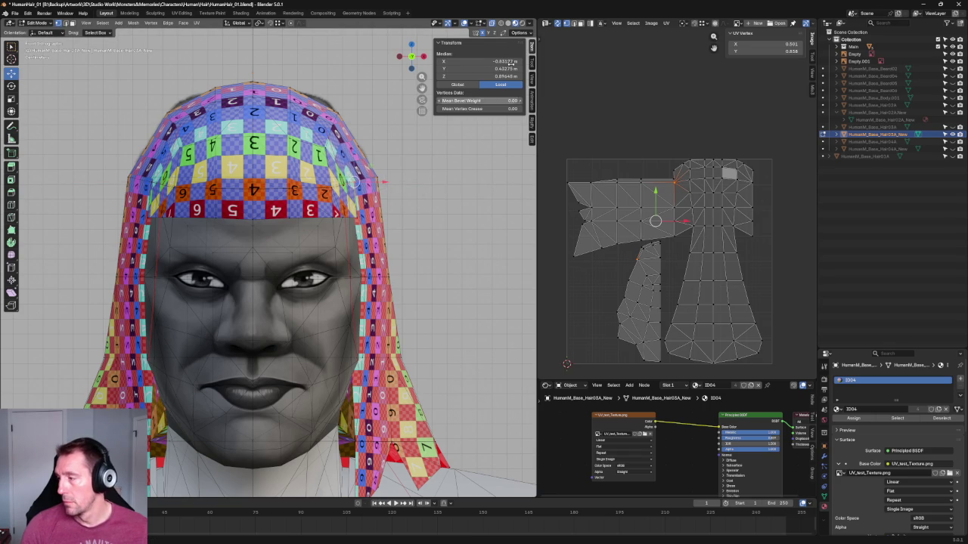
key("g")
key("x")
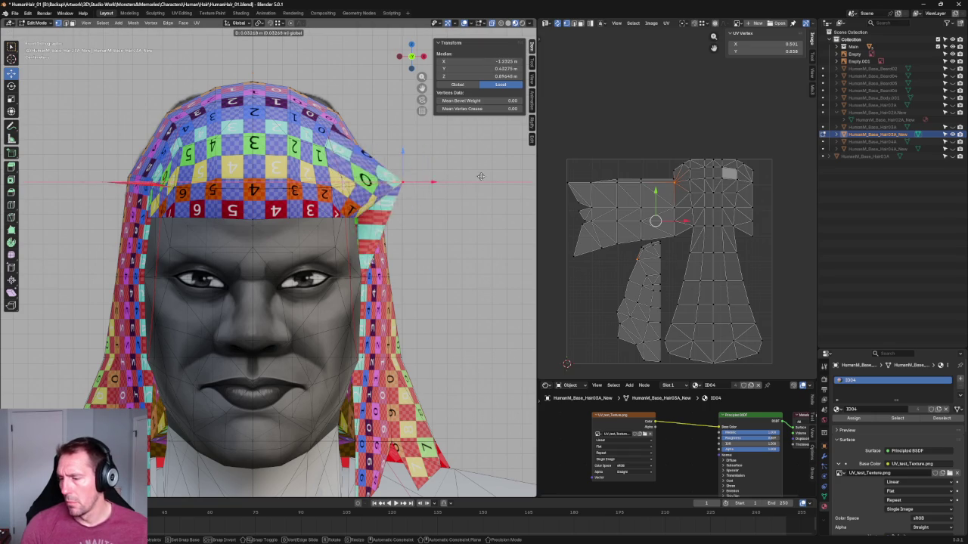
key("Escape")
left_click(152, 184, "shift")
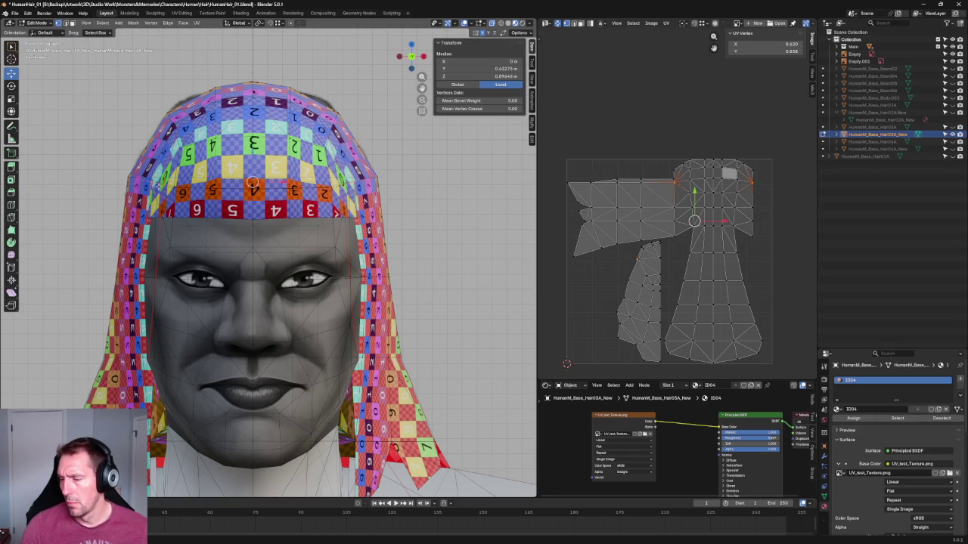
key("shift+space")
key("s")
left_click_drag(282, 182, 285, 182)
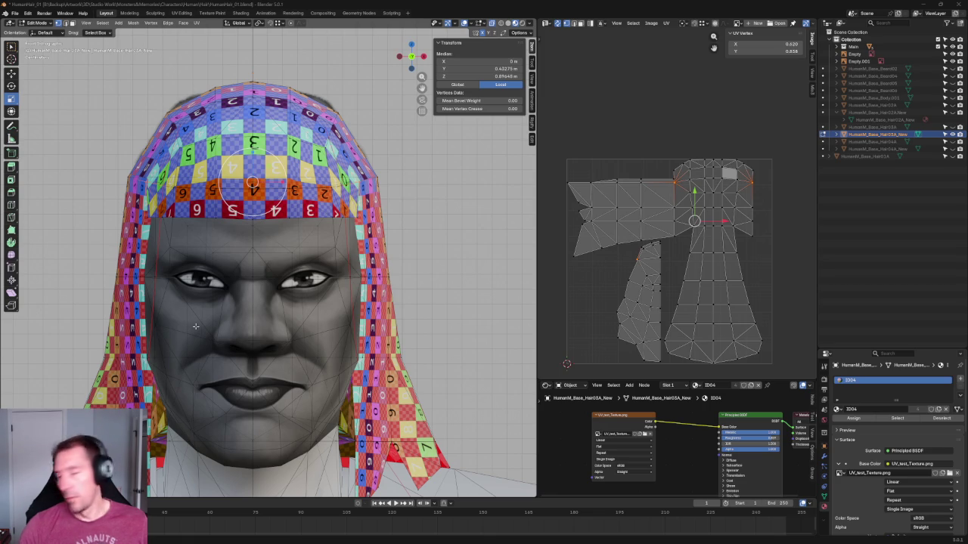
Zoom out to a perspective view of the full character, then open the File menu.
scroll(293, 138, "down", 2)
scroll(293, 137, "down", 2)
scroll(309, 108, "down", 2)
mouse_move(308, 108)
middle_mouse_down()
mouse_move(270, 144)
mouse_move(33, 34)
middle_mouse_up()
left_click(14, 13)
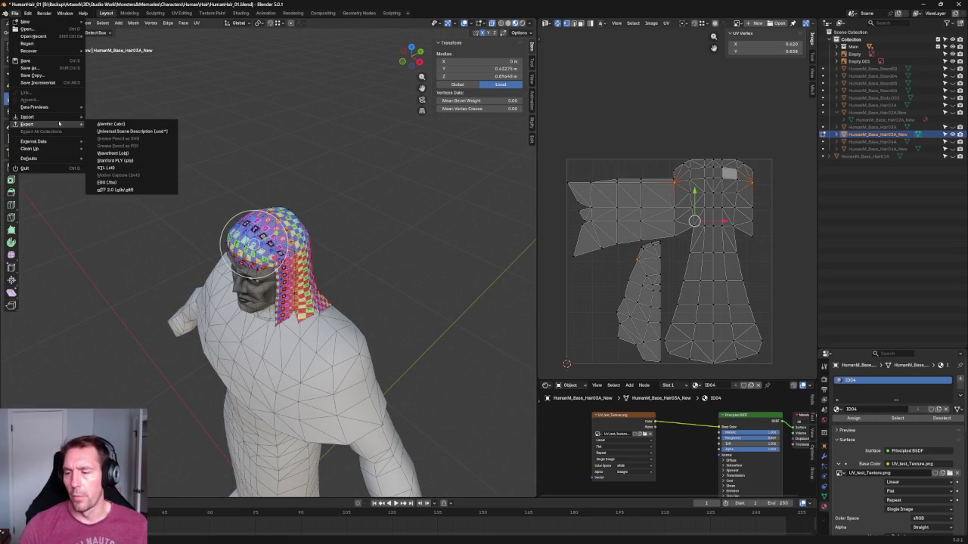
mouse_move(30, 116)
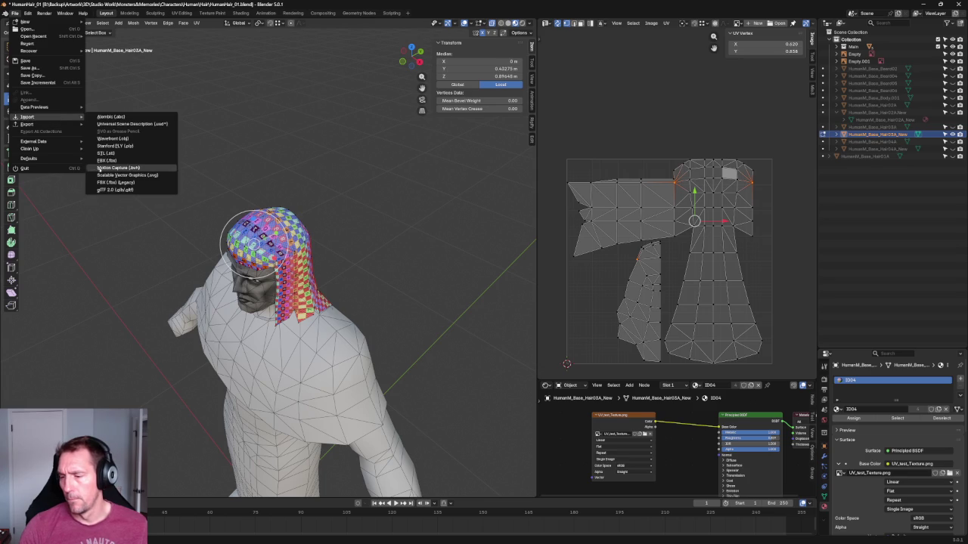
Import ClassENCClothA_Helm_HumanM_Base.fbx from the Downloads folder as FBX.
left_click(107, 160)
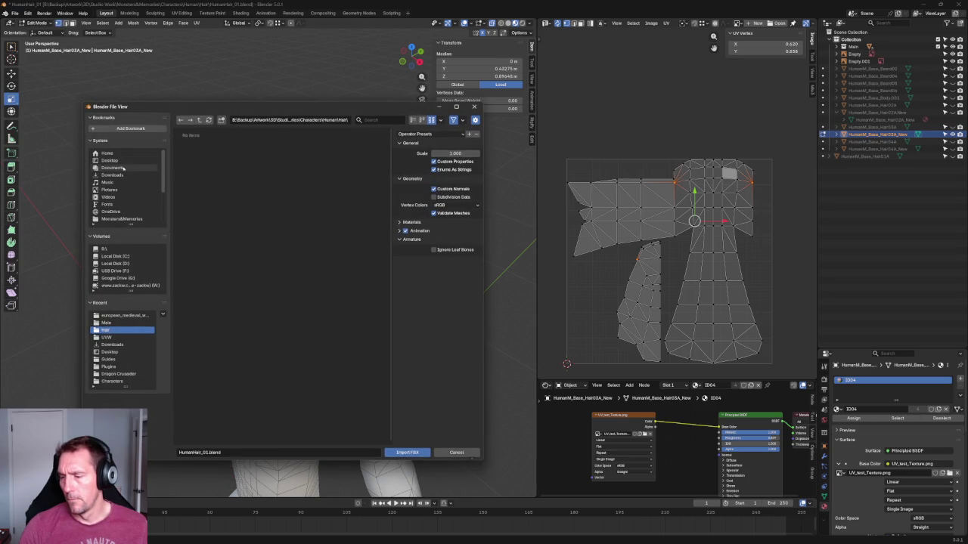
left_click(112, 175)
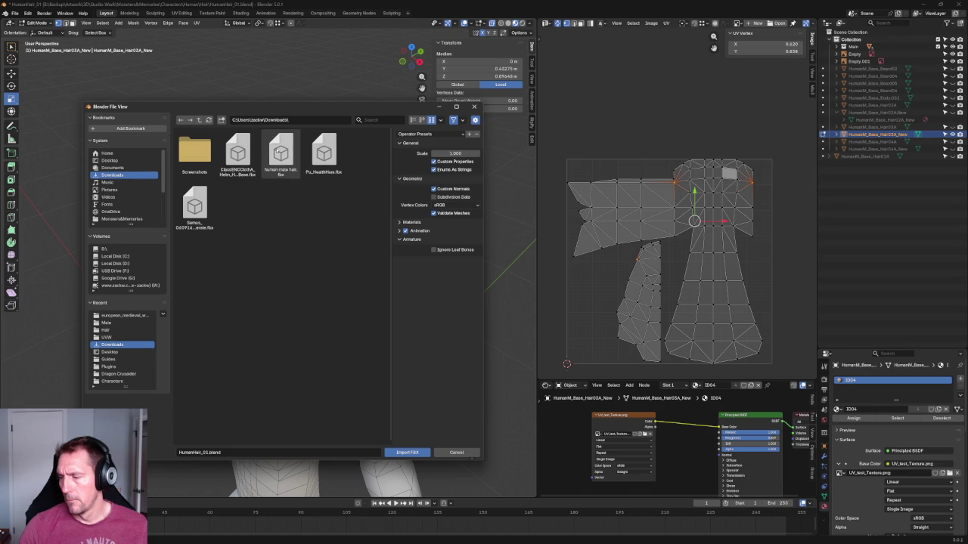
left_click(280, 154)
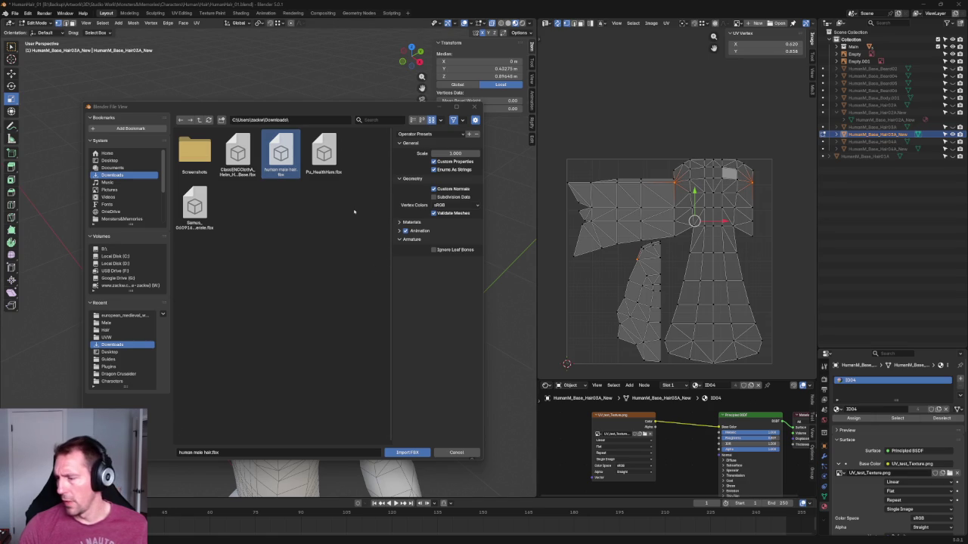
left_click(237, 153)
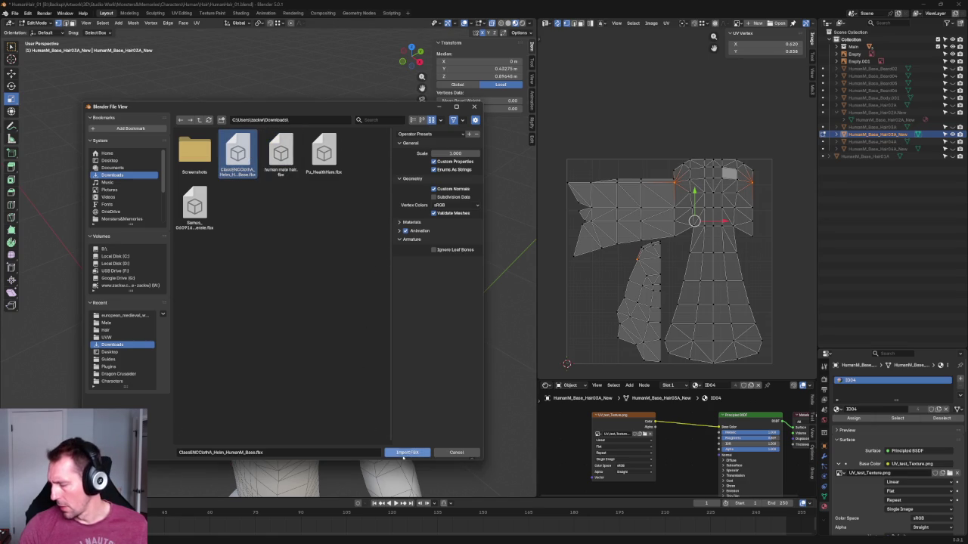
left_click(407, 452)
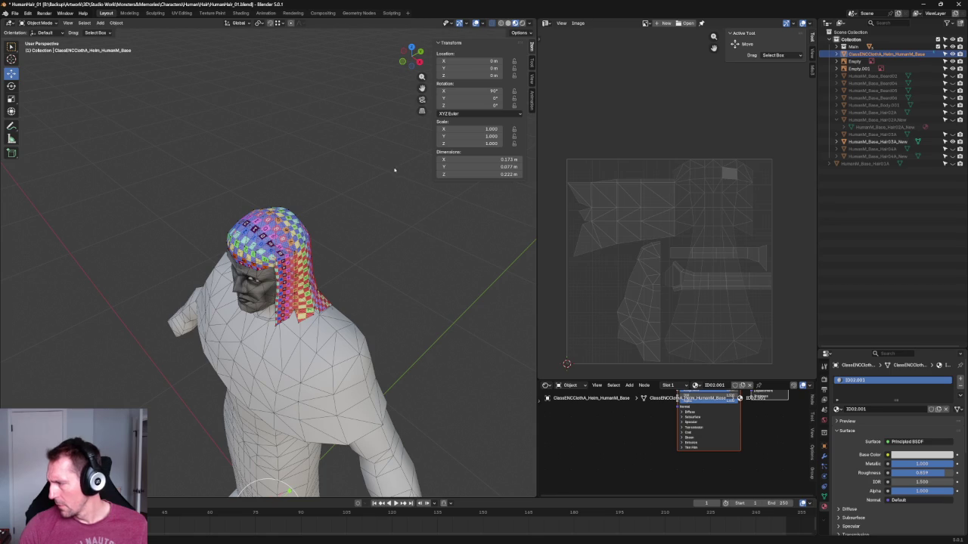
Show the whole character in Right Orthographic view and drag the helm from its feet toward the head.
mouse_move(395, 169)
middle_mouse_down()
mouse_move(399, 272)
mouse_move(346, 274)
mouse_move(356, 220)
middle_mouse_up()
key("KP_3")
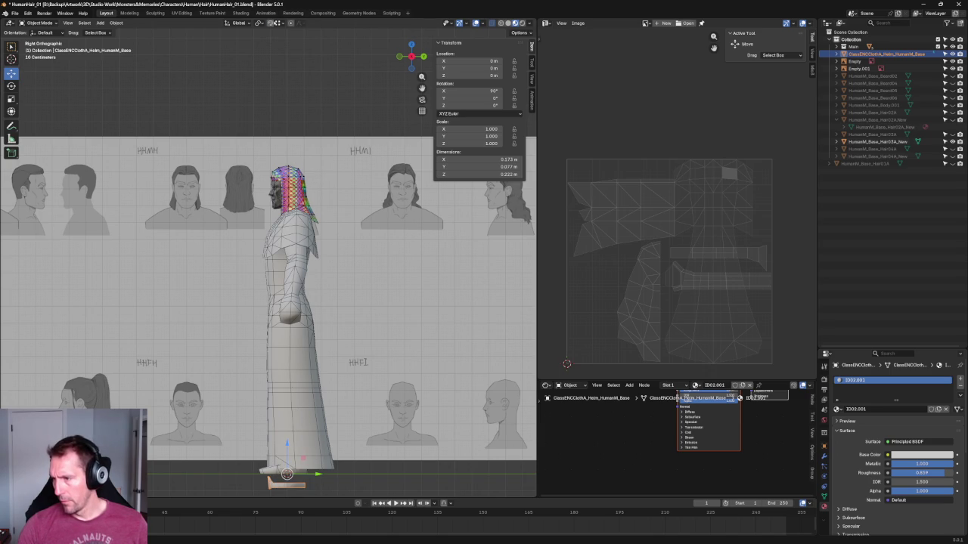
left_click_drag(288, 474, 289, 163)
Move the helm from the feet up onto the character's head at Z 1.817 m and frame it.
right_click(289, 162)
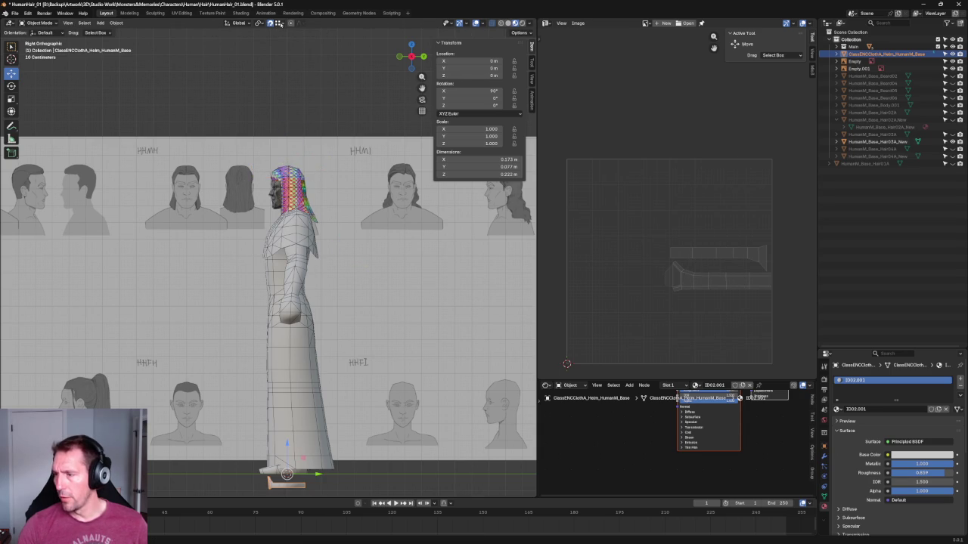
left_click(280, 23)
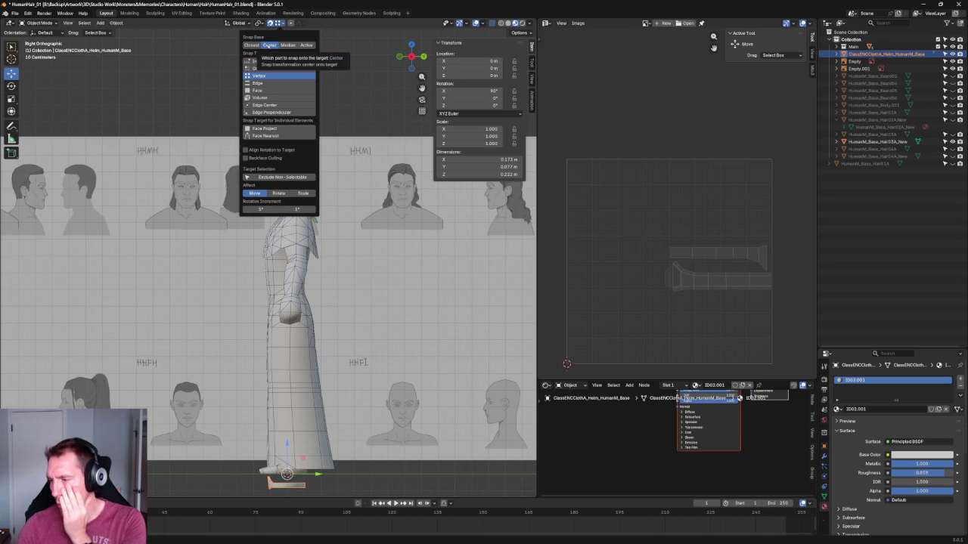
left_click_drag(288, 474, 288, 165)
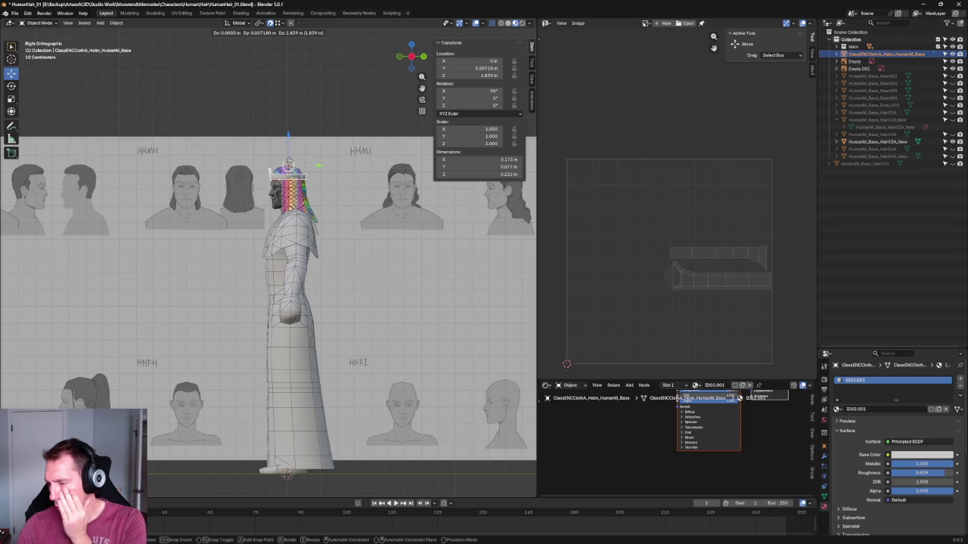
key("KP_Decimal")
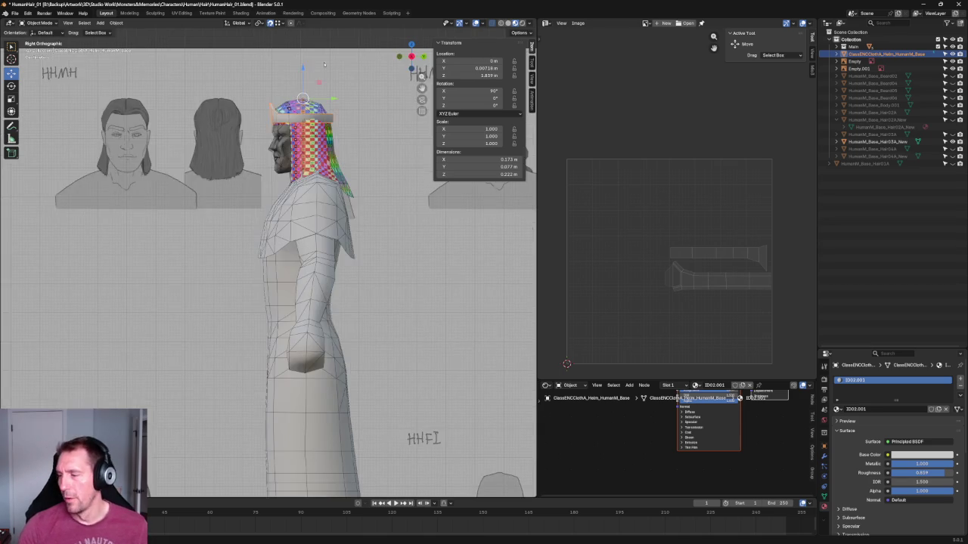
scroll(291, 217, "up", 5)
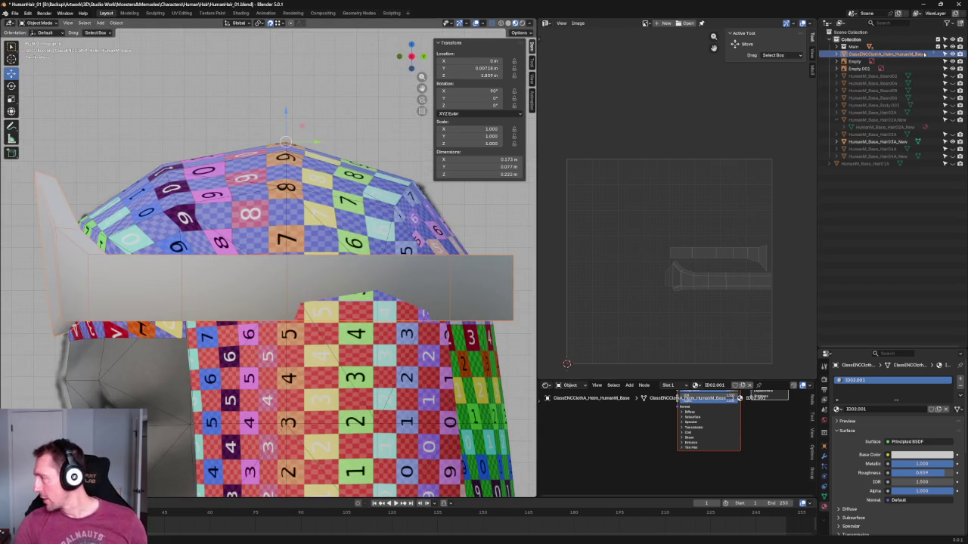
Toggle the Hair03A and checker-textured hair meshes on and off, leaving the head bare.
left_click(952, 134)
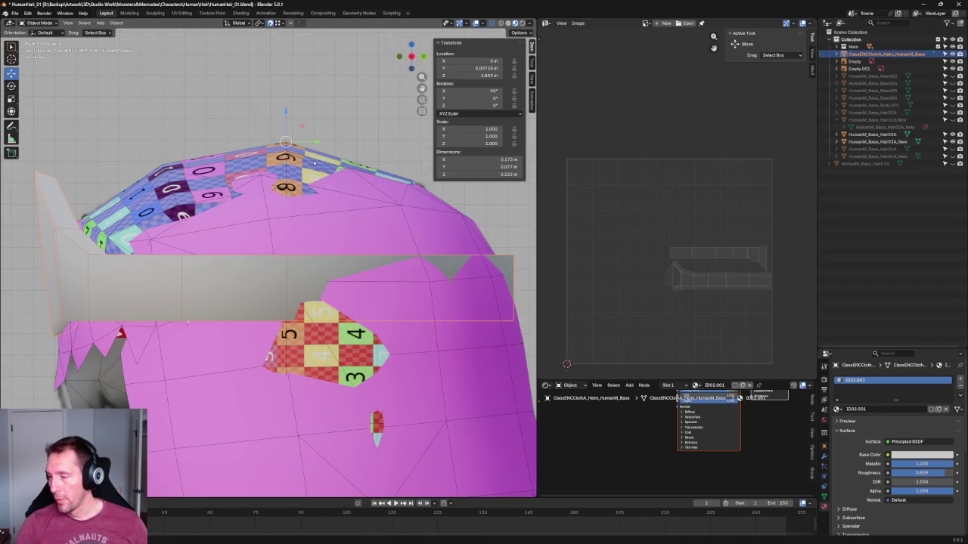
scroll(360, 170, "down", 2)
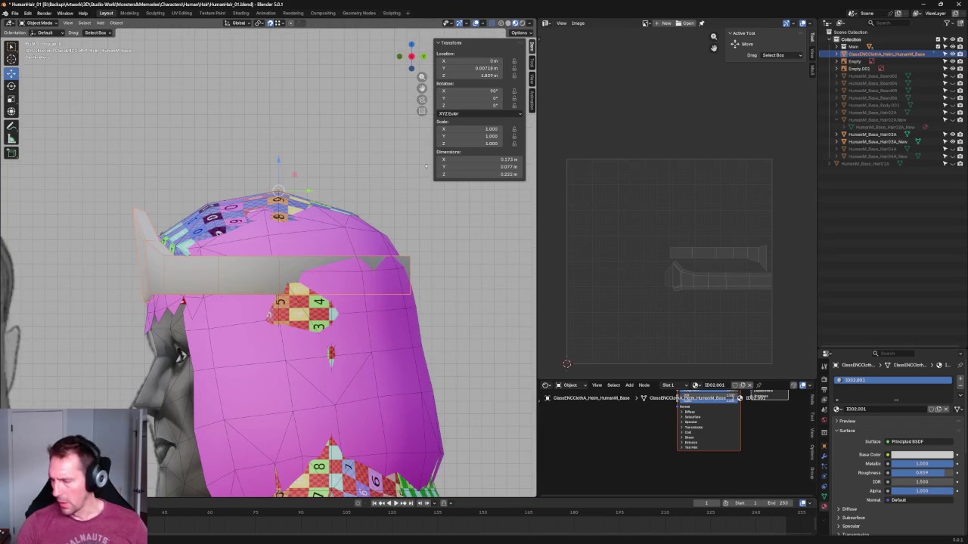
left_click(952, 141)
left_click(952, 141)
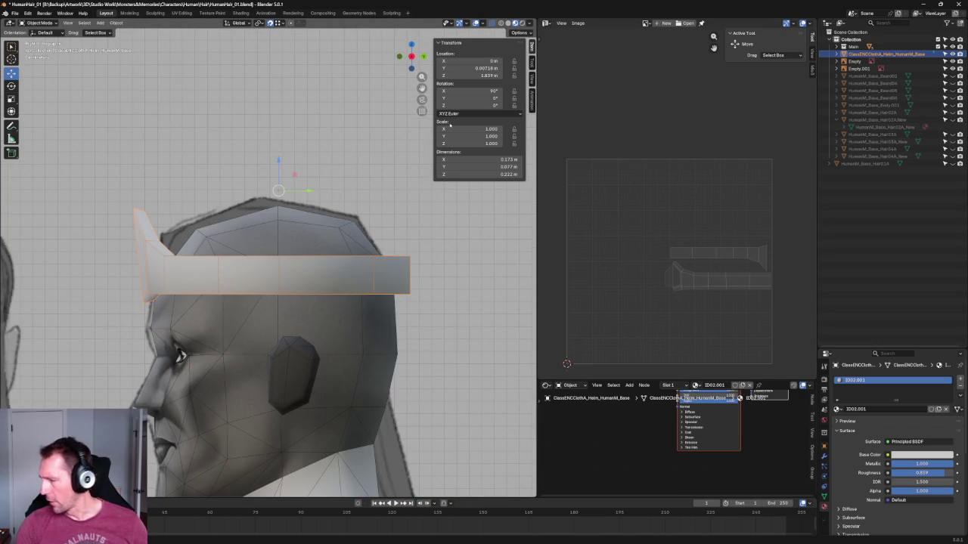
Return to Right Orthographic view and orbit over the helm and body to a side view of the head.
key("KP_3")
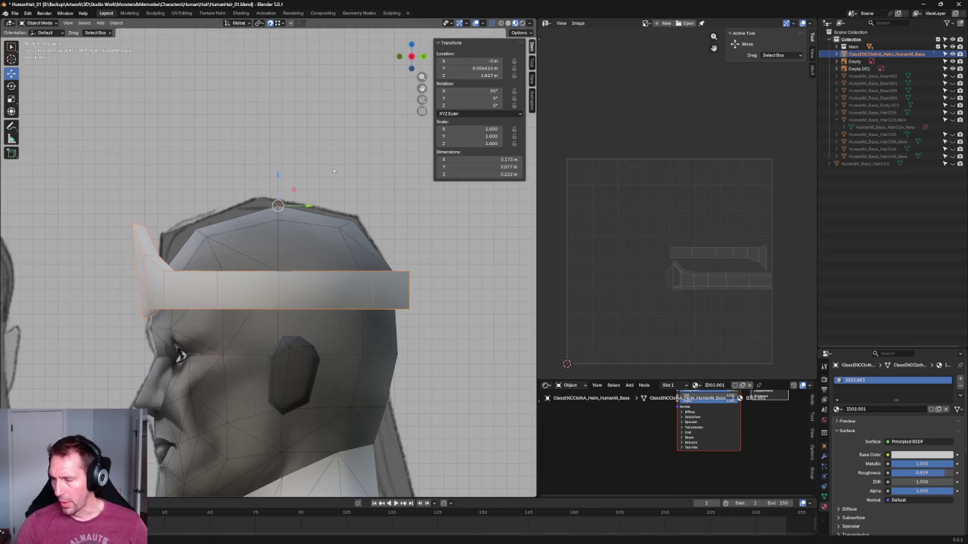
scroll(288, 196, "down", 5)
left_click(278, 22)
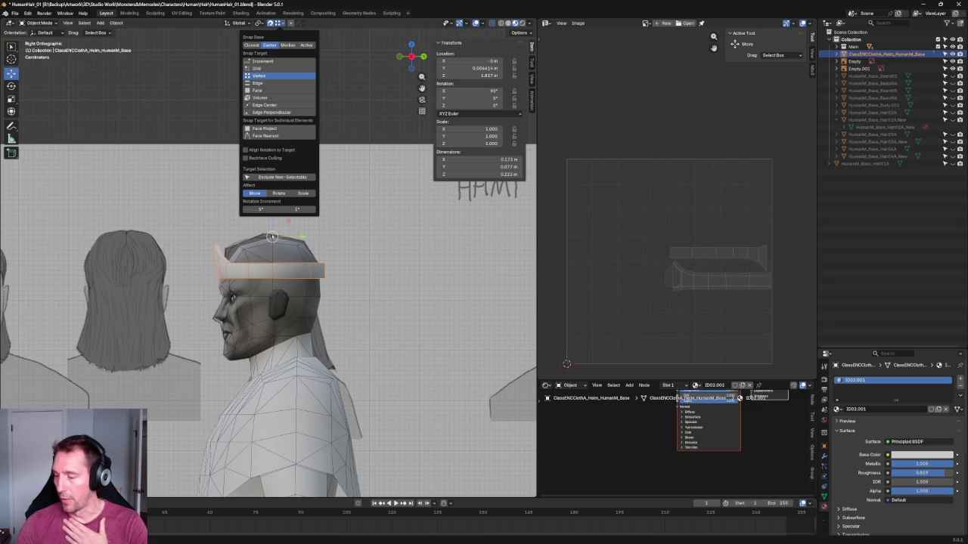
middle_click_drag(306, 130, 438, 215)
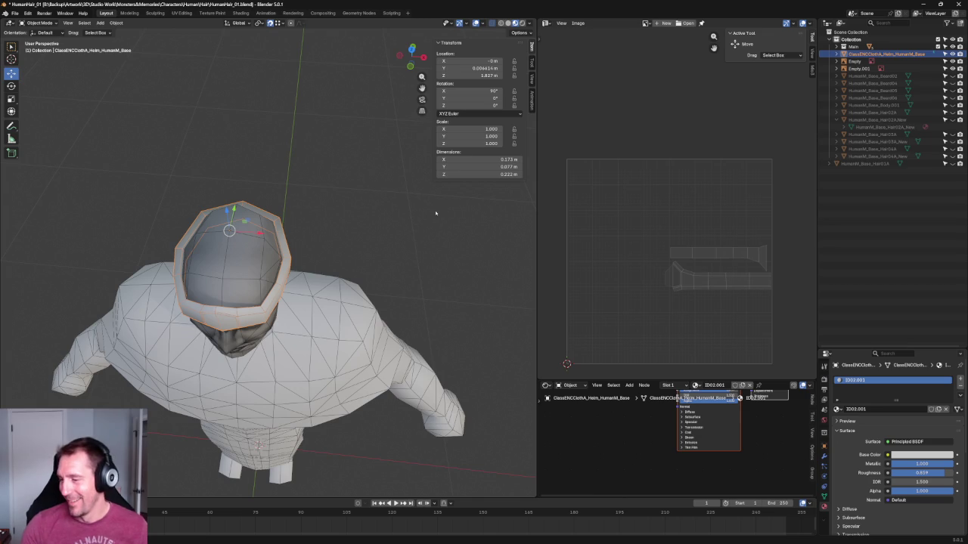
middle_click_drag(317, 166, 338, 201)
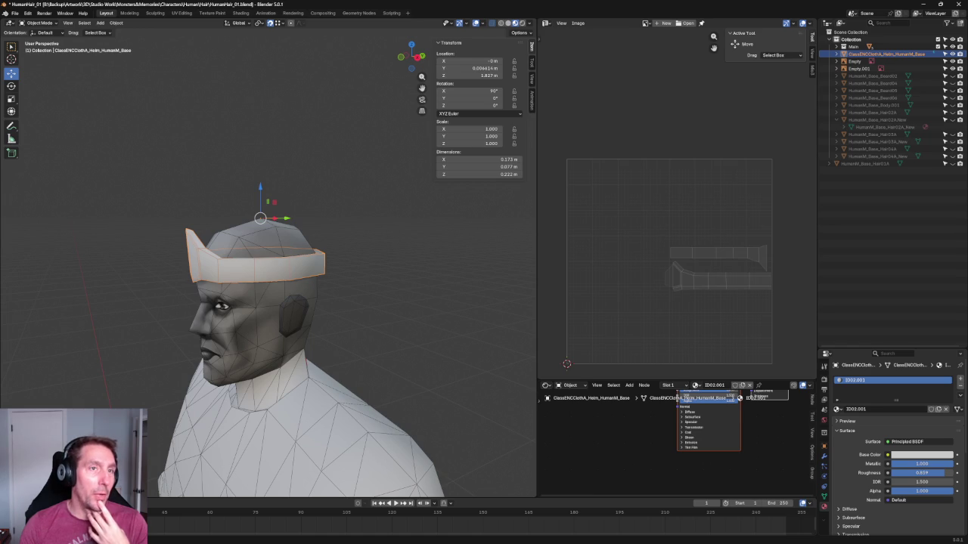
Deselect the helm, unhide HumanM_Base_Hair04A_New, and orbit in close around the checker-textured hair.
left_click(324, 194)
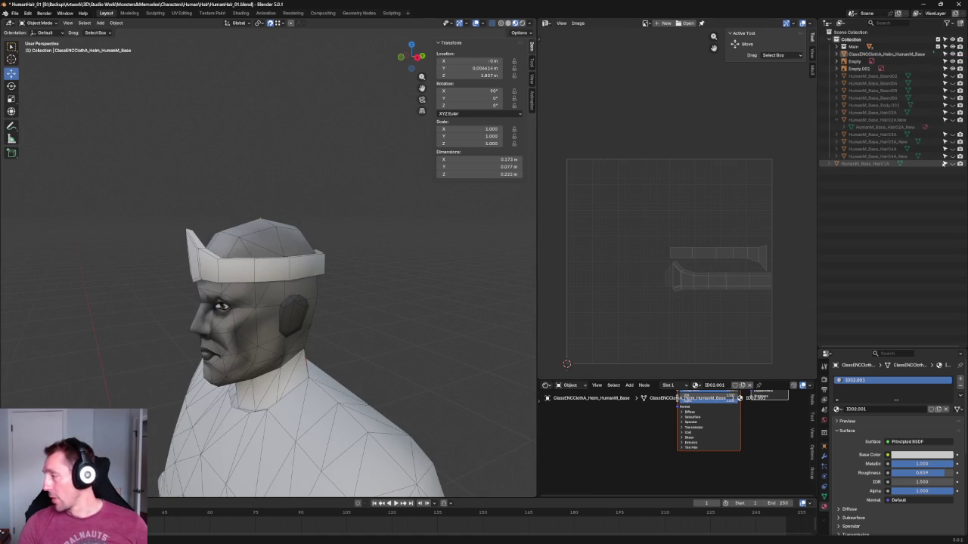
left_click(952, 156)
mouse_move(462, 251)
middle_mouse_down()
mouse_move(394, 261)
mouse_move(403, 180)
mouse_move(428, 229)
middle_mouse_up()
scroll(336, 195, "up", 4)
Select the hair mesh, enter Edit Mode, and move one hair vertex along Y.
left_click(318, 198)
middle_click_drag(353, 198, 344, 229)
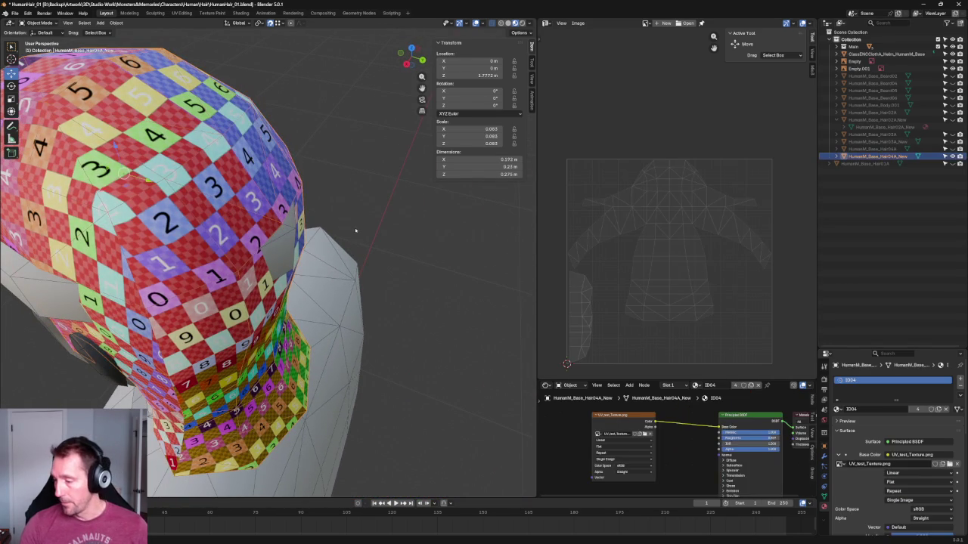
key("Tab")
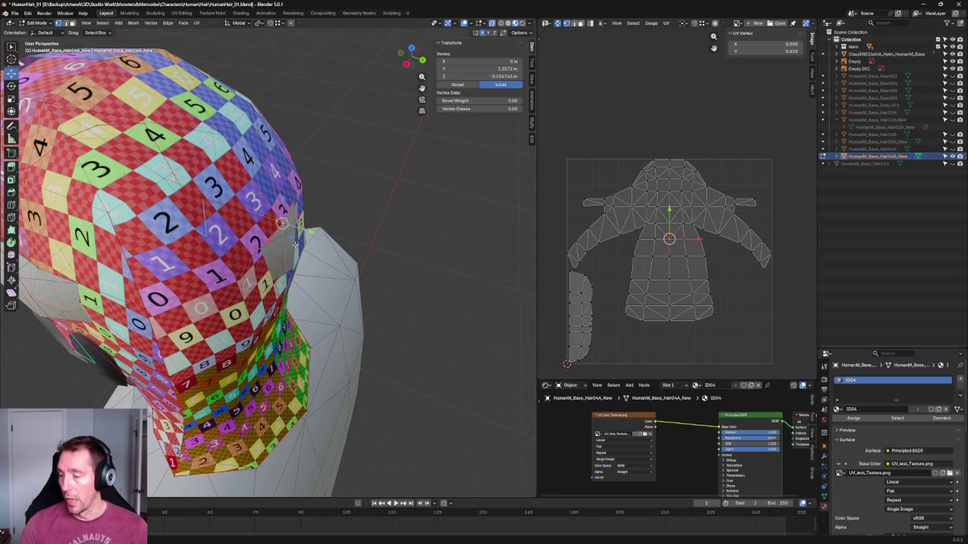
key("g")
key("y")
left_click(304, 274)
Nudge another vertex on the hair's edge along Y.
middle_click_drag(305, 274, 283, 274)
left_click(202, 219)
middle_click_drag(202, 220, 281, 261)
left_click(289, 264)
key("g")
key("y")
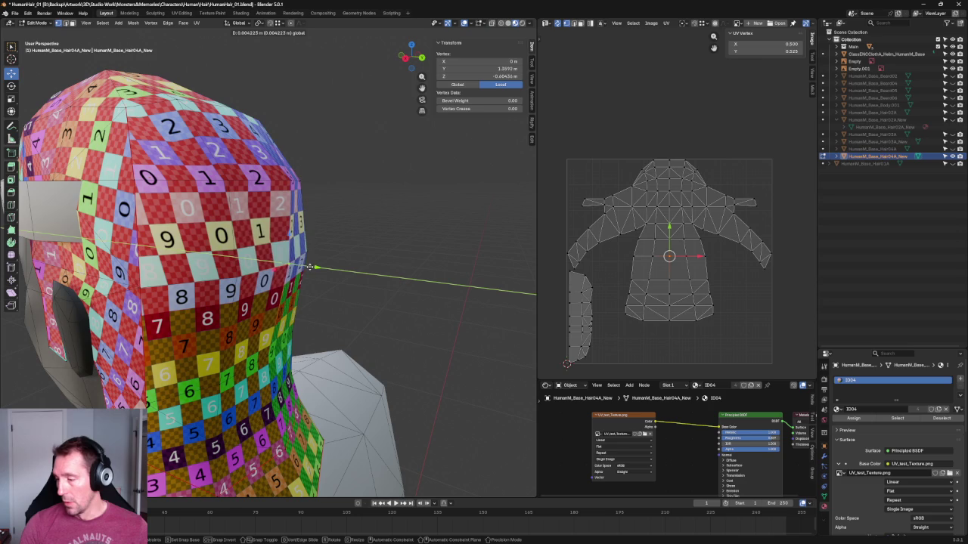
left_click(313, 266)
middle_click_drag(313, 266, 343, 223)
Turn on X-ray and move two back-edge vertices along Y onto the sketched outline.
key("alt+z")
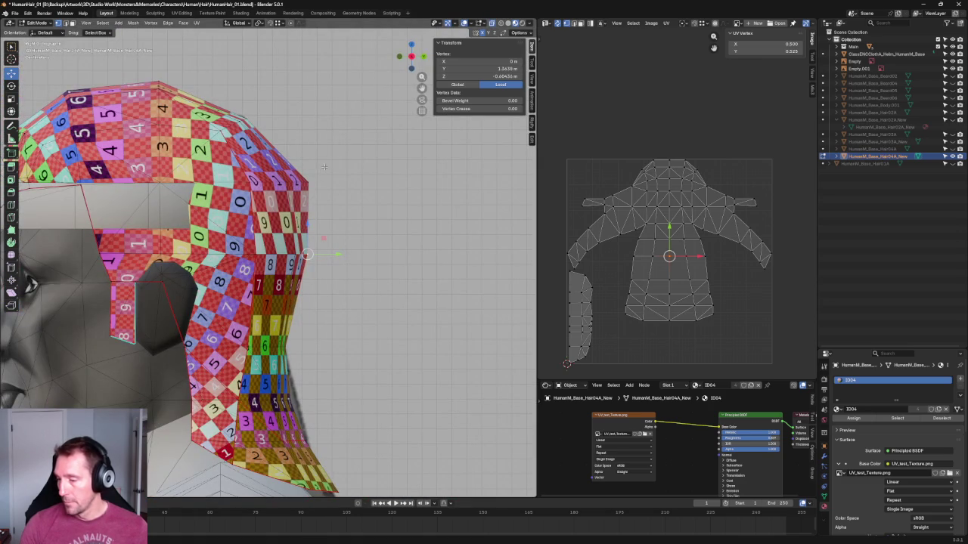
left_click(501, 24)
left_click(308, 185)
key("g")
key("y")
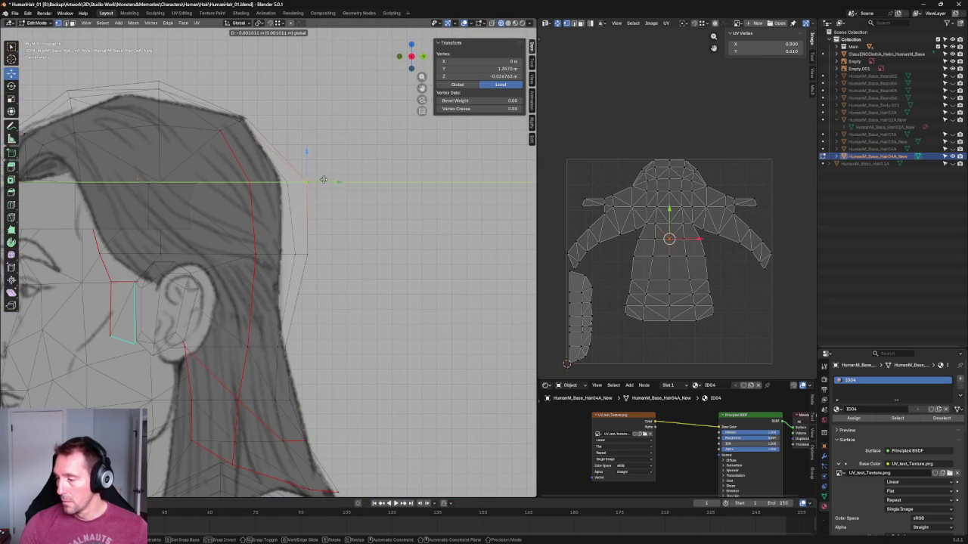
left_click(324, 180)
left_click(308, 255)
key("g")
key("y")
left_click(323, 256)
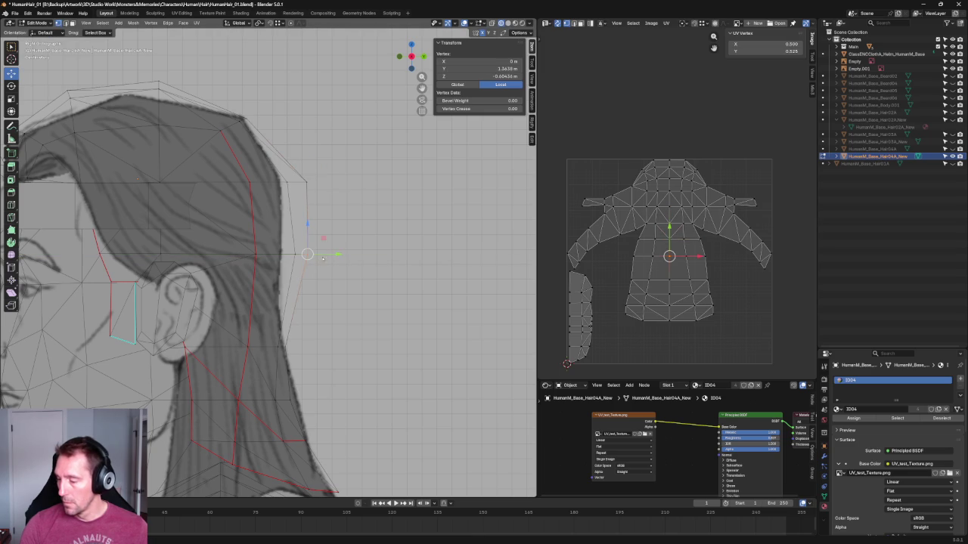
Shift the vertices near the lower hair tip along Y, singly and in pairs.
left_click(318, 346)
key("g")
key("y")
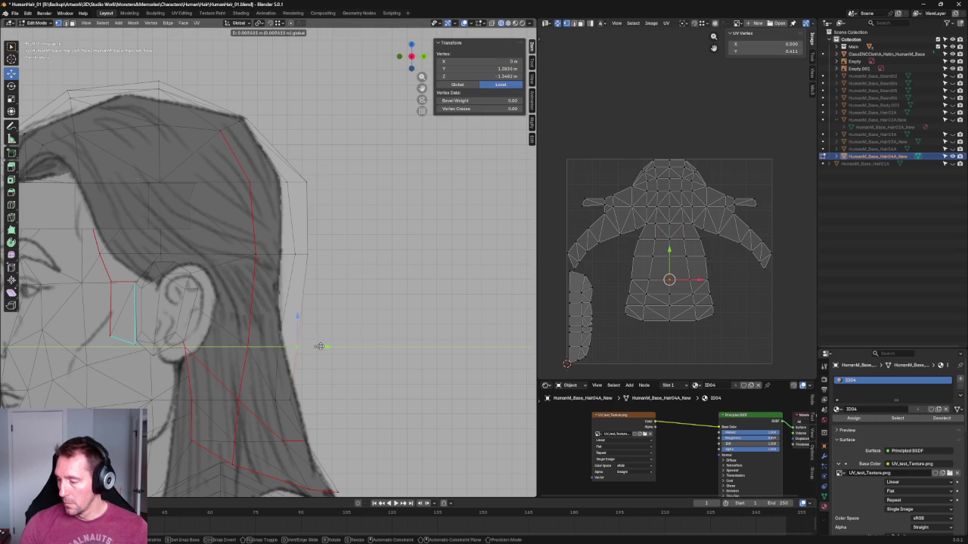
left_click(318, 346)
left_click(285, 347, "shift")
key("g")
key("y")
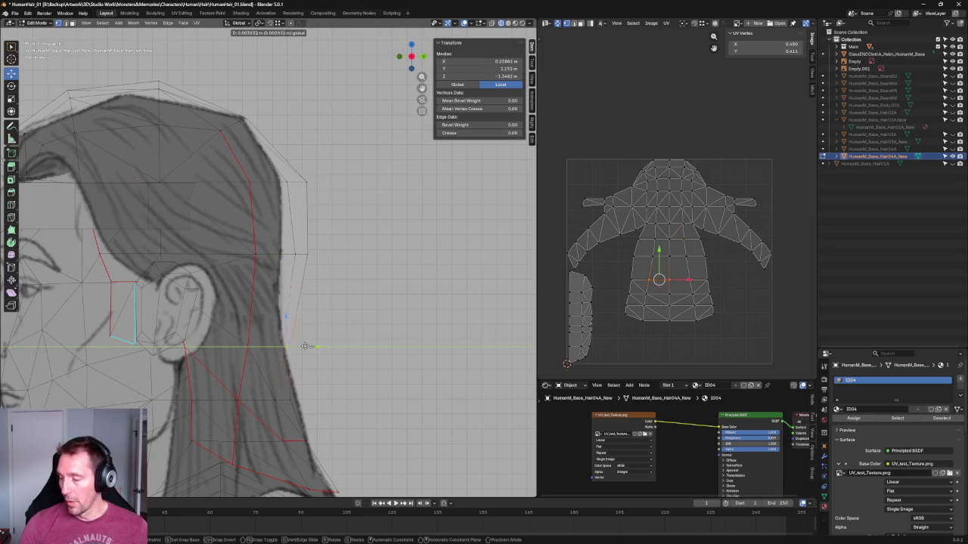
left_click(306, 345)
left_click(296, 346)
key("g")
key("y")
left_click(319, 346)
middle_click_drag(319, 346, 303, 332)
Shift a back vertex slightly along Y, then squash a group of hair vertices together along Y.
left_click(264, 323, "shift")
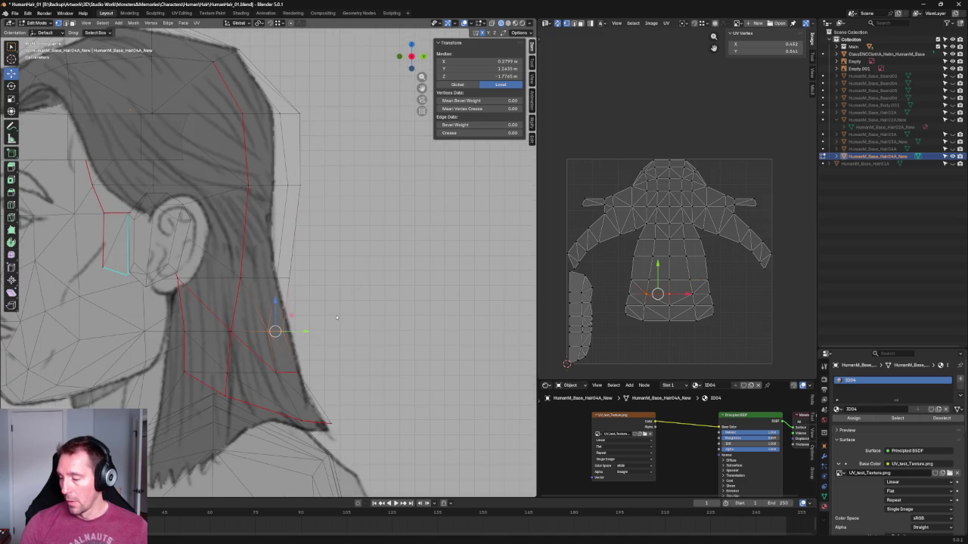
left_click(340, 276)
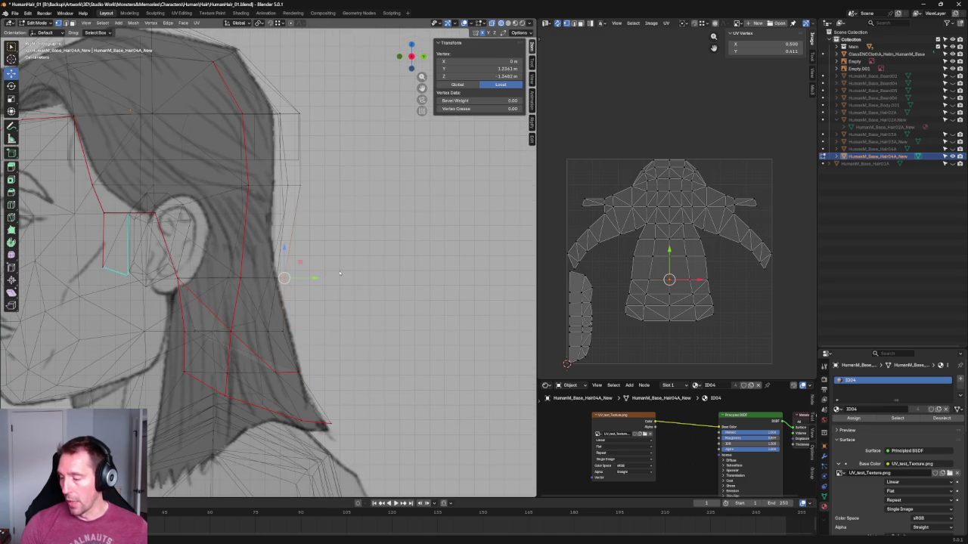
key("g")
key("y")
left_click(317, 278)
left_click(281, 198, "alt")
key("shift+space")
key("s")
left_click_drag(316, 185, 296, 186)
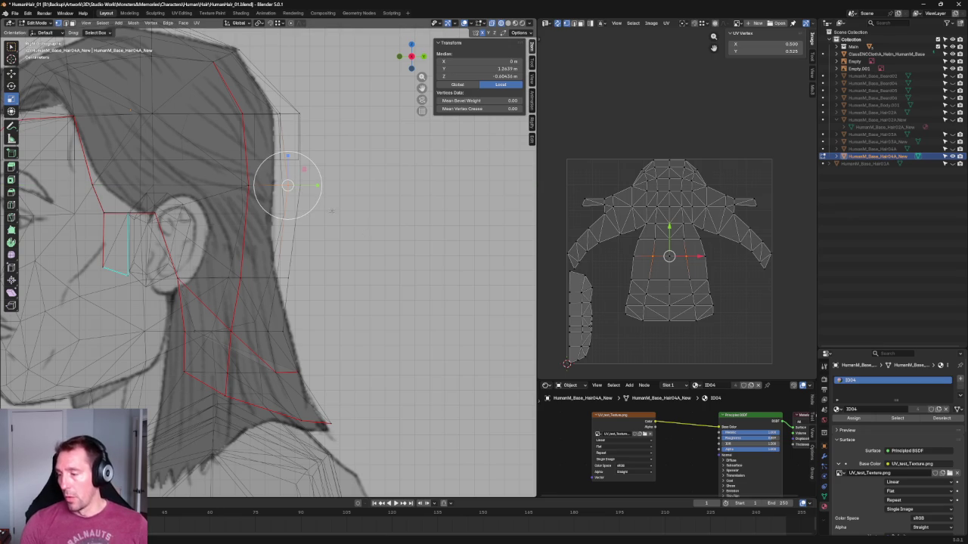
left_click(316, 276)
Push two edge loops on the hair slightly along Y.
left_click(298, 277, "alt")
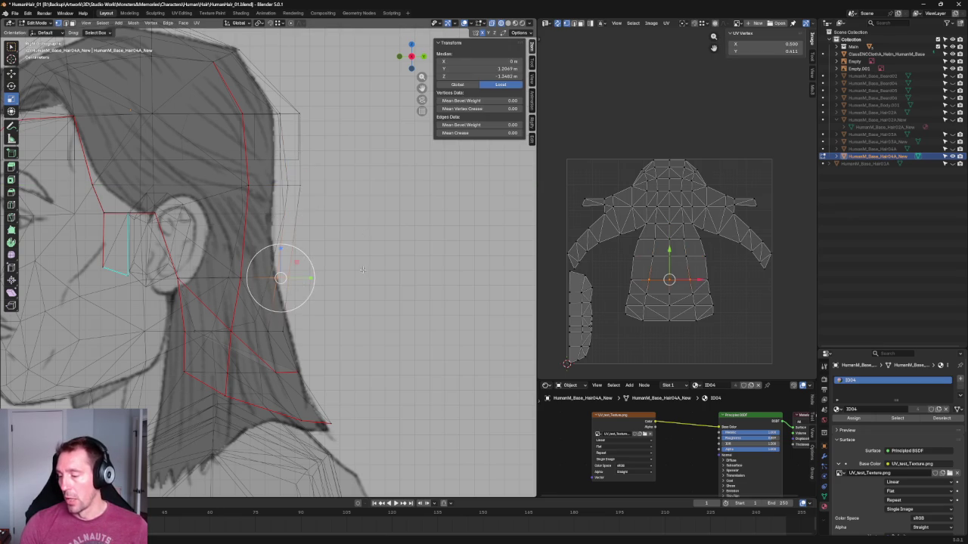
key("shift+space")
key("g")
left_click_drag(299, 277, 310, 277)
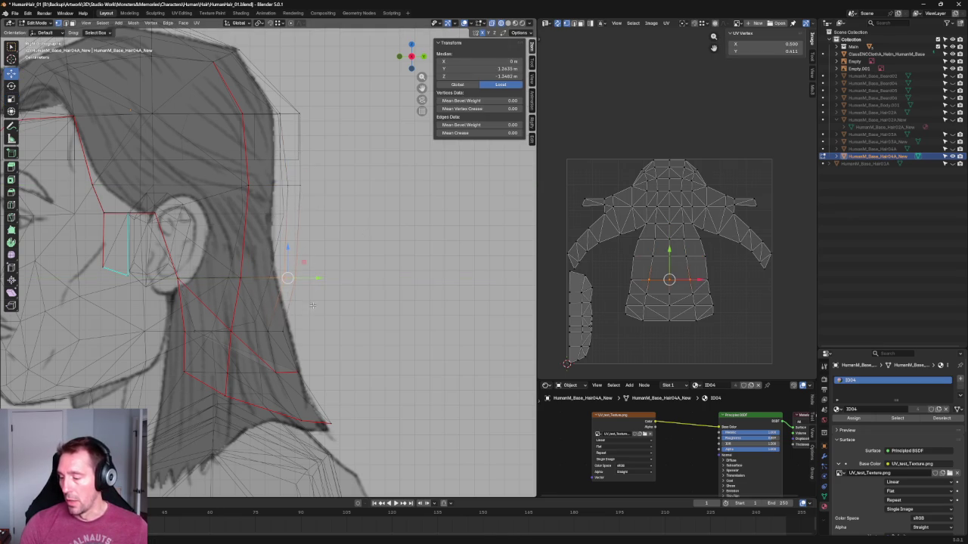
left_click(281, 331, "alt")
left_click_drag(300, 331, 310, 331)
key("alt+a")
scroll(379, 270, "up", 3)
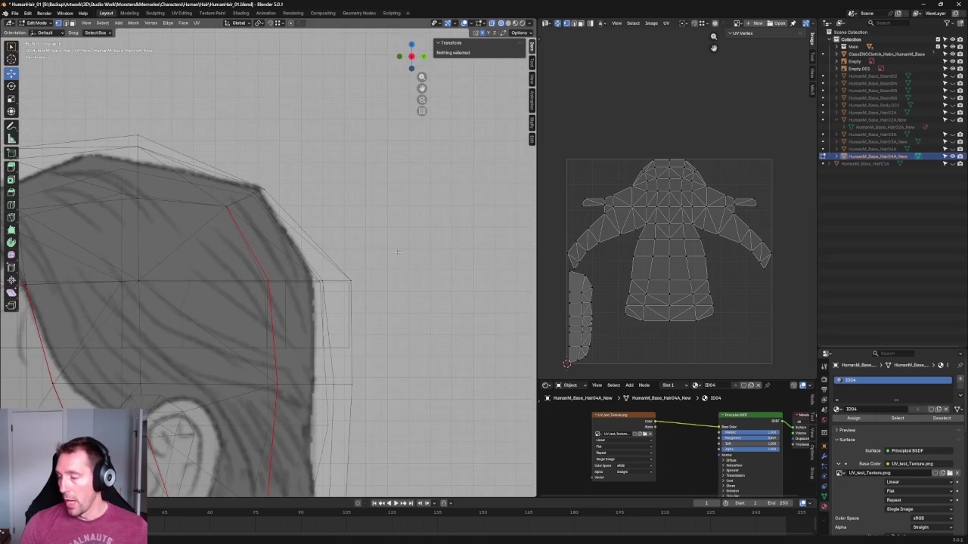
Rotate the crown geometry about 12.68 degrees and move the crown vertex onto the sketched outline.
scroll(317, 220, "up", 2)
left_click(252, 194)
key("shift+space")
key("r")
left_click_drag(270, 177, 266, 184)
scroll(250, 189, "down", 2)
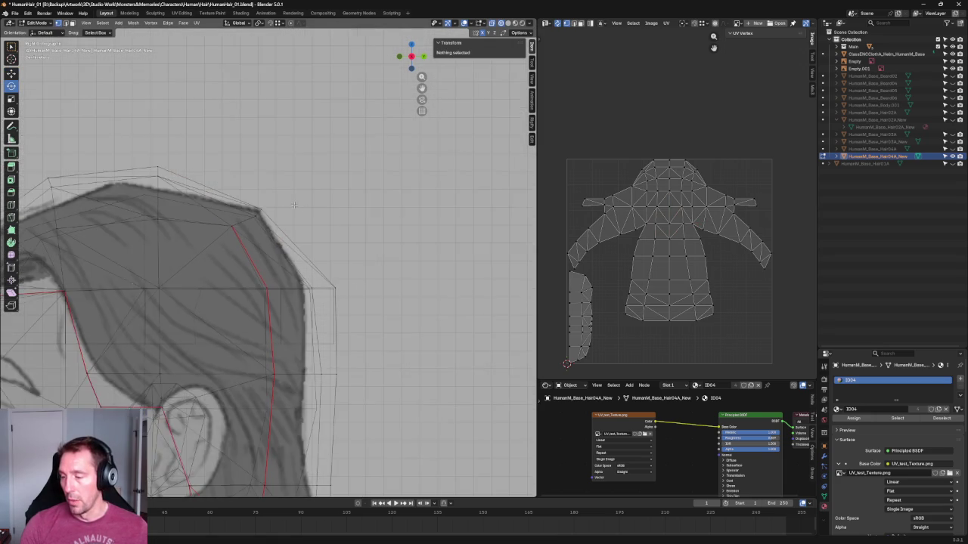
scroll(227, 189, "up", 3)
key("shift+space")
key("g")
mouse_move(270, 244)
left_mouse_down()
mouse_move(218, 155)
mouse_move(255, 151)
mouse_move(244, 162)
left_mouse_up()
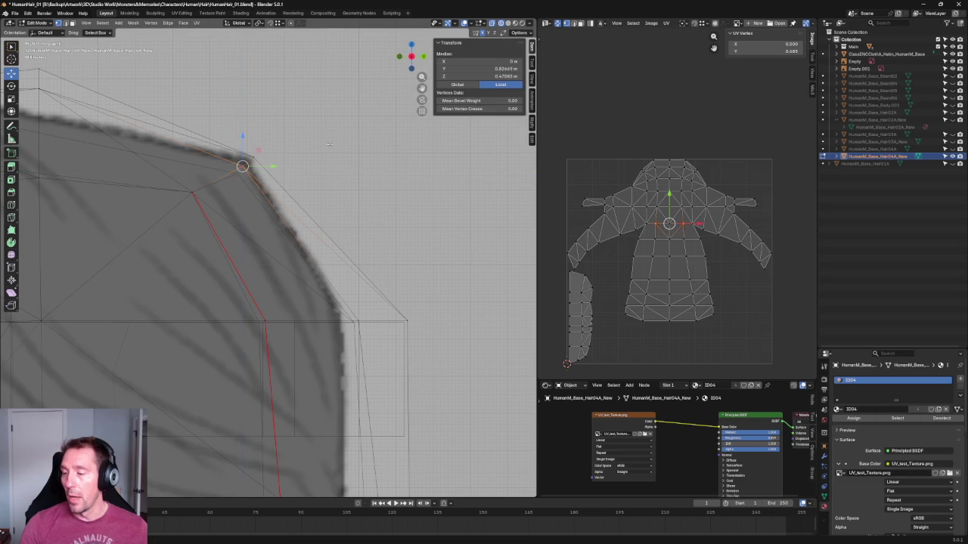
key("alt+a")
scroll(311, 170, "down", 5)
scroll(311, 170, "up", 2)
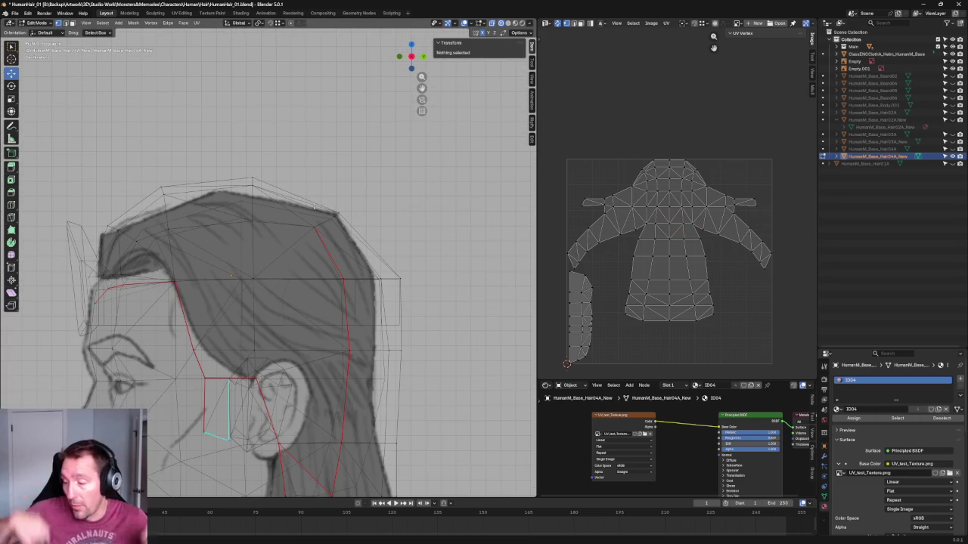
scroll(412, 274, "down", 3)
In perspective, pull two side vertices of the hair inward along X.
mouse_move(412, 274)
middle_mouse_down()
mouse_move(286, 242)
mouse_move(269, 281)
mouse_move(224, 253)
middle_mouse_up()
left_click(191, 240)
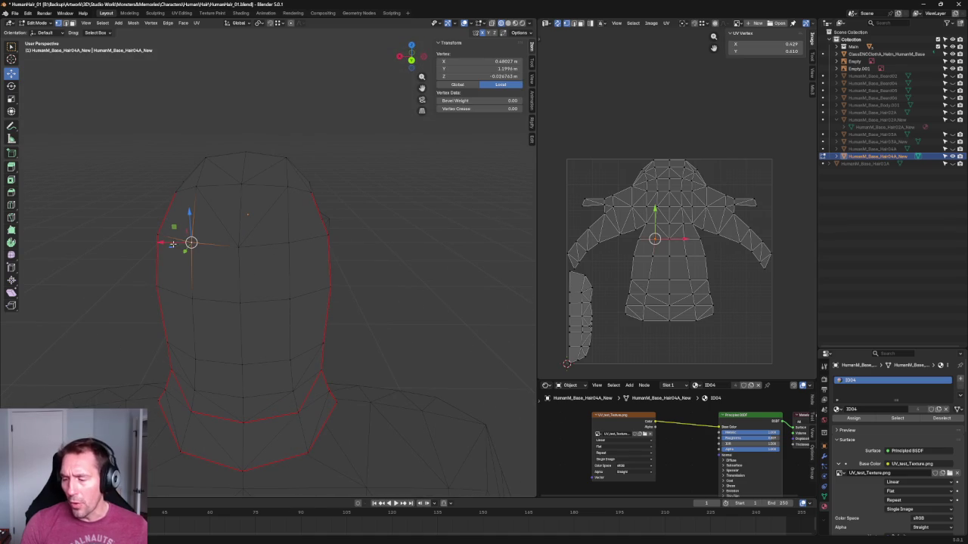
left_click_drag(168, 244, 182, 295)
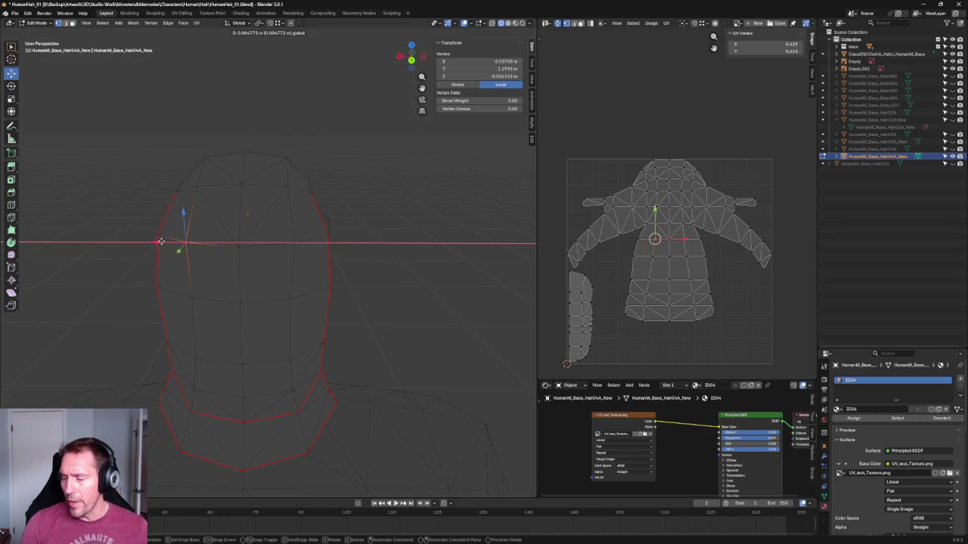
key("g")
key("x")
left_click(162, 299)
mouse_move(162, 299)
middle_mouse_down()
mouse_move(113, 320)
mouse_move(197, 336)
mouse_move(226, 329)
middle_mouse_up()
left_click(234, 320)
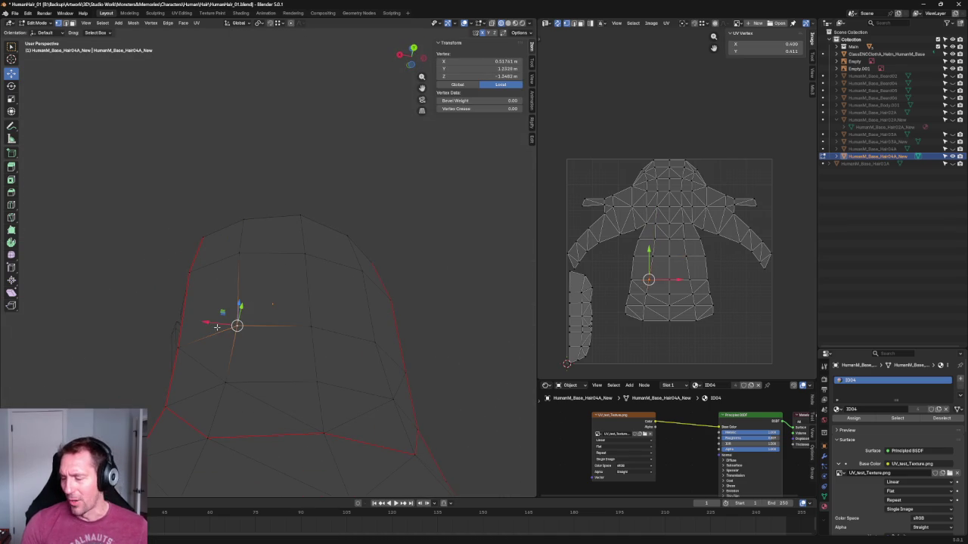
key("g")
key("x")
left_click(208, 324)
key("alt+a")
scroll(270, 296, "down", 4)
Return to Right view and select hair vertices from near the ear down the strip.
middle_click_drag(270, 296, 318, 328)
key("KP_3")
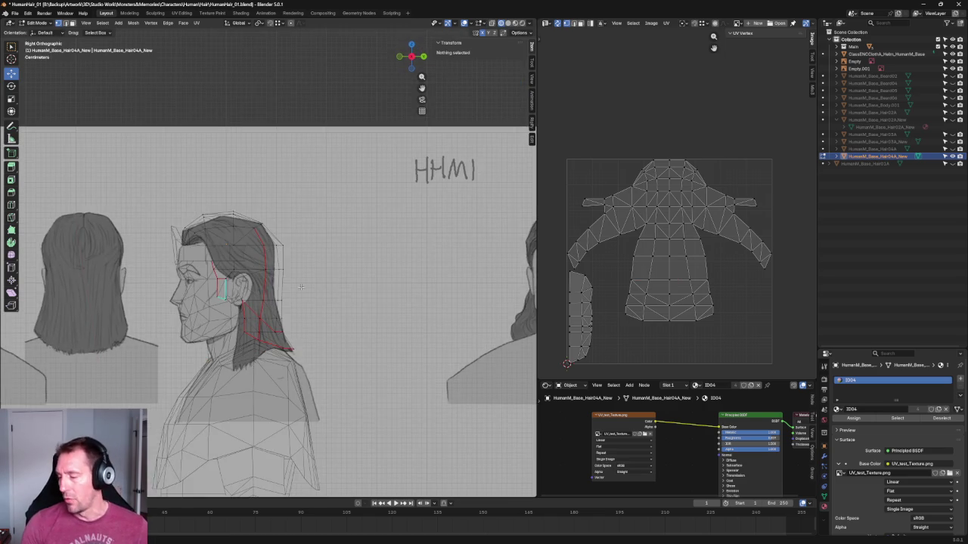
scroll(221, 234, "up", 4)
scroll(222, 235, "up", 2)
left_click(220, 236)
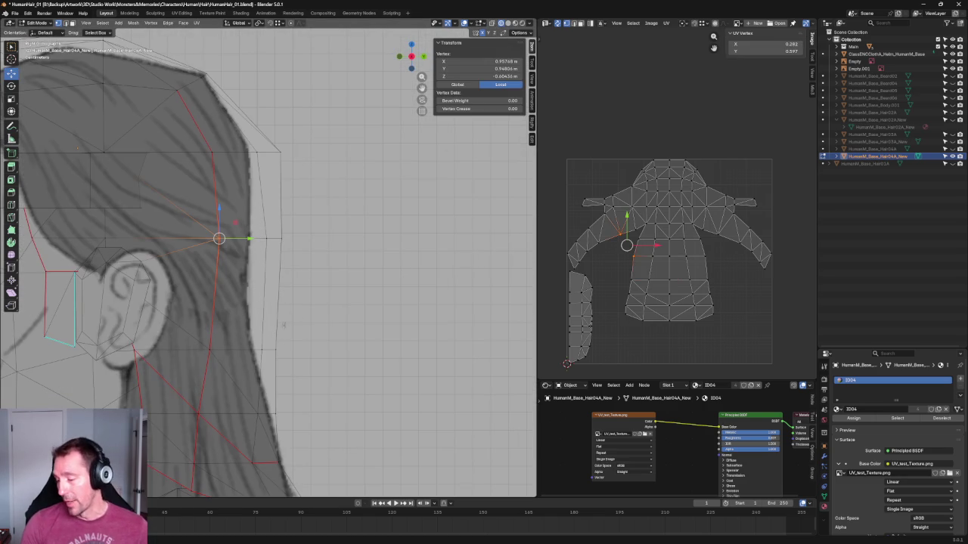
left_click(266, 339, "shift")
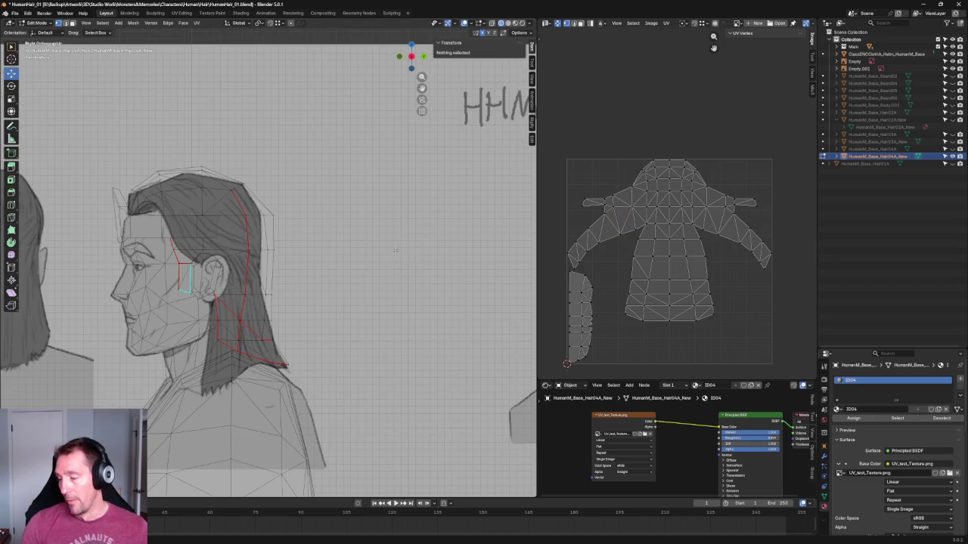
Box-select the back hair strip vertices and nudge them slightly along Y.
scroll(397, 251, "up", 6)
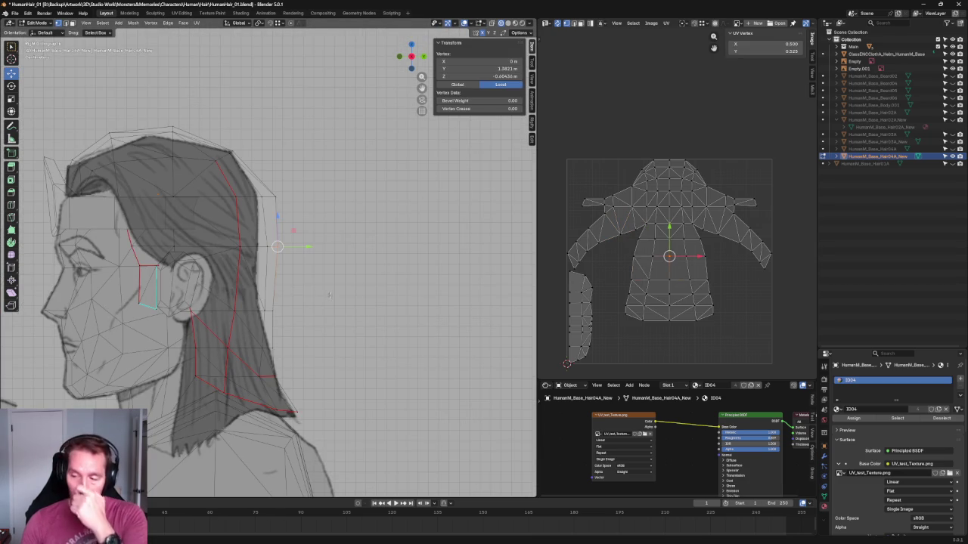
left_click_drag(218, 191, 246, 266)
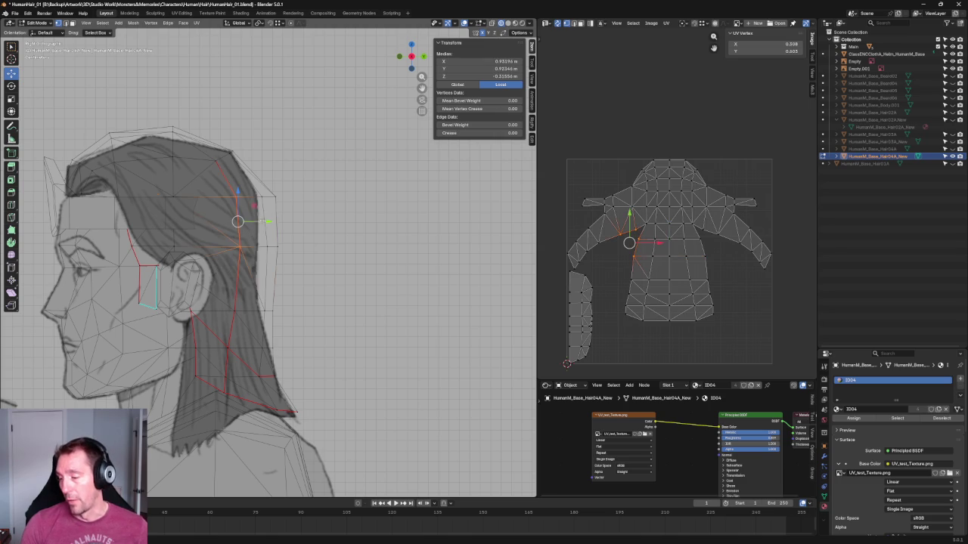
key("g")
key("y")
left_click(259, 225)
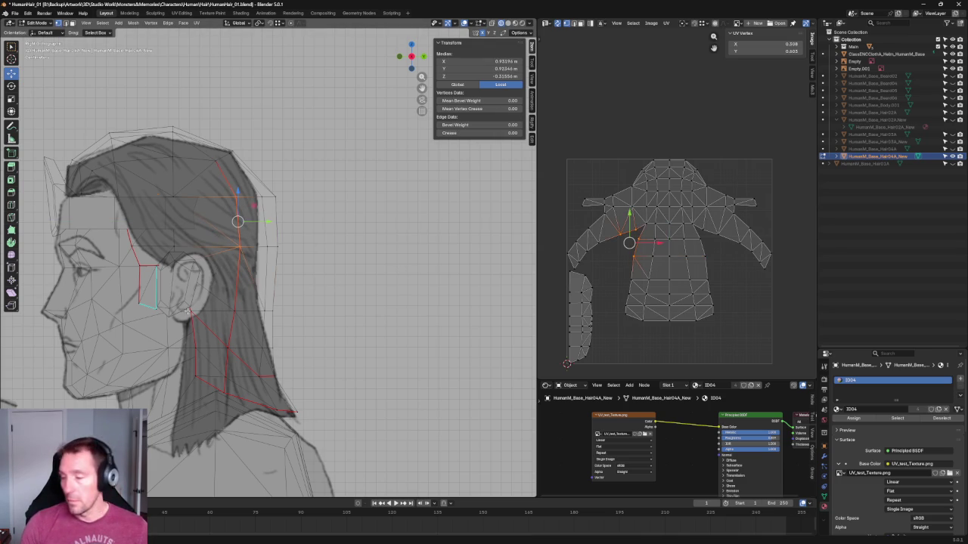
Switch to Front view and use solid shading to check the hairline on the head.
key("KP_1")
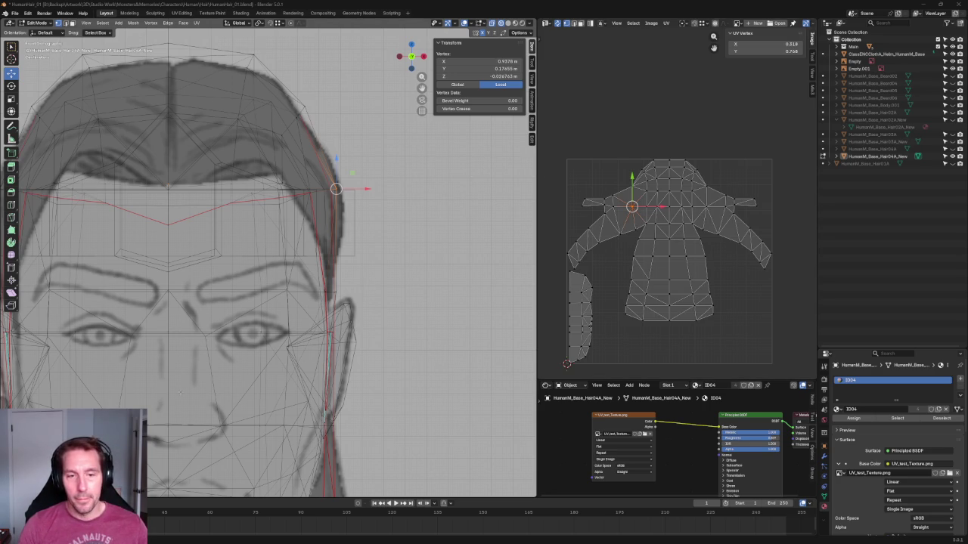
scroll(396, 220, "down", 2)
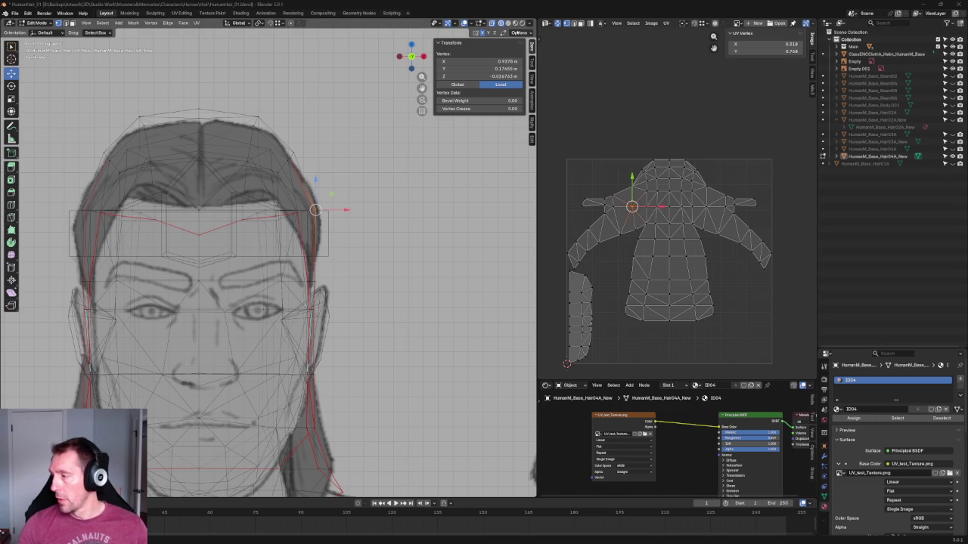
left_click(508, 23)
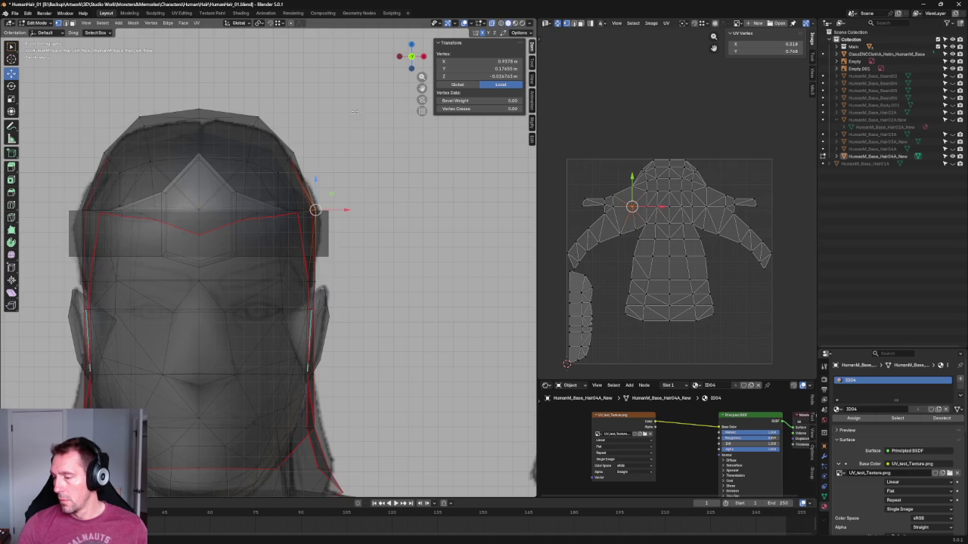
In a zoomed X-ray side view, select the hair vertex behind the ear and undo a trial move.
key("alt+z")
mouse_move(364, 102)
middle_mouse_down()
mouse_move(324, 176)
mouse_move(248, 147)
mouse_move(210, 148)
mouse_move(353, 152)
mouse_move(170, 125)
mouse_move(179, 156)
mouse_move(218, 160)
mouse_move(253, 143)
mouse_move(314, 149)
middle_mouse_up()
key("KP_3")
key("alt+z")
scroll(318, 219, "up", 3)
scroll(319, 229, "up", 2)
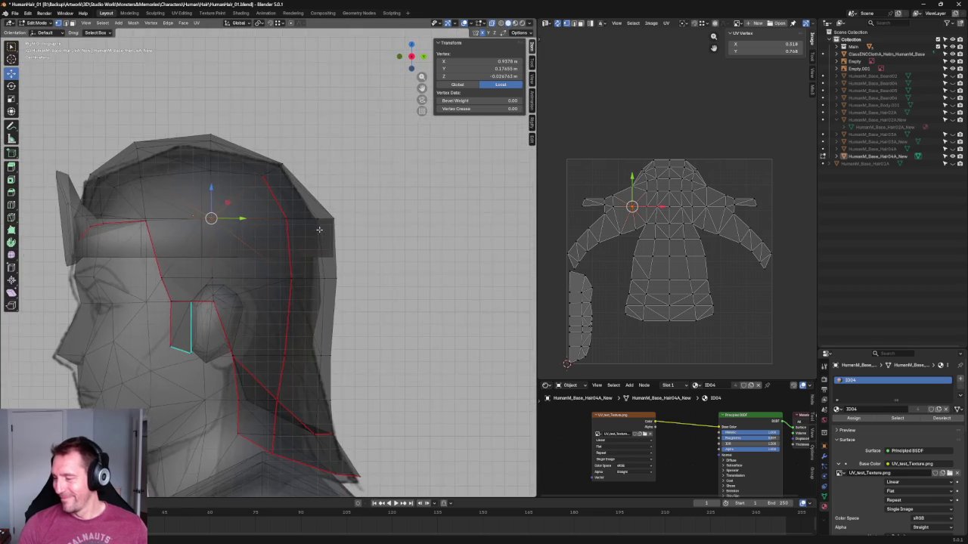
scroll(319, 229, "up", 2)
left_click_drag(262, 189, 316, 293)
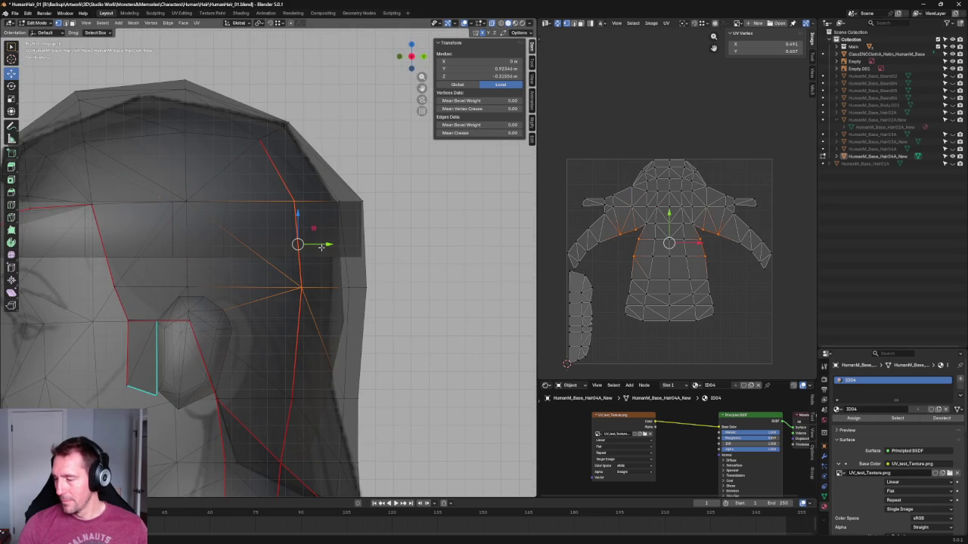
left_click_drag(322, 248, 303, 249)
key("ctrl+z")
Add the lower neck vertex, then slide the vertex down the seam toward the neck.
left_click(309, 387, "shift")
left_click_drag(323, 296, 317, 301)
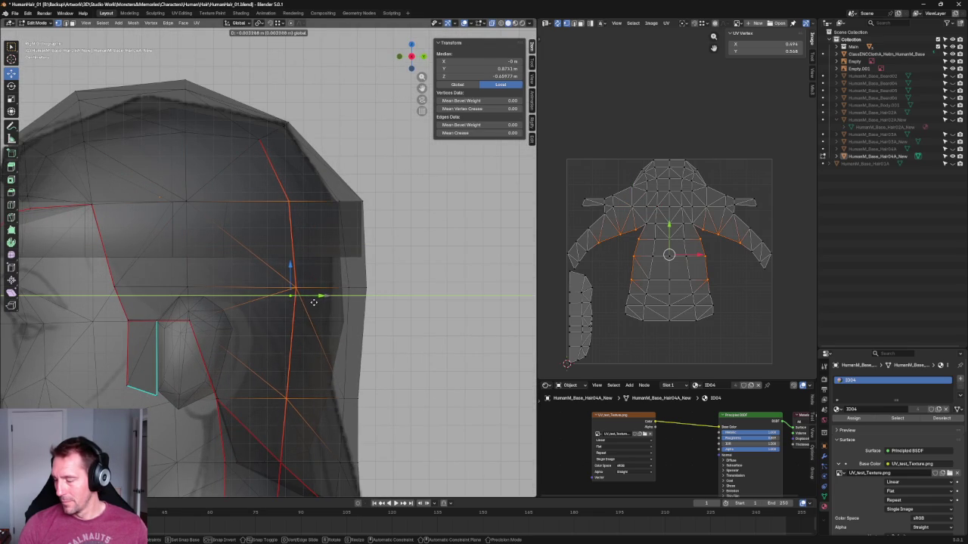
scroll(318, 301, "down", 4)
key("ctrl+z")
key("ctrl+z")
middle_click_drag(317, 301, 315, 344)
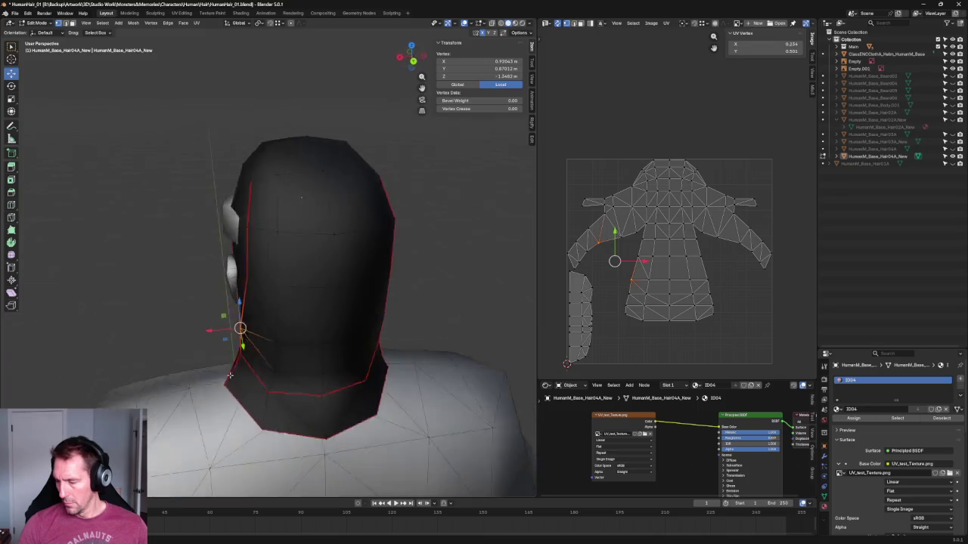
key("KP_3")
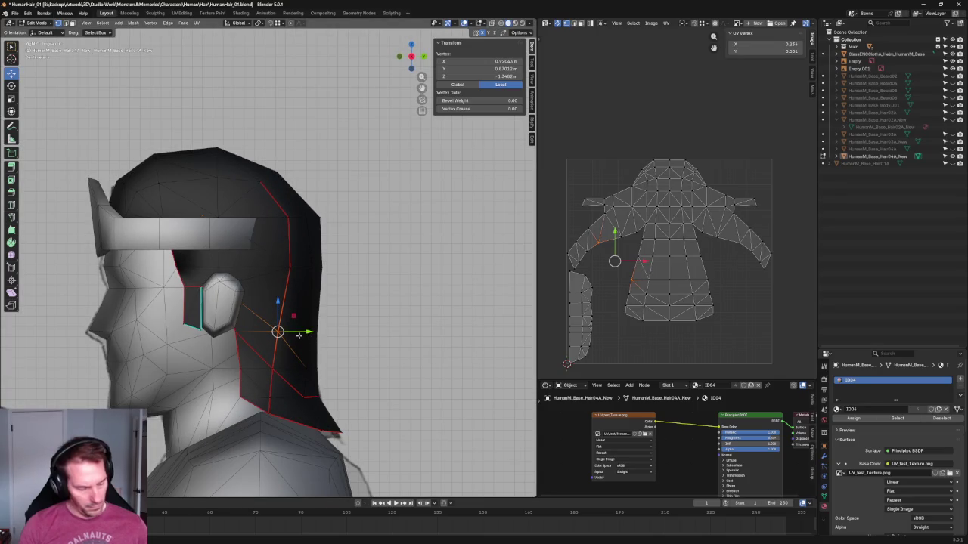
key("g")
key("g")
left_click(272, 369)
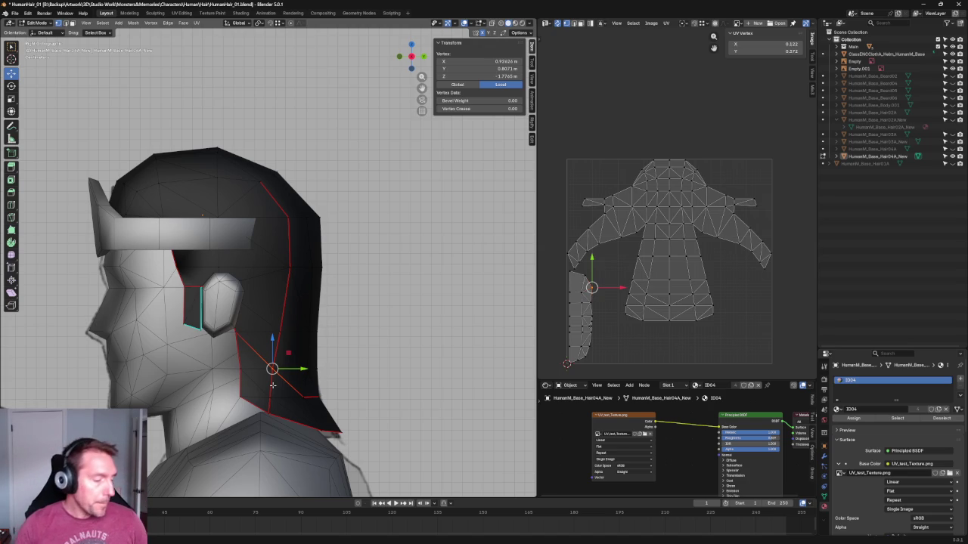
Check the hair in perspective, then select the vertex behind the ear in X-ray side view.
mouse_move(272, 385)
middle_mouse_down()
mouse_move(306, 294)
mouse_move(261, 295)
mouse_move(287, 278)
mouse_move(277, 265)
mouse_move(307, 217)
mouse_move(315, 276)
mouse_move(302, 272)
mouse_move(320, 250)
mouse_move(369, 241)
mouse_move(296, 239)
middle_mouse_up()
key("KP_3")
key("alt+z")
key("alt+z")
left_click(257, 302)
left_click(296, 238, "alt")
left_click(296, 239, "alt+shift")
mouse_move(296, 238)
middle_mouse_down()
mouse_move(260, 225)
mouse_move(322, 227)
mouse_move(355, 250)
middle_mouse_up()
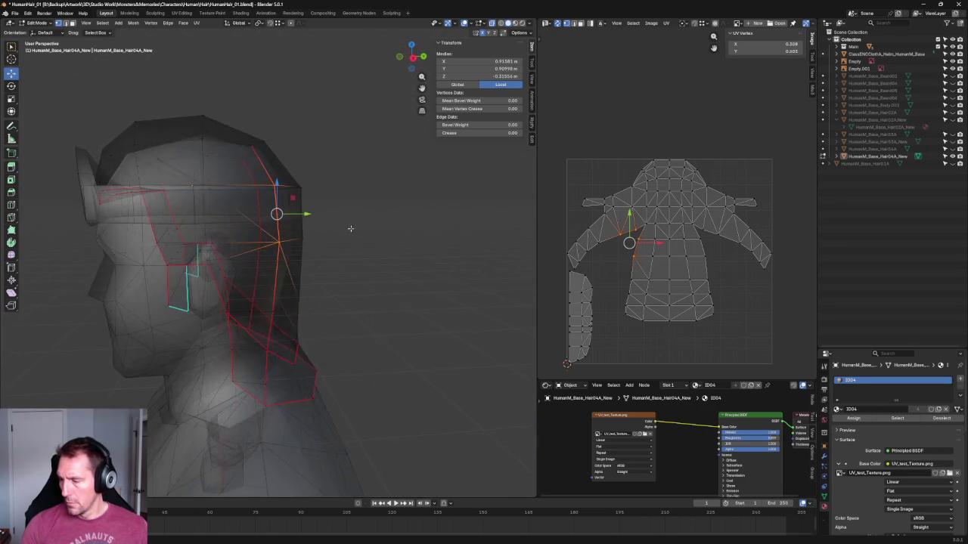
key("KP_3")
scroll(370, 247, "up", 1)
scroll(311, 148, "up", 1)
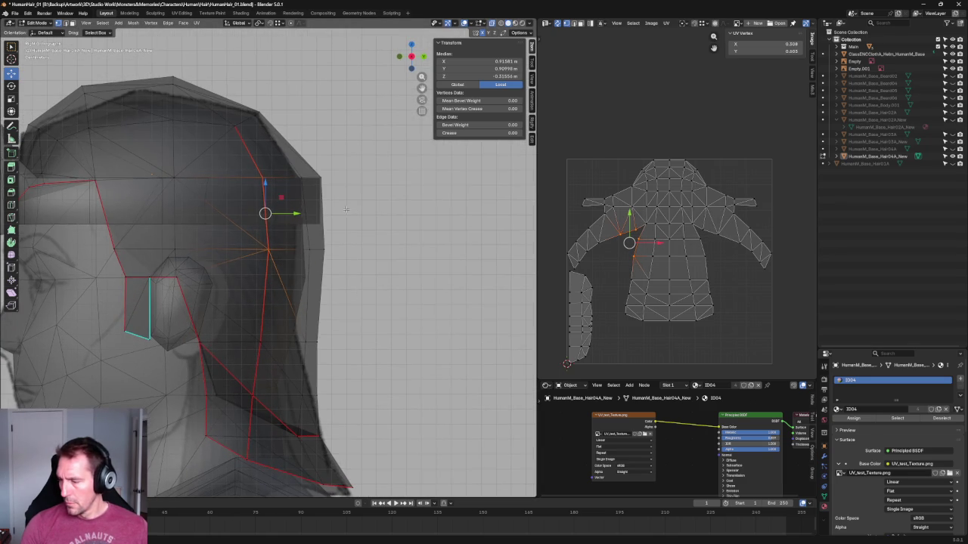
Reposition the vertex at the top of the head to follow the skull.
key("alt+a")
left_click(246, 117)
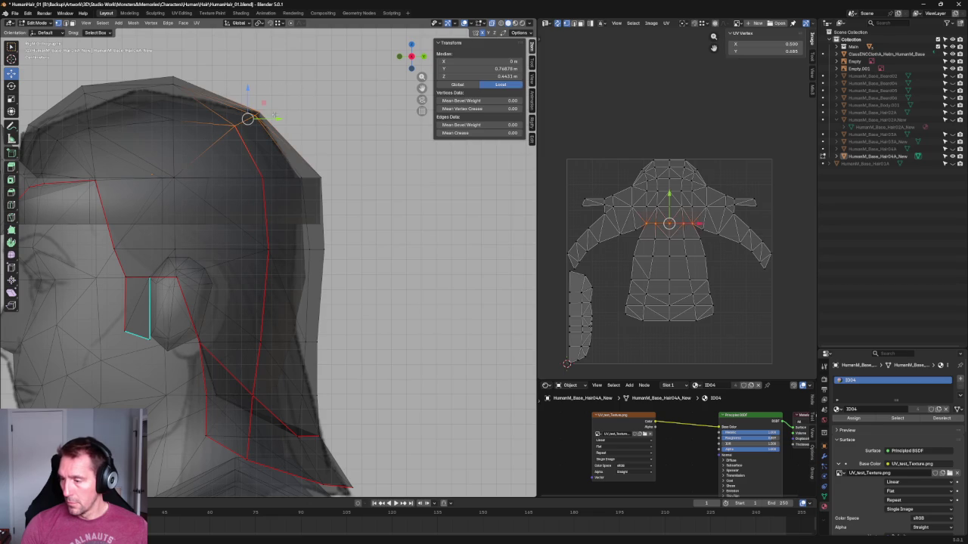
key("g")
left_click(242, 127)
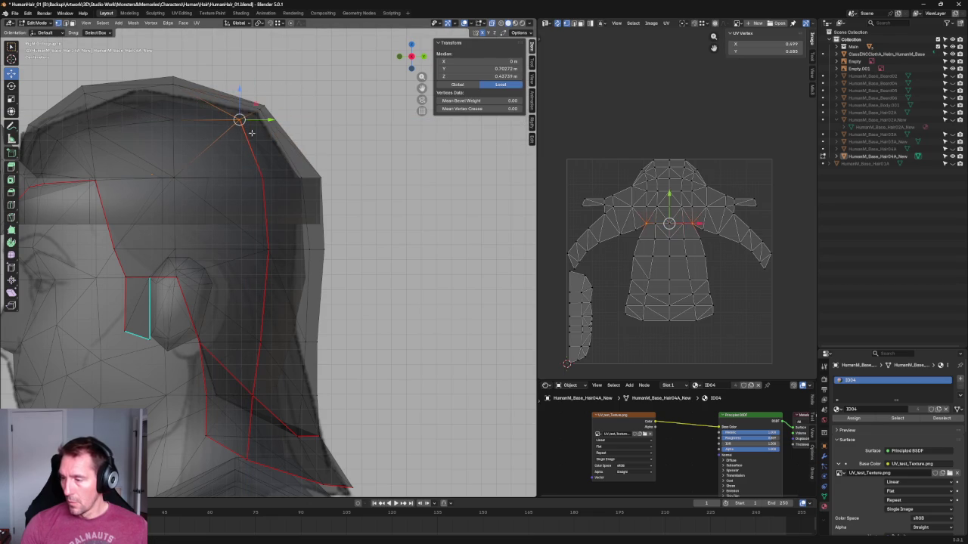
key("g")
key("z")
key("Escape")
key("g")
key("y")
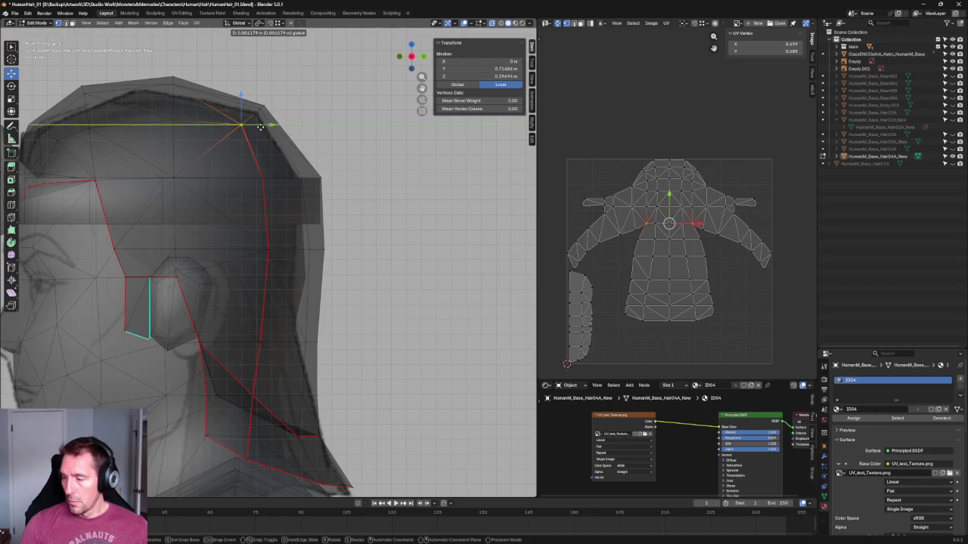
key("Escape")
left_click(381, 157)
scroll(371, 166, "down", 5)
Review the head from front and side, then return to a see-through side view.
mouse_move(354, 179)
middle_mouse_down()
mouse_move(324, 188)
mouse_move(328, 210)
mouse_move(336, 197)
mouse_move(255, 242)
middle_mouse_up()
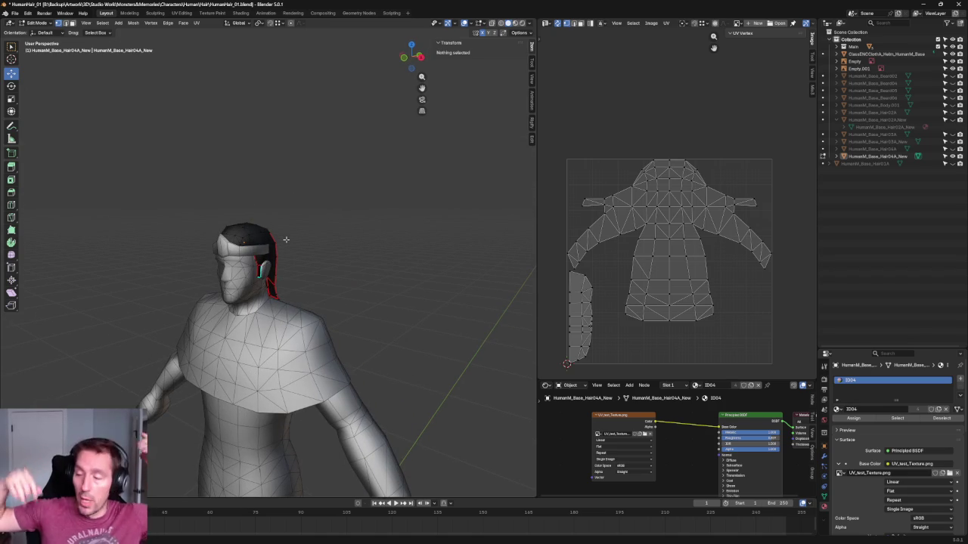
scroll(286, 239, "up", 5)
mouse_move(286, 240)
middle_mouse_down()
mouse_move(274, 171)
mouse_move(331, 185)
middle_mouse_up()
key("KP_3")
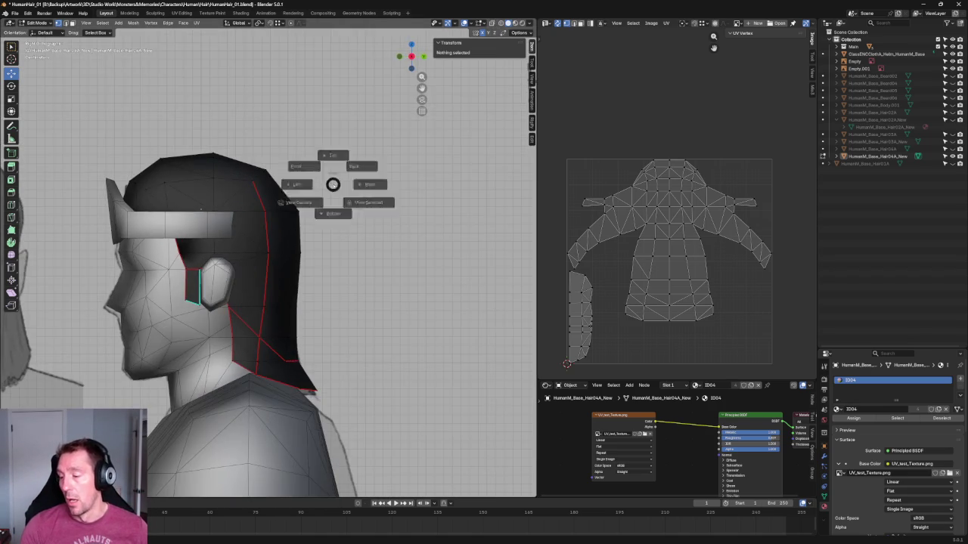
key("KP_1")
key("alt+z")
key("KP_3")
scroll(348, 185, "up", 2)
scroll(363, 189, "down", 1)
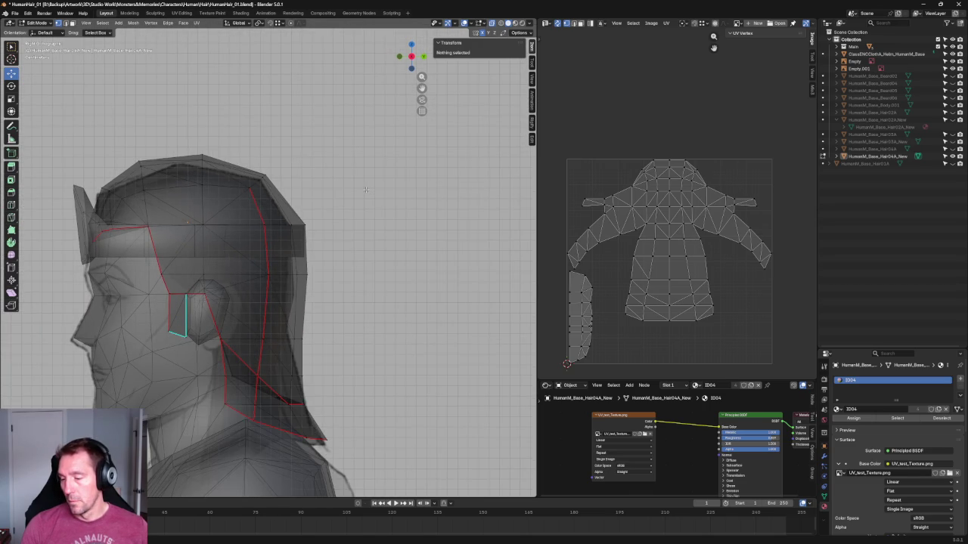
scroll(348, 214, "up", 2)
scroll(333, 216, "up", 1)
scroll(329, 218, "down", 1)
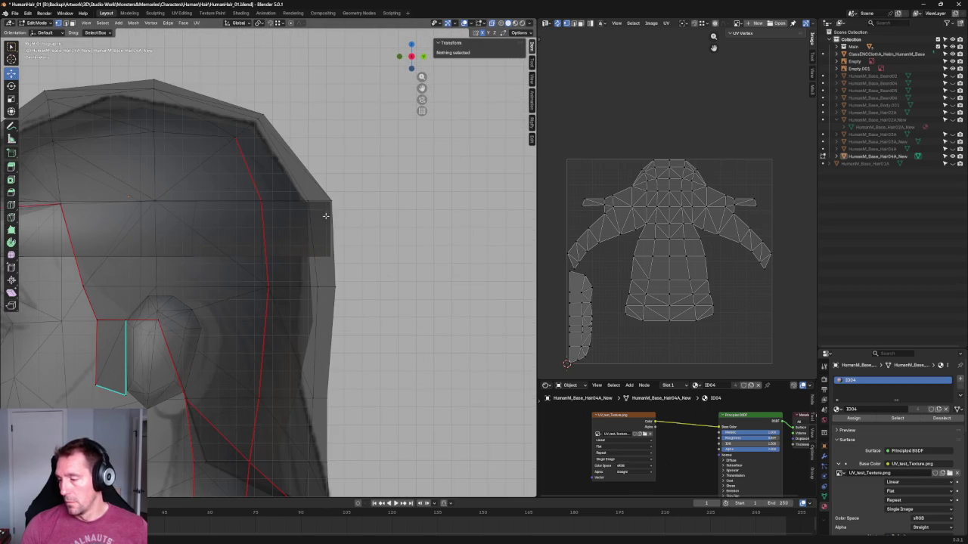
Push a back-edge hair vertex outward along Y to square the silhouette.
left_click(311, 204)
key("g")
key("y")
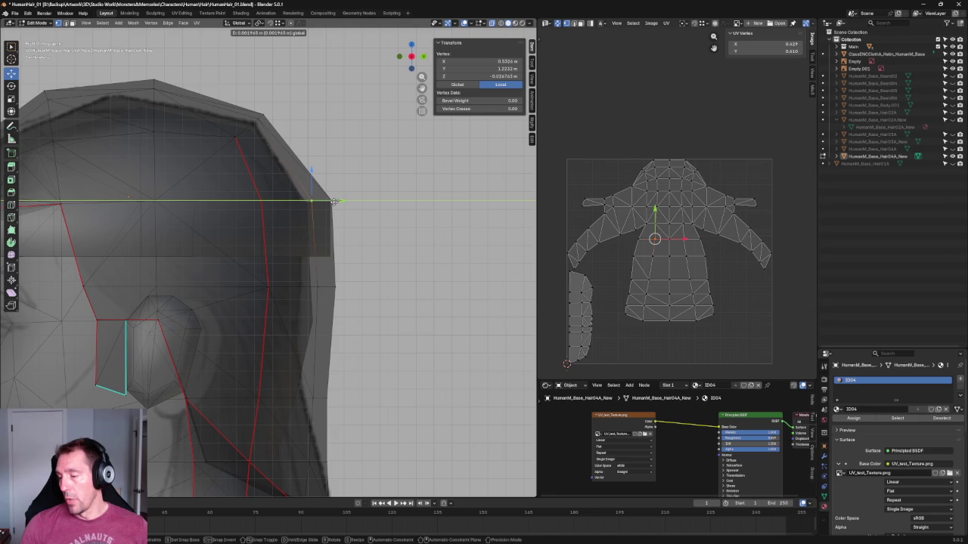
right_click(335, 202)
left_click(396, 305)
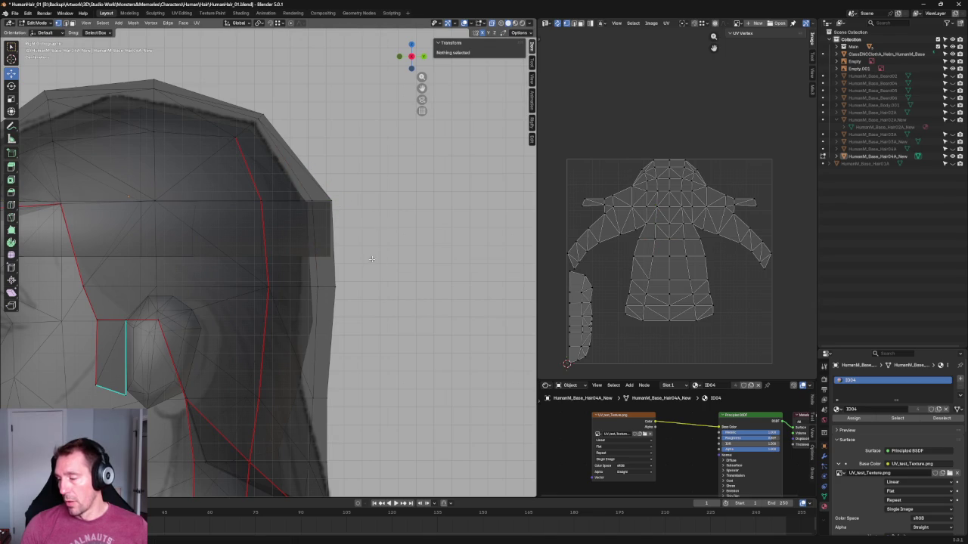
left_click(322, 283)
key("g")
key("y")
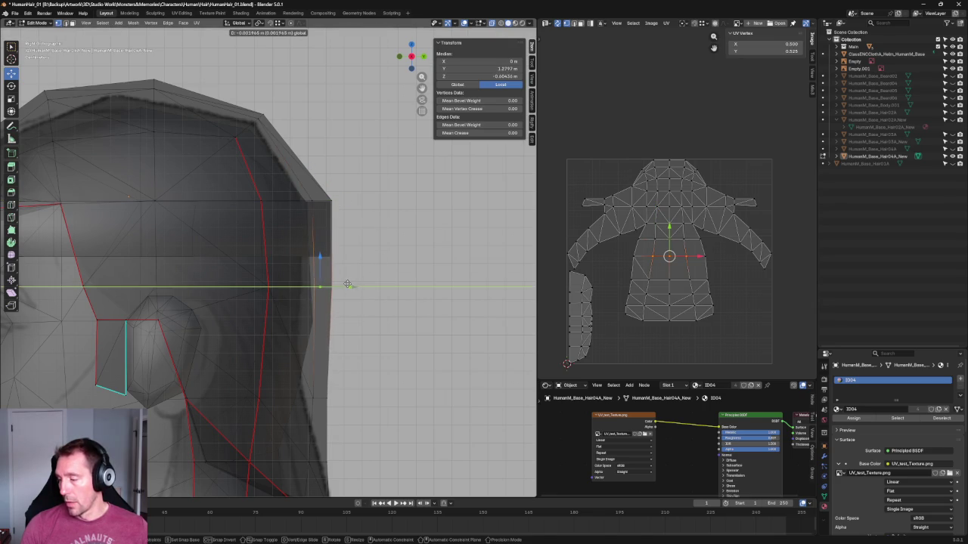
left_click(345, 282)
left_click(342, 302)
Move the next back-edge vertices along Y, one to about 1.255 m.
left_click(318, 282)
key("g")
key("y")
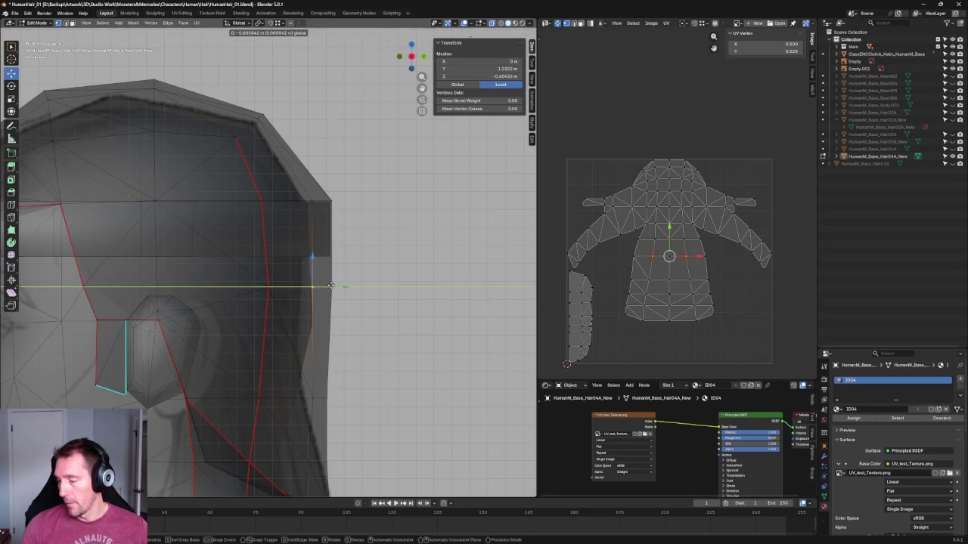
left_click(325, 285)
left_click(368, 233)
key("Home")
key("alt+z")
scroll(368, 232, "up", 5)
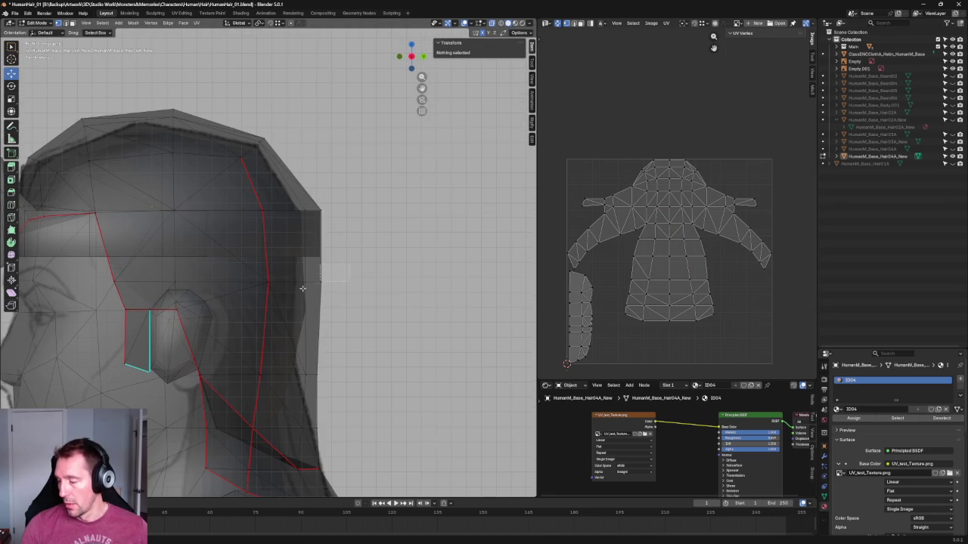
left_click(315, 282)
key("g")
key("y")
left_click(346, 283)
Deselect, turn off X-ray, and frame the whole character from the front.
key("alt+a")
key("Home")
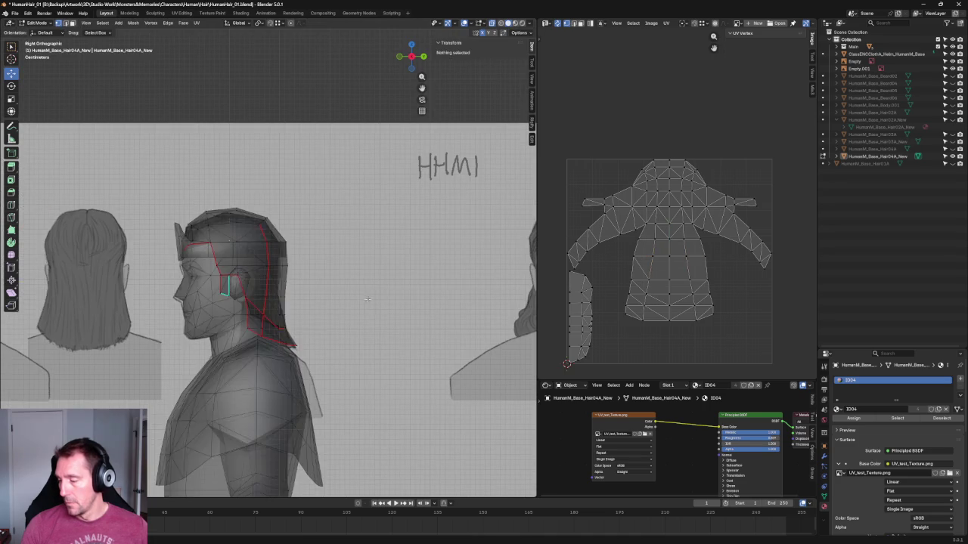
key("alt+z")
middle_click_drag(274, 109, 268, 141, "shift")
scroll(303, 220, "up", 6)
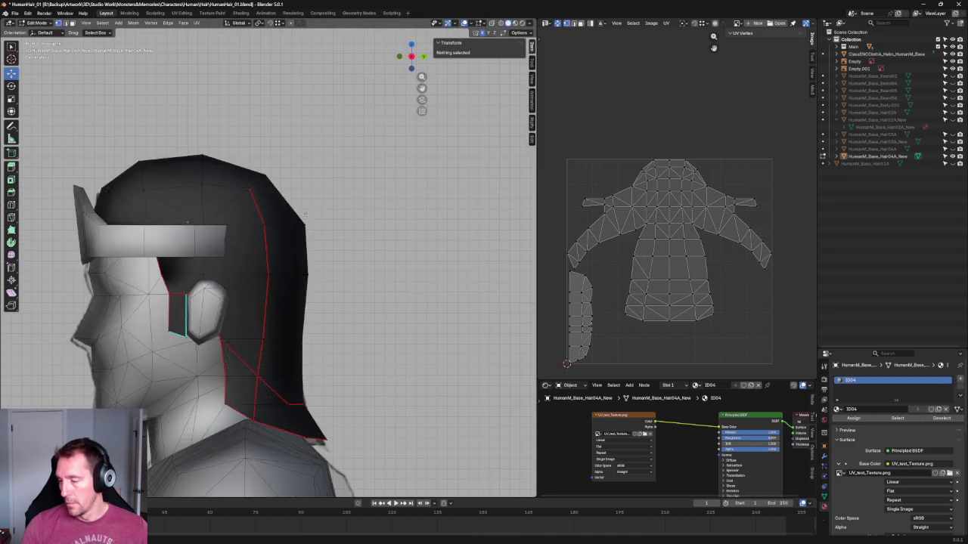
scroll(304, 215, "down", 5)
mouse_move(305, 216)
middle_mouse_down()
mouse_move(350, 244)
mouse_move(367, 227)
mouse_move(219, 209)
mouse_move(227, 257)
mouse_move(373, 219)
mouse_move(362, 270)
mouse_move(324, 261)
middle_mouse_up()
scroll(243, 282, "up", 5)
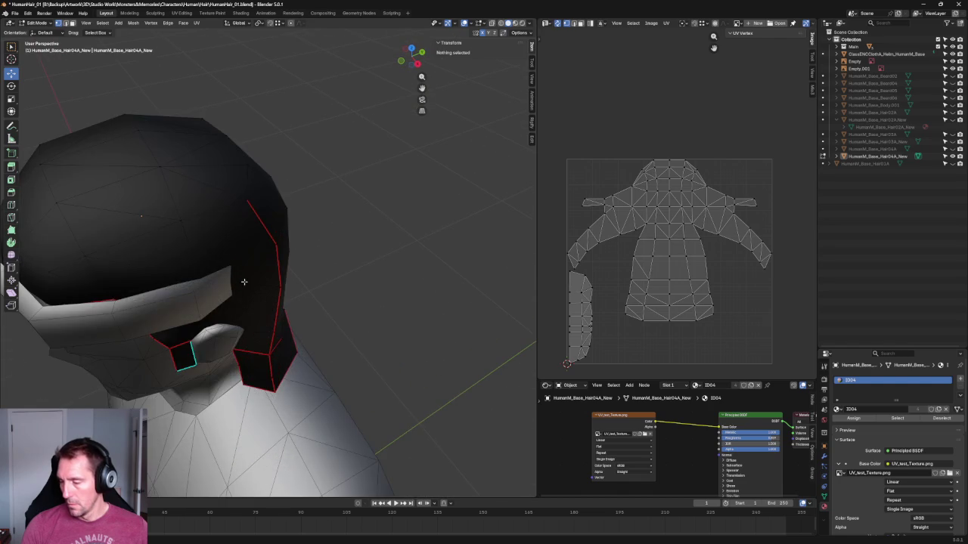
In front X-ray view, pull the hair vertex beside the headband inward against the head.
key("alt+z")
mouse_move(215, 291)
middle_mouse_down()
mouse_move(201, 242)
mouse_move(119, 255)
mouse_move(112, 246)
mouse_move(272, 260)
middle_mouse_up()
key("KP_1")
key("alt+z")
scroll(303, 114, "down", 3)
middle_click_drag(303, 113, 331, 150, "shift")
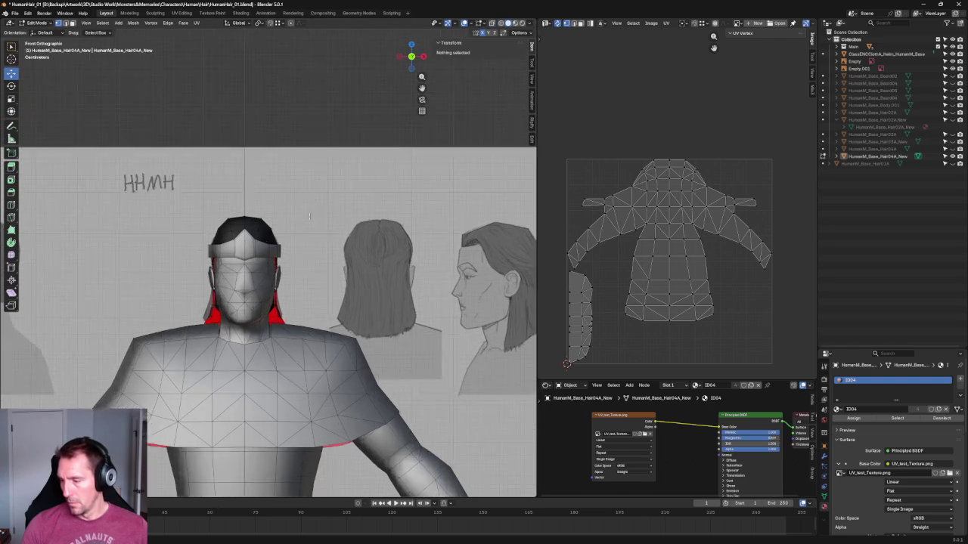
scroll(331, 150, "up", 5)
key("alt+z")
left_click(303, 201)
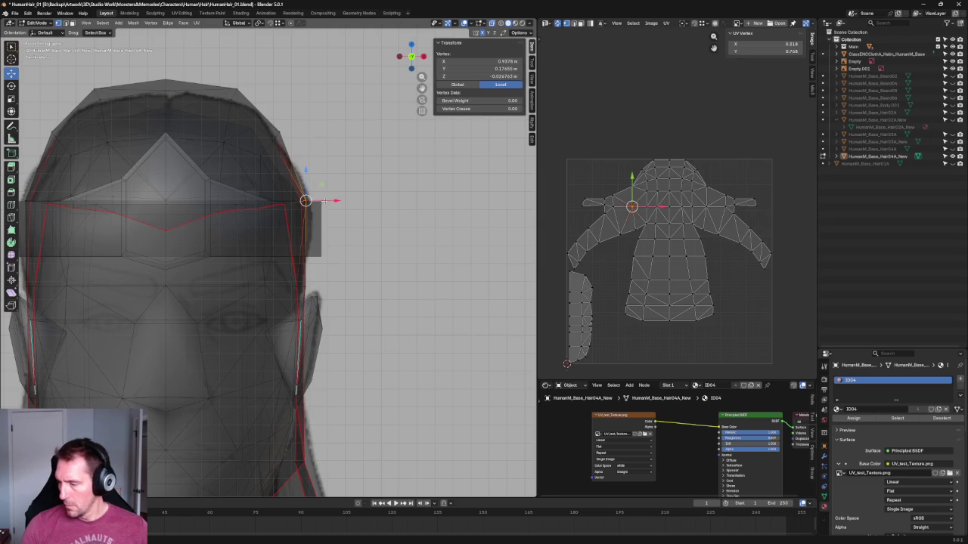
left_click_drag(323, 201, 323, 199)
left_click(320, 199)
Look up from below and select vertices on the hair's lower edge.
mouse_move(303, 199)
middle_mouse_down()
mouse_move(158, 199)
mouse_move(232, 201)
mouse_move(180, 256)
mouse_move(227, 225)
middle_mouse_up()
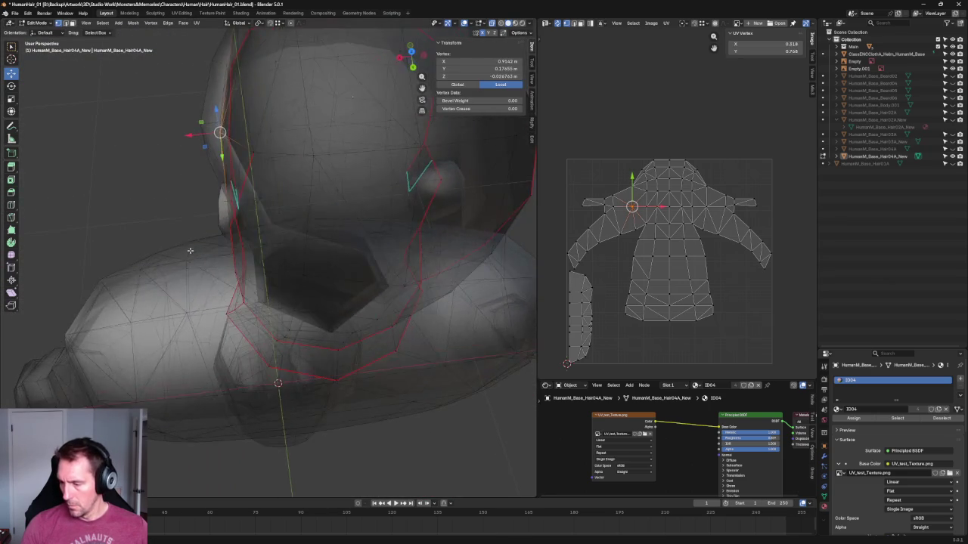
key("alt+z")
left_click(229, 226)
left_click(232, 277, "shift")
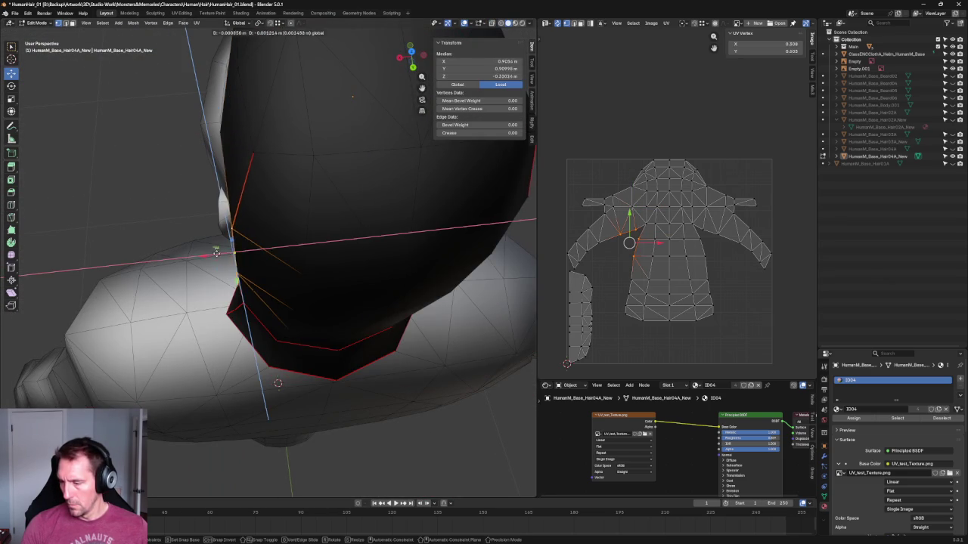
left_click(235, 227, "shift")
In orthographic side view, nudge the vertex below the headband along Y and deselect.
middle_click_drag(234, 250, 325, 219)
key("KP_3")
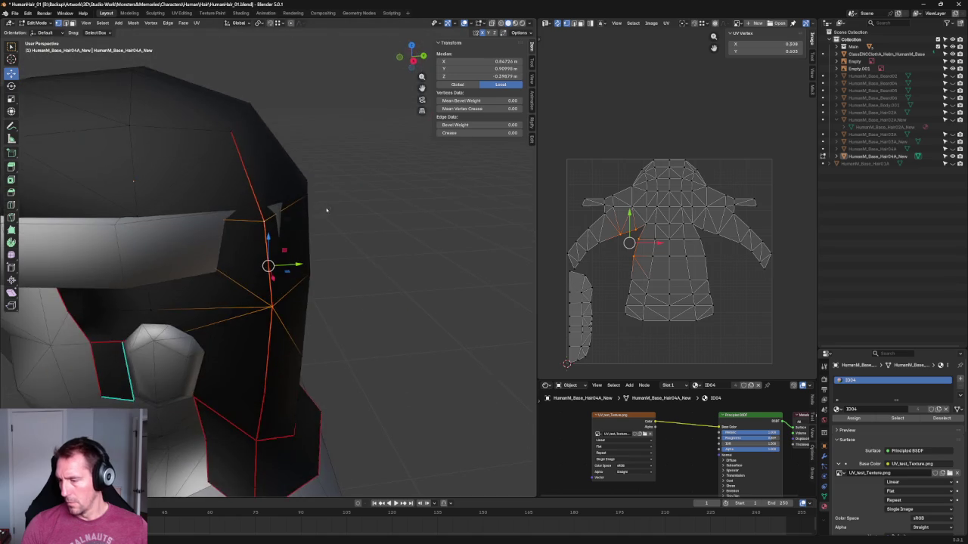
key("KP_5")
left_click(265, 209)
key("g")
key("z")
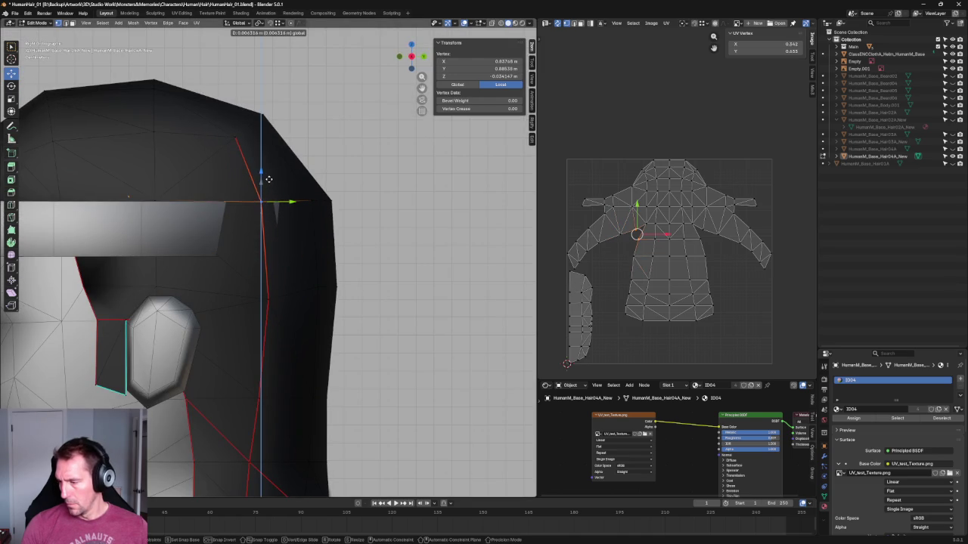
key("y")
left_click(309, 199)
key("alt+a")
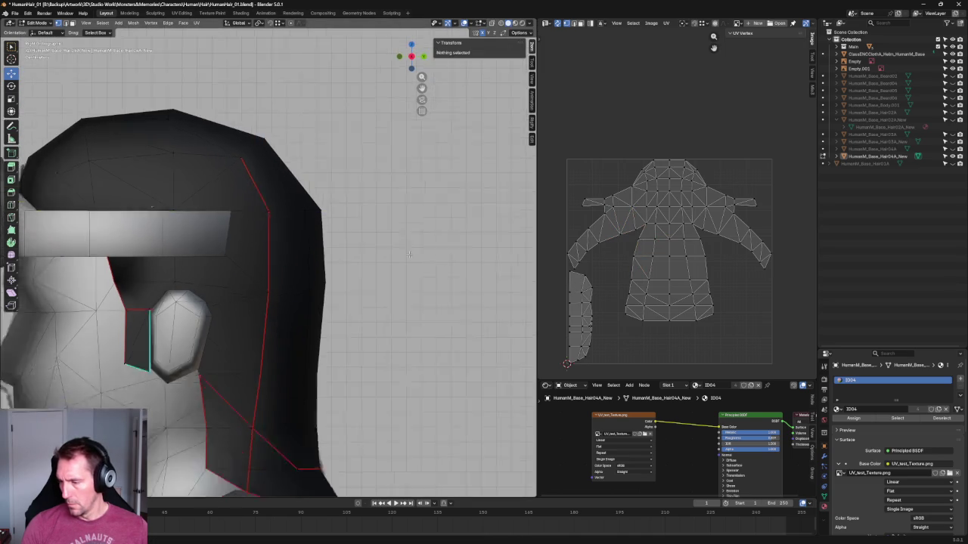
Orbit around the character to inspect the checker-textured hair from behind and above.
middle_click_drag(308, 199, 290, 261)
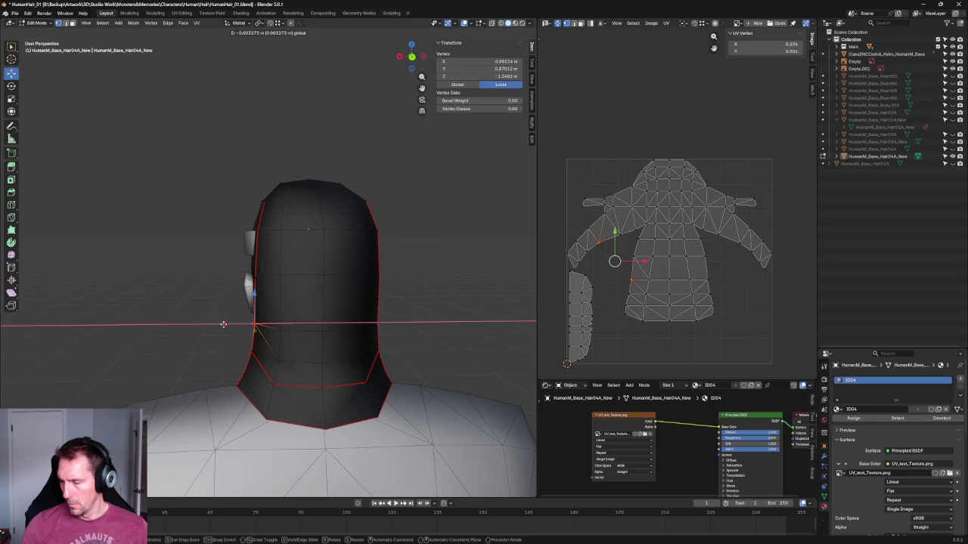
scroll(213, 336, "down", 3)
mouse_move(213, 336)
middle_mouse_down()
mouse_move(317, 364)
mouse_move(355, 255)
mouse_move(534, 46)
middle_mouse_up()
middle_click_drag(443, 205, 366, 217)
Select the neckline row of UV vertices, straighten it and scale it wider.
scroll(696, 216, "up", 2)
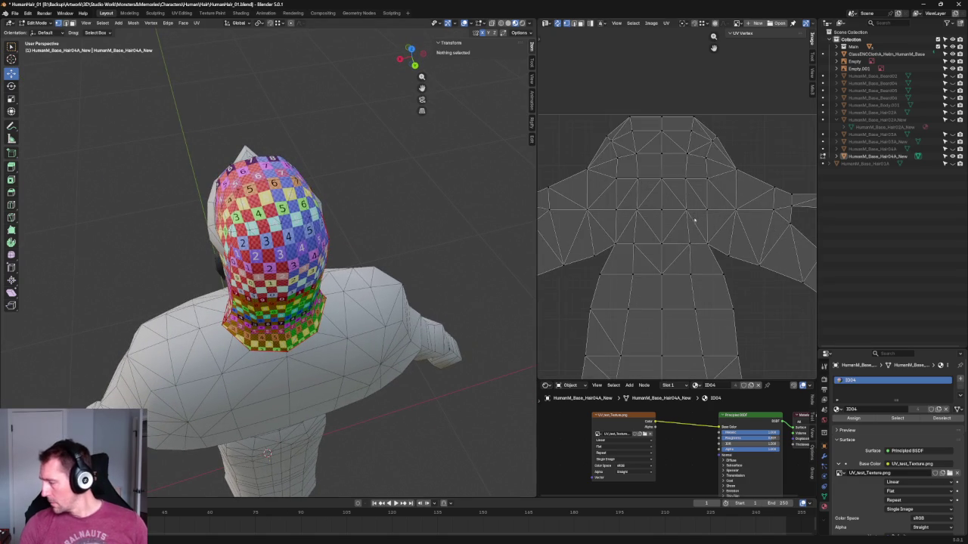
scroll(683, 201, "up", 3)
scroll(703, 200, "up", 1)
left_click_drag(715, 191, 552, 224)
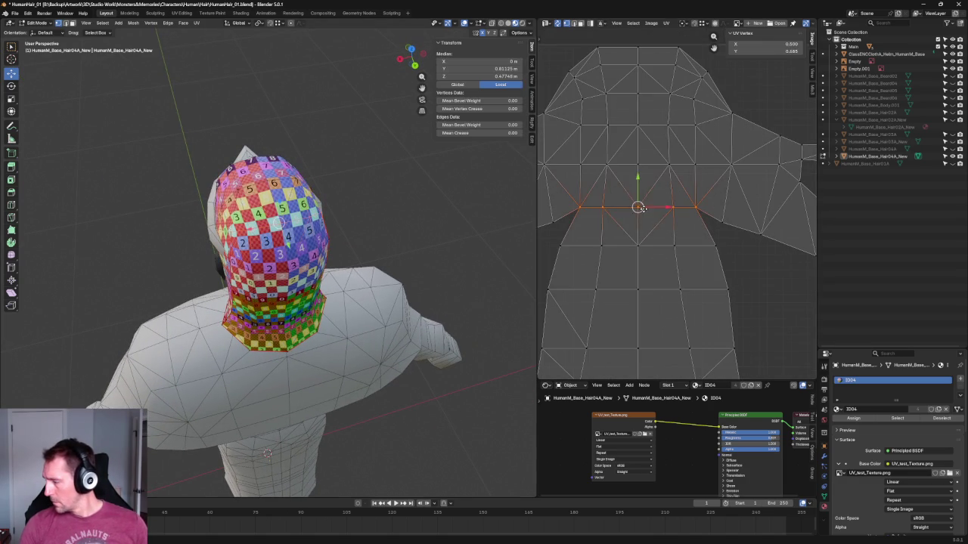
right_click(622, 167)
left_click(622, 168)
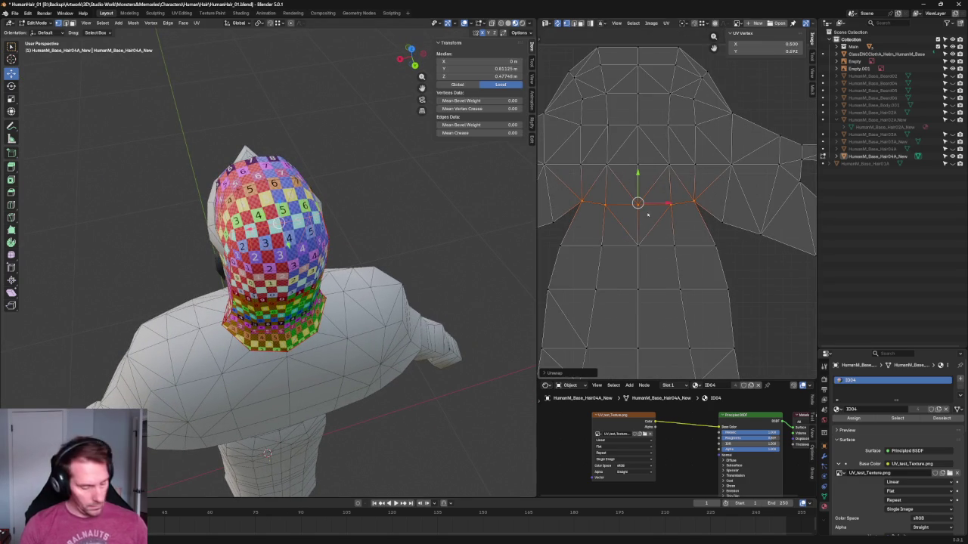
key("shift+w")
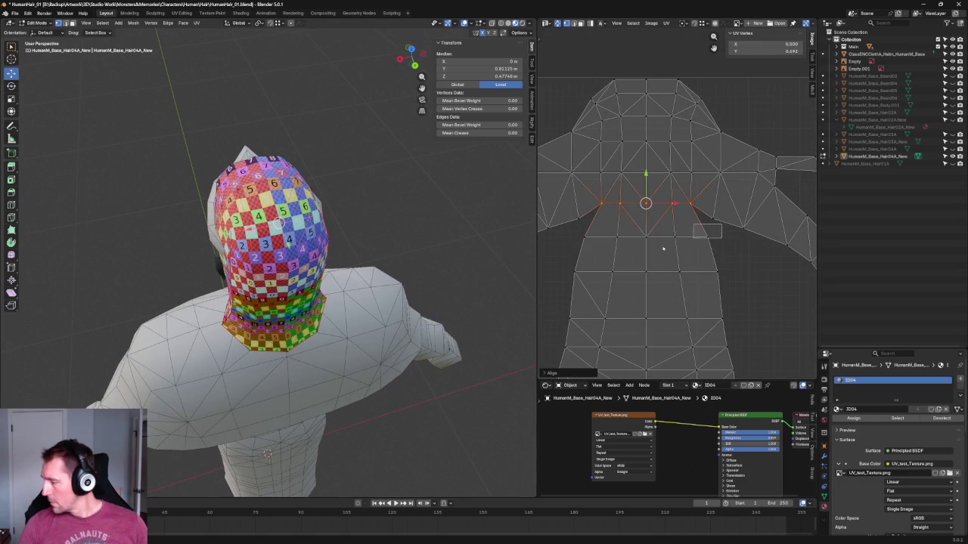
right_click(591, 230)
left_click(592, 231)
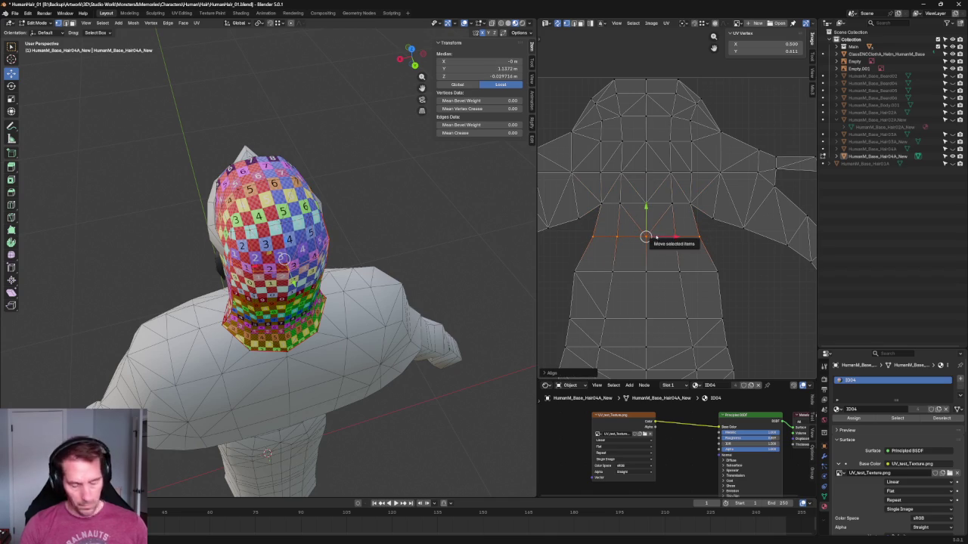
key("s")
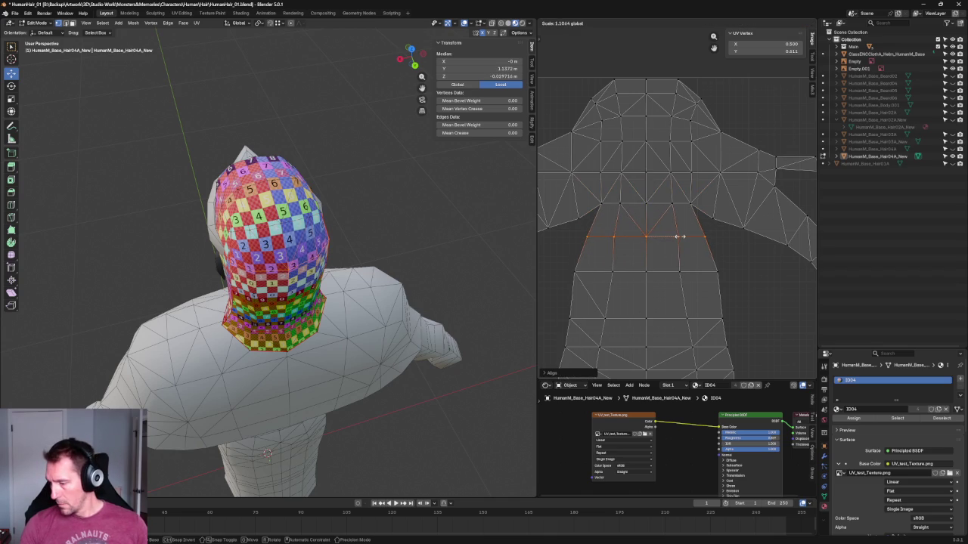
left_click(678, 236)
Move the neckline UV row upward, re-unwrap it, and move it back down.
middle_click_drag(329, 303, 329, 229)
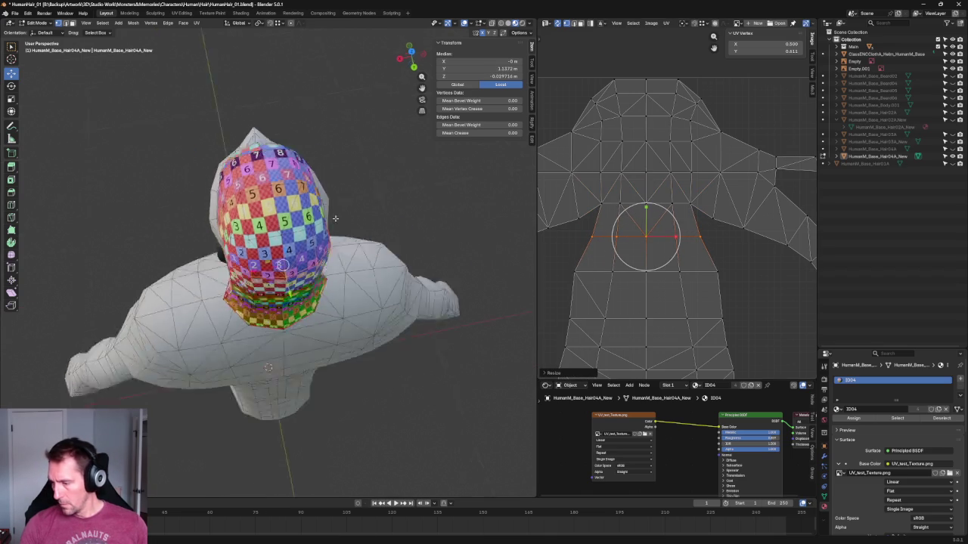
key("g")
left_click(616, 177)
key("u")
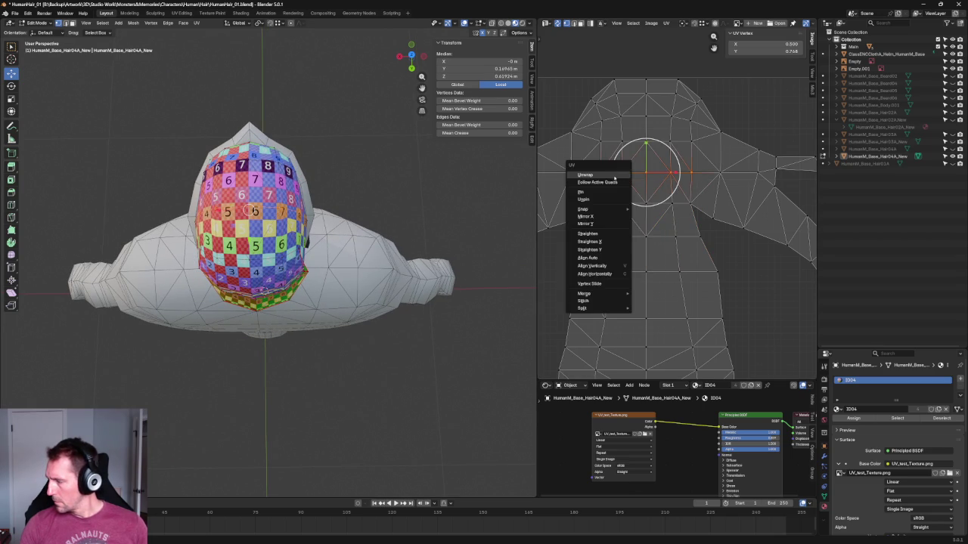
left_click(615, 176)
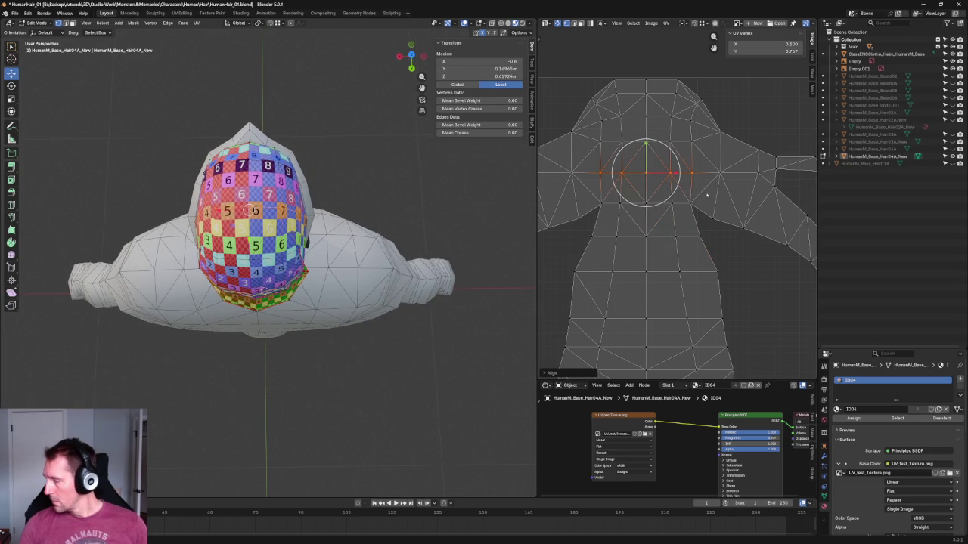
key("g")
left_click(596, 212)
key("u")
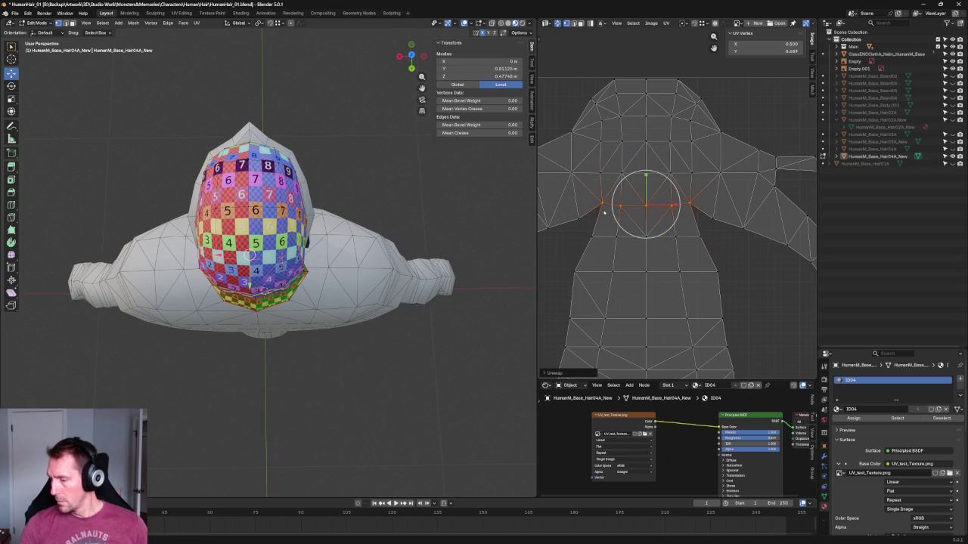
Unwrap around two edge loops lower in the hair's UV layout.
middle_click_drag(333, 301, 326, 179)
left_click(753, 241)
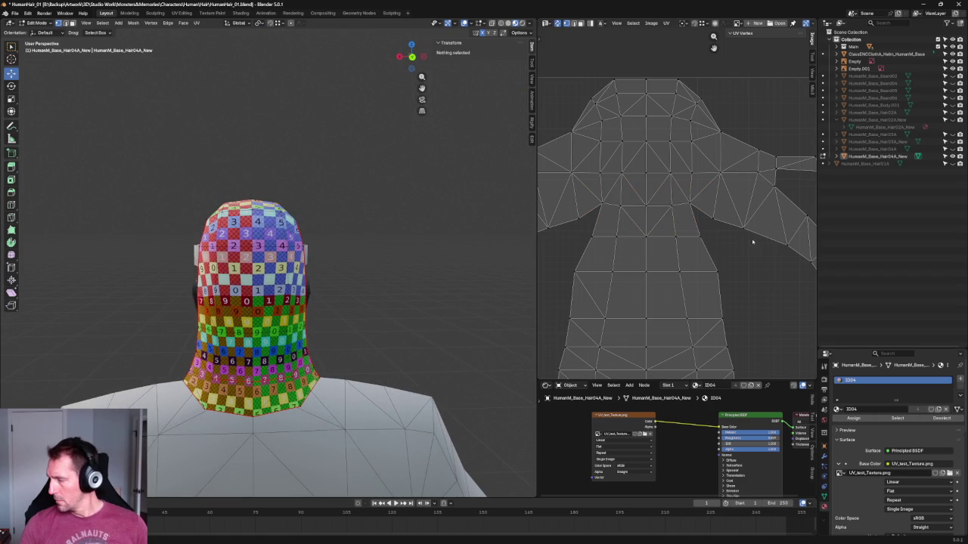
left_click(704, 270, "alt")
key("u")
left_click(589, 281)
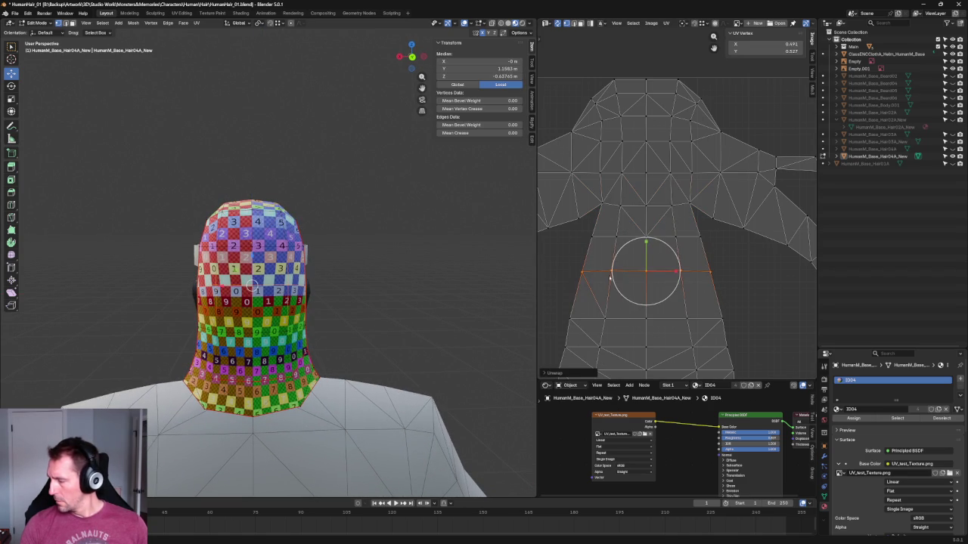
left_click_drag(766, 296, 548, 334)
key("u")
left_click(581, 326)
left_click(319, 244)
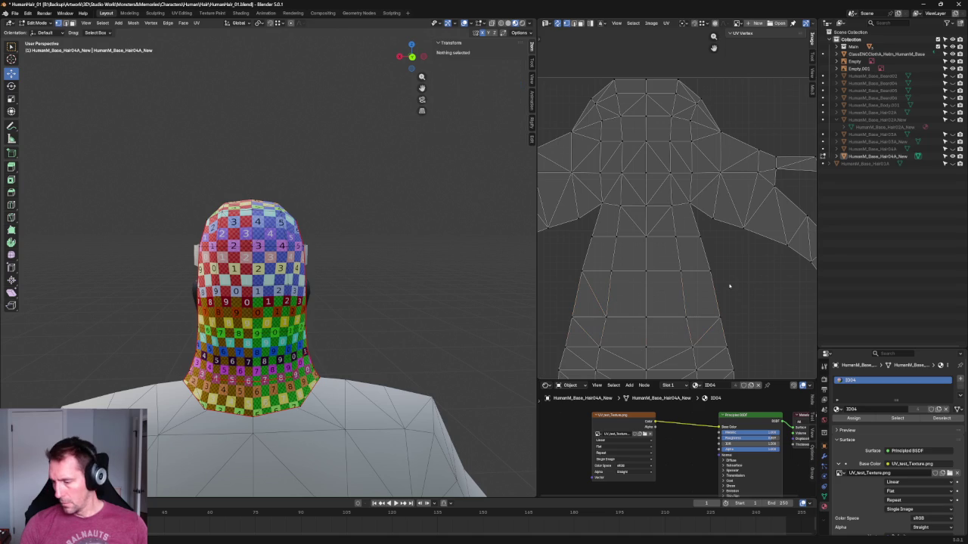
mouse_move(319, 244)
middle_mouse_down()
mouse_move(323, 255)
mouse_move(362, 240)
middle_mouse_up()
scroll(596, 211, "down", 2)
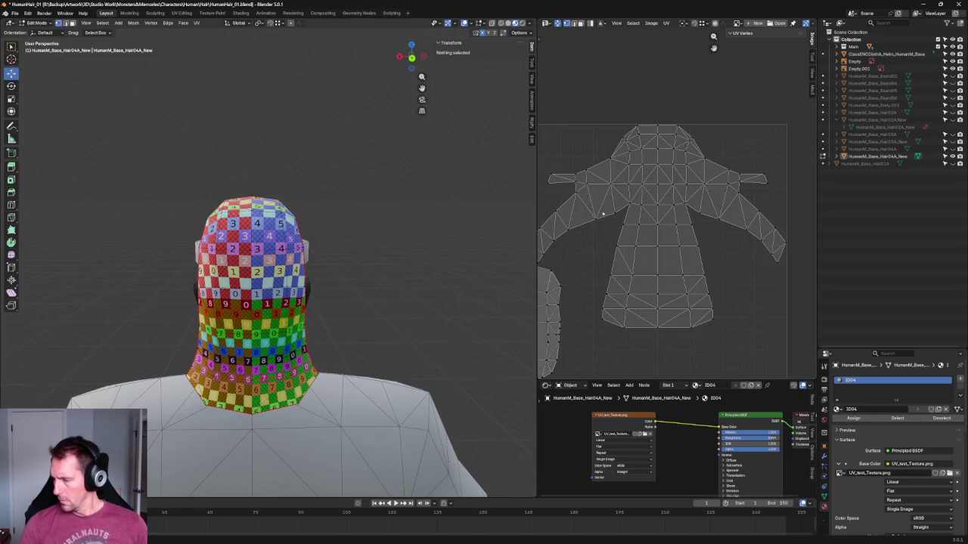
scroll(679, 206, "up", 3)
Try moving the shoulder row of UV edges, undo it, and refit the UV view.
left_click_drag(557, 175, 711, 226)
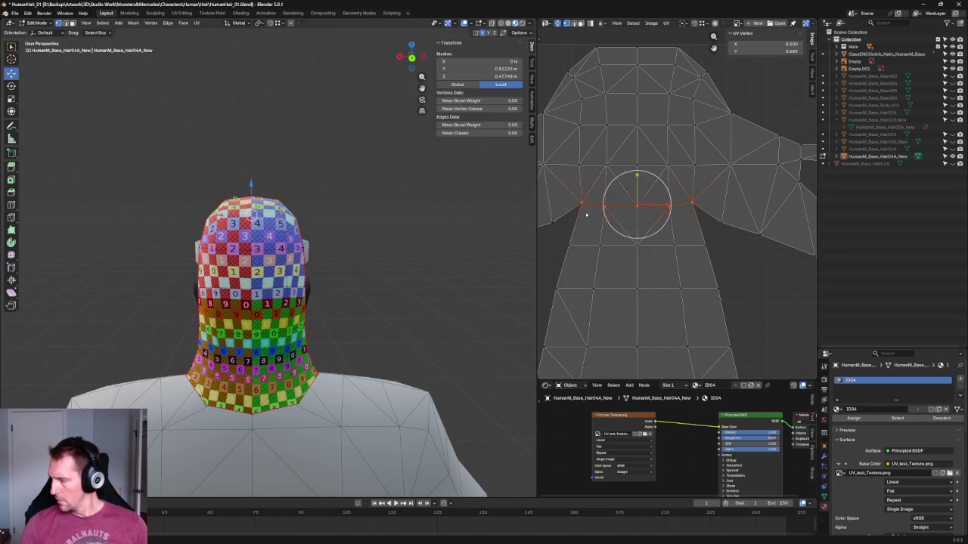
key("g")
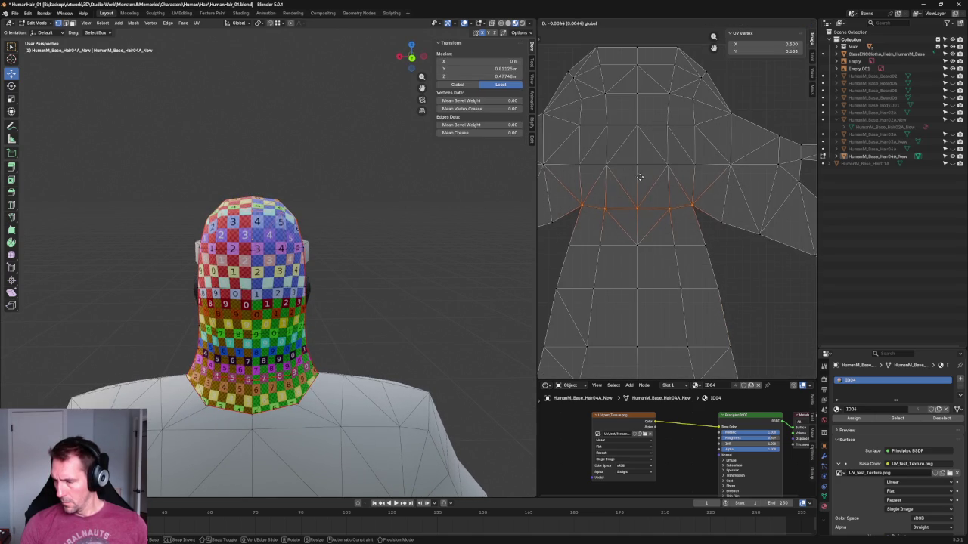
left_click(641, 173)
middle_click_drag(265, 318, 265, 416)
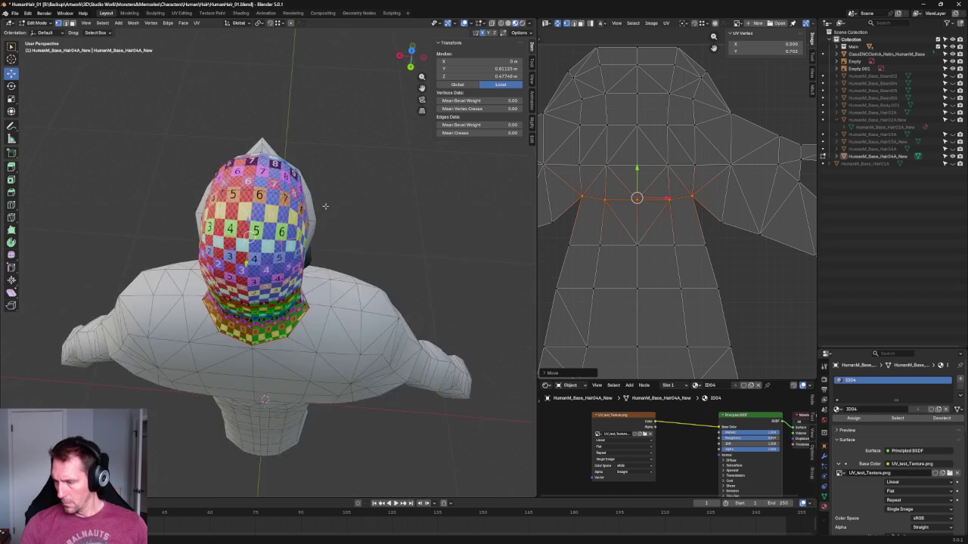
middle_click_drag(424, 272, 439, 224)
key("ctrl+z")
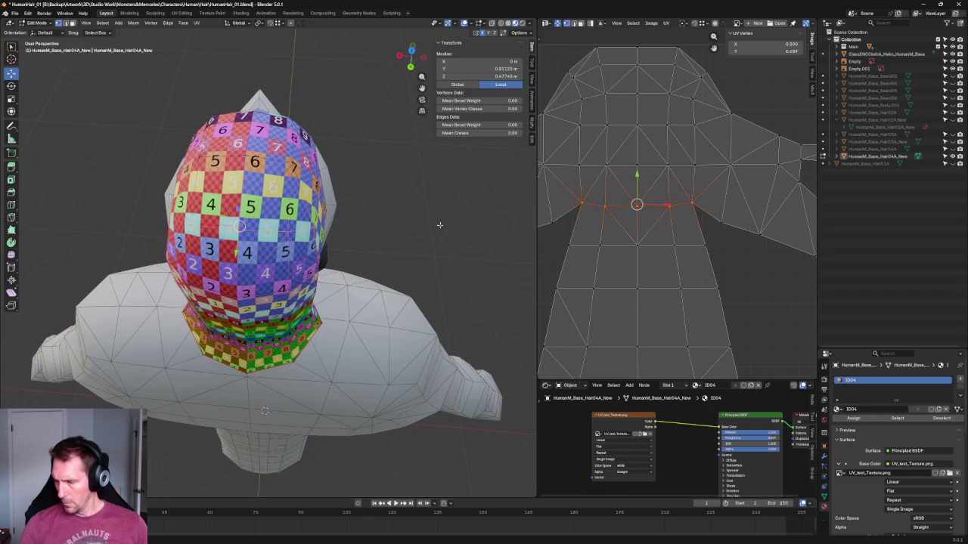
middle_click_drag(380, 222, 228, 179)
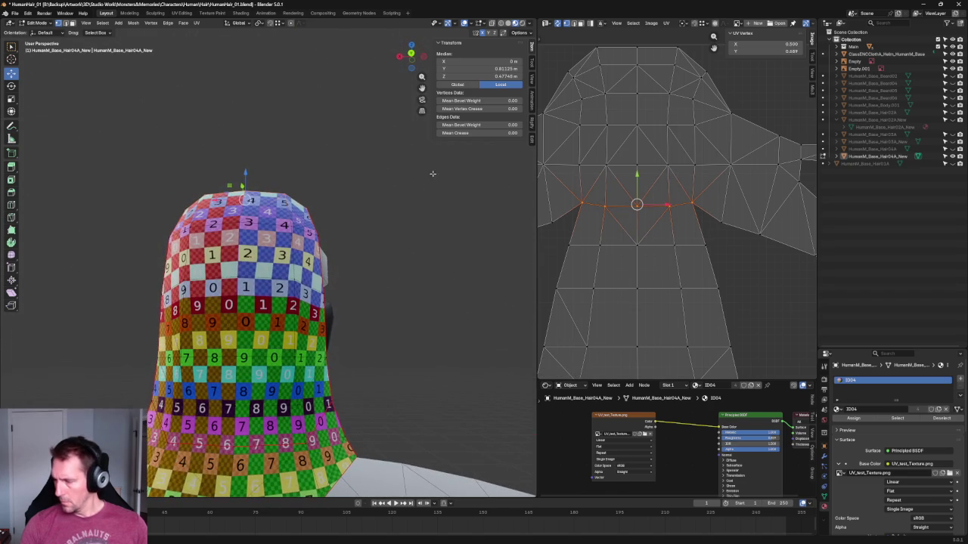
key("Home")
Nudge a horizontal band of UV faces slightly downward.
left_click_drag(729, 173, 567, 237)
left_click_drag(649, 173, 647, 187)
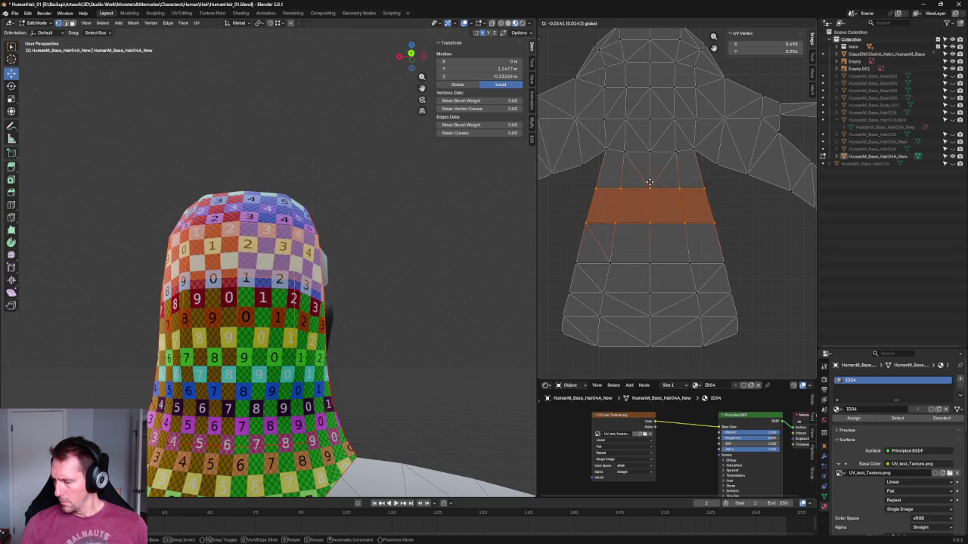
left_click(647, 187)
key("alt+a")
scroll(379, 294, "down", 5)
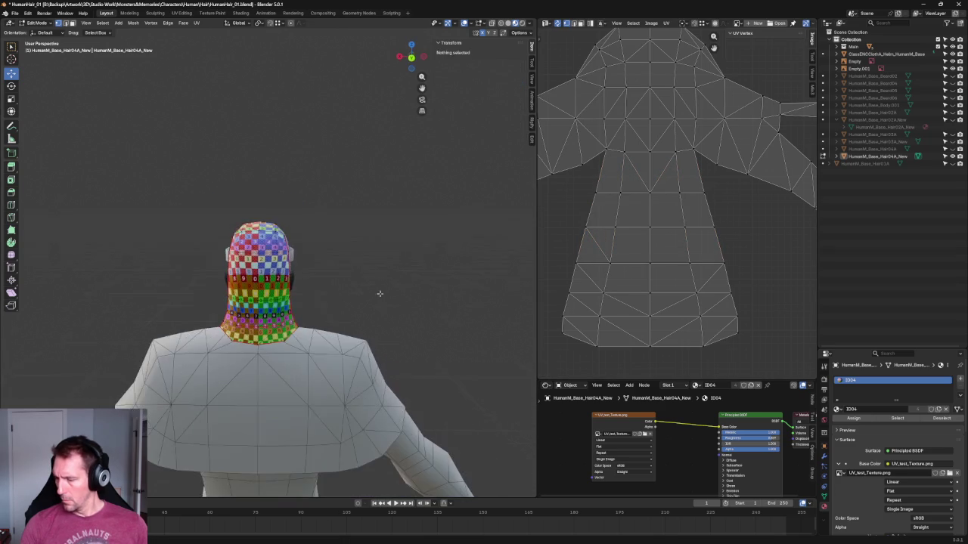
Unwrap and straighten three successive horizontal UV edge rows, then deselect all.
left_click_drag(775, 211, 567, 252)
key("u")
left_click(620, 237)
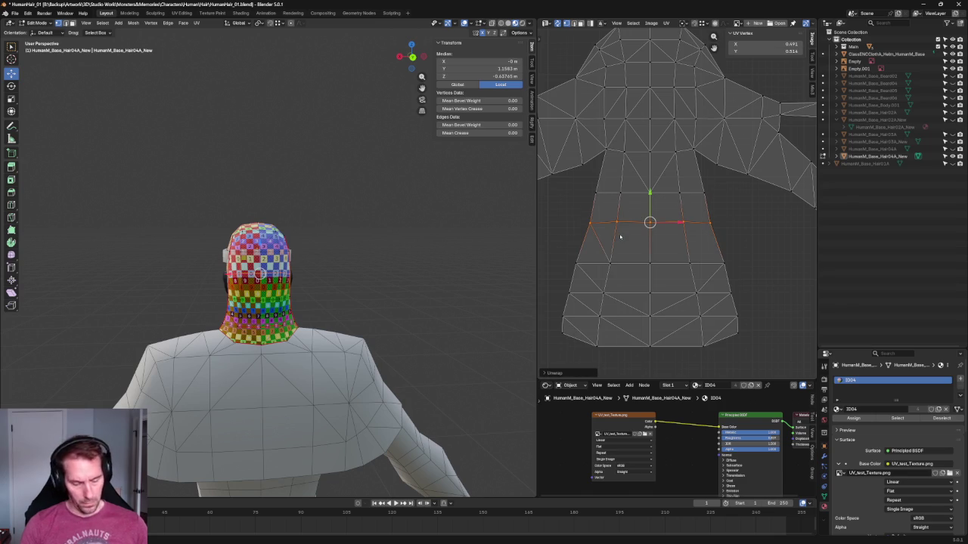
left_click_drag(729, 243, 561, 285)
key("u")
left_click(592, 269)
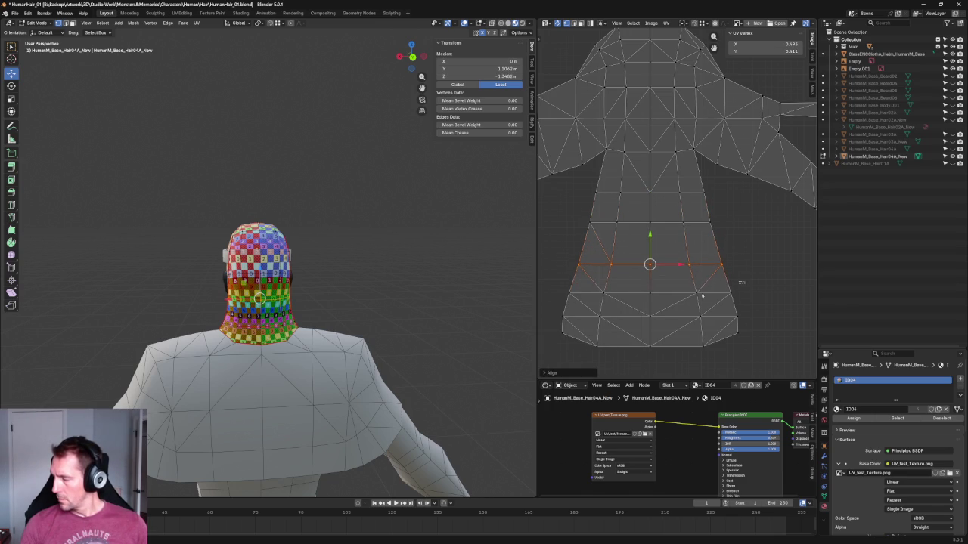
left_click_drag(740, 286, 563, 301)
key("shift+w")
left_click(586, 302)
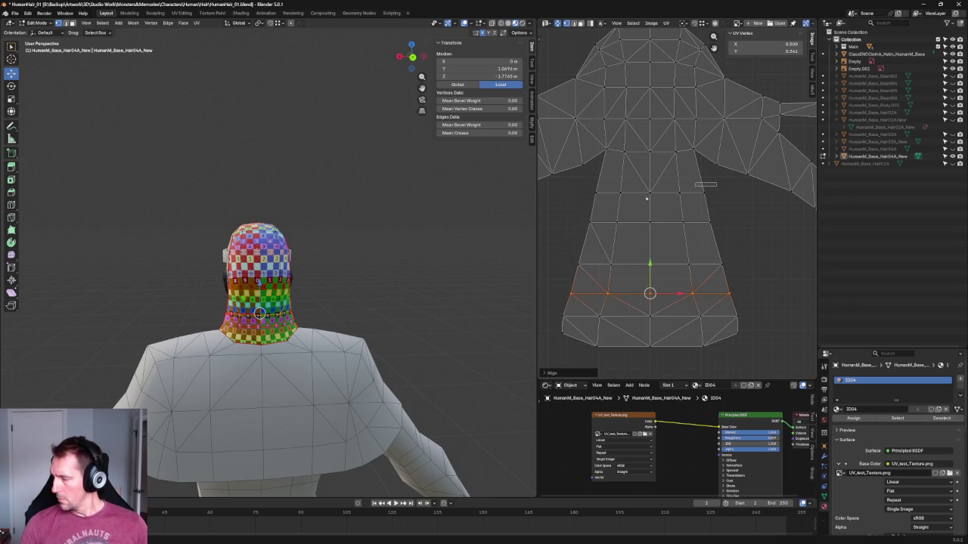
right_click(577, 191)
left_click(575, 227)
key("alt+a")
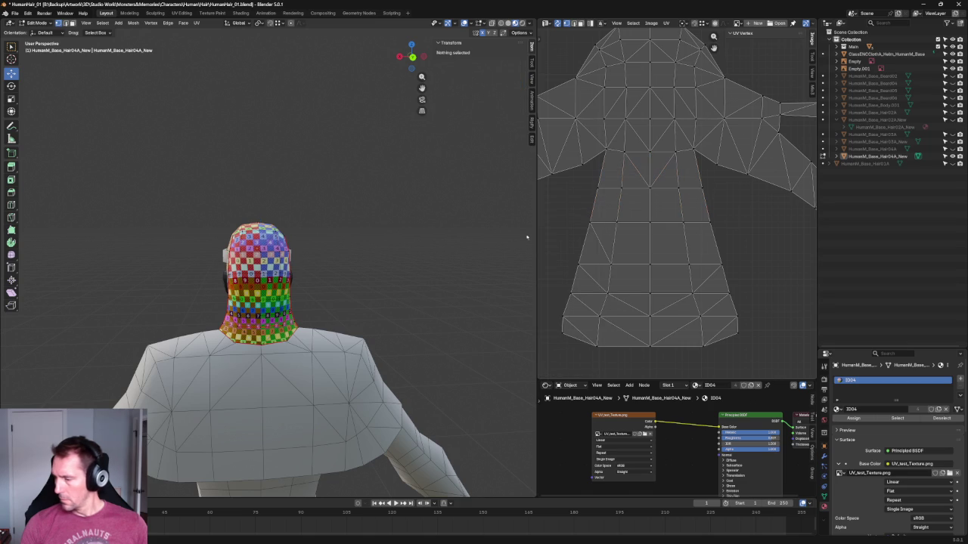
Select the left and right shoulder UV edges and scale them.
mouse_move(345, 268)
middle_mouse_down()
mouse_move(434, 267)
mouse_move(423, 269)
mouse_move(478, 255)
middle_mouse_up()
scroll(637, 147, "up", 2)
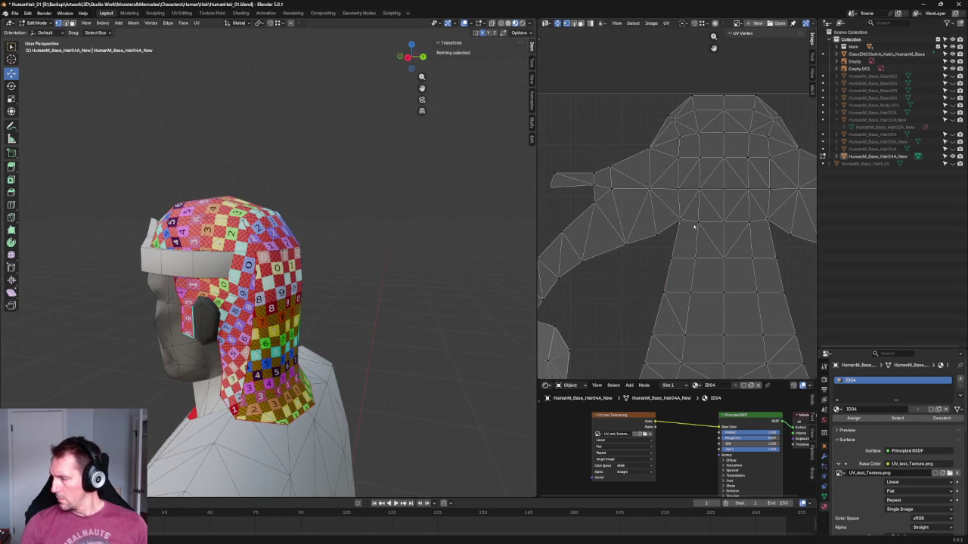
scroll(629, 238, "up", 1)
scroll(629, 238, "down", 1)
scroll(633, 229, "down", 1)
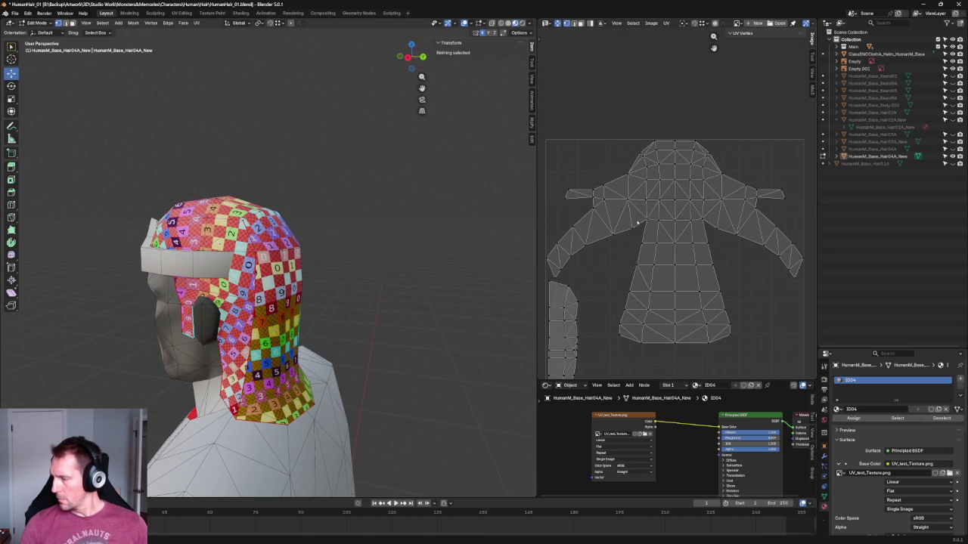
left_click(622, 228)
left_click(737, 230, "shift")
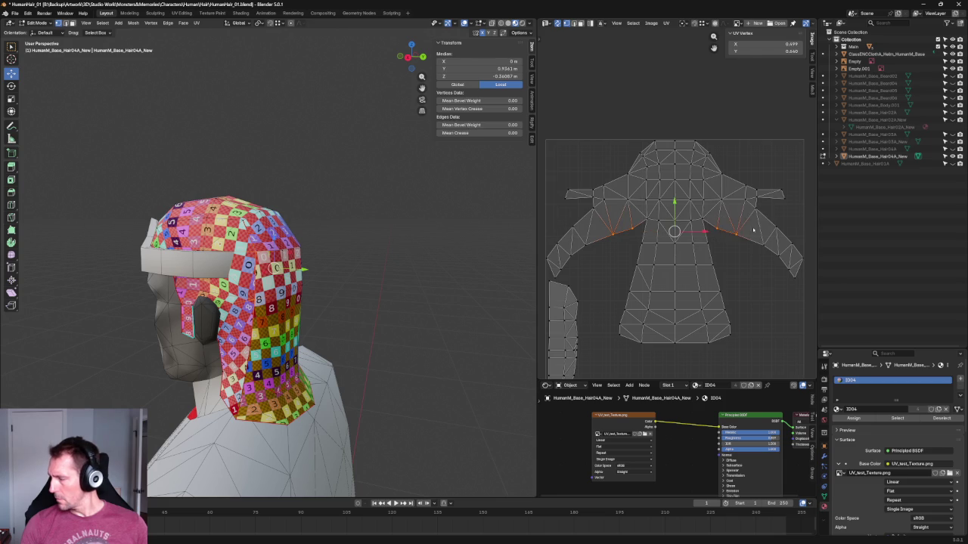
scroll(753, 229, "up", 1)
key("s")
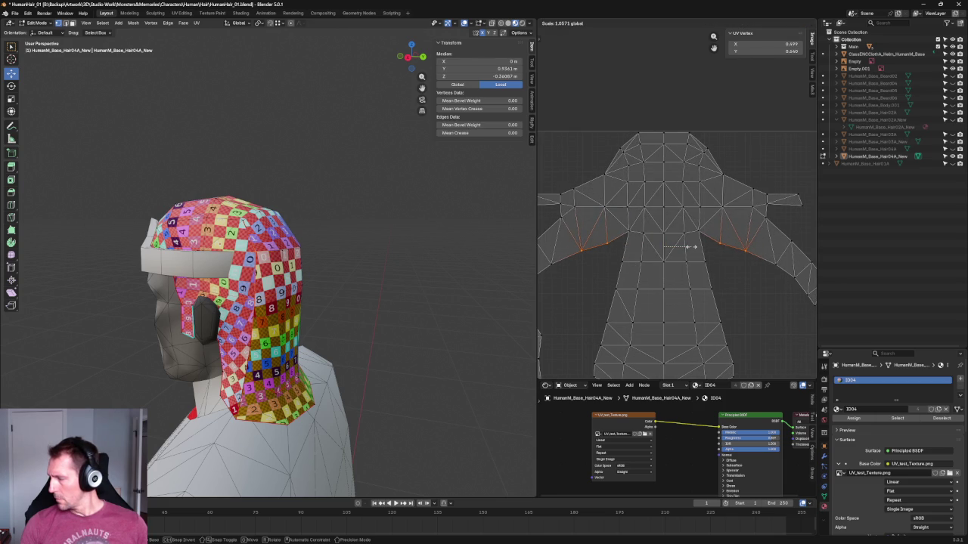
left_click(690, 246)
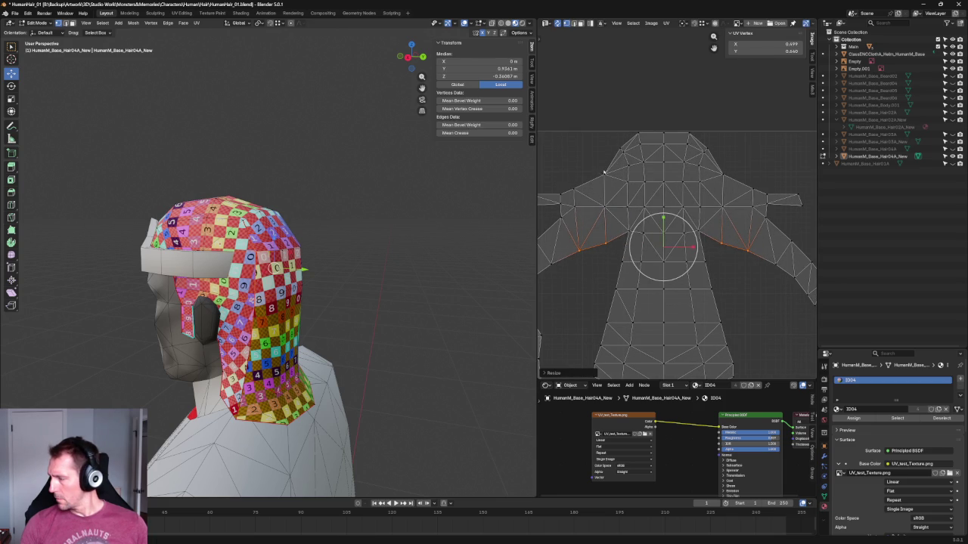
Straighten the left and right shoulder UV edges, then deselect and orbit to review the checker texture.
left_click(576, 220)
key("shift+w")
left_click(609, 242)
key("shift+w")
left_click(719, 198)
left_click(749, 223)
key("shift+w")
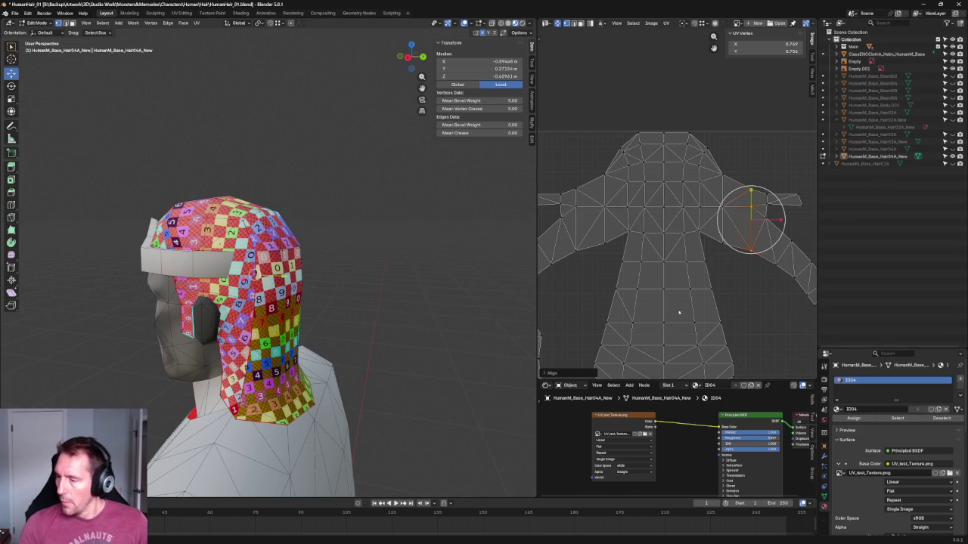
key("alt+a")
mouse_move(341, 194)
middle_mouse_down()
mouse_move(411, 212)
mouse_move(356, 186)
middle_mouse_up()
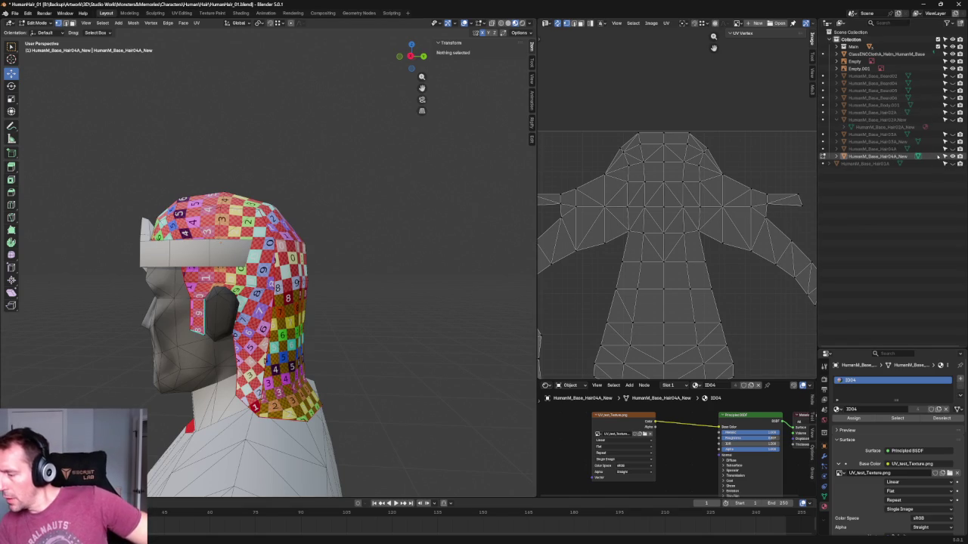
left_click(911, 143)
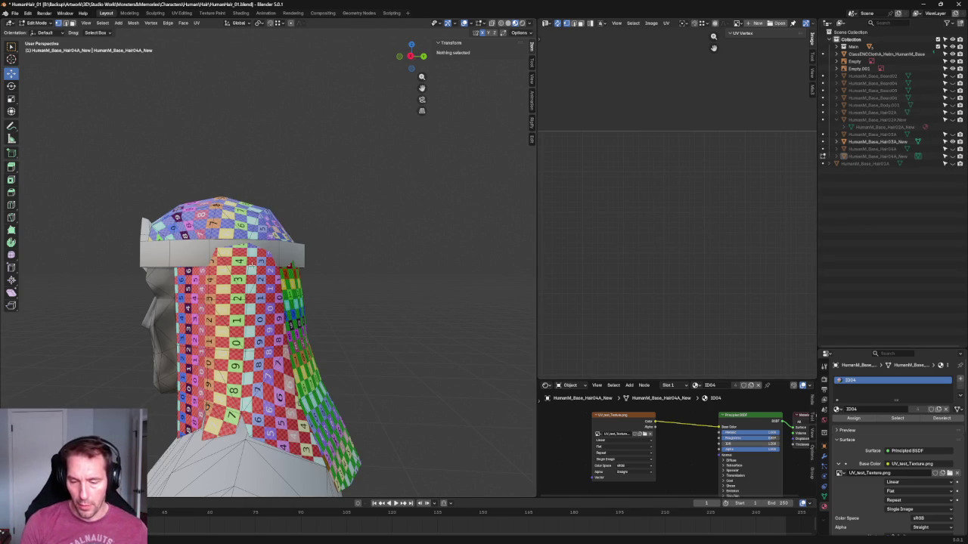
Move two hair vertices against the helmet band, one constrained with Shift+Z, then switch to numpad-1 orthographic view.
key("Tab")
mouse_move(251, 263)
middle_mouse_down()
mouse_move(311, 266)
mouse_move(256, 287)
mouse_move(527, 298)
middle_mouse_up()
key("Tab")
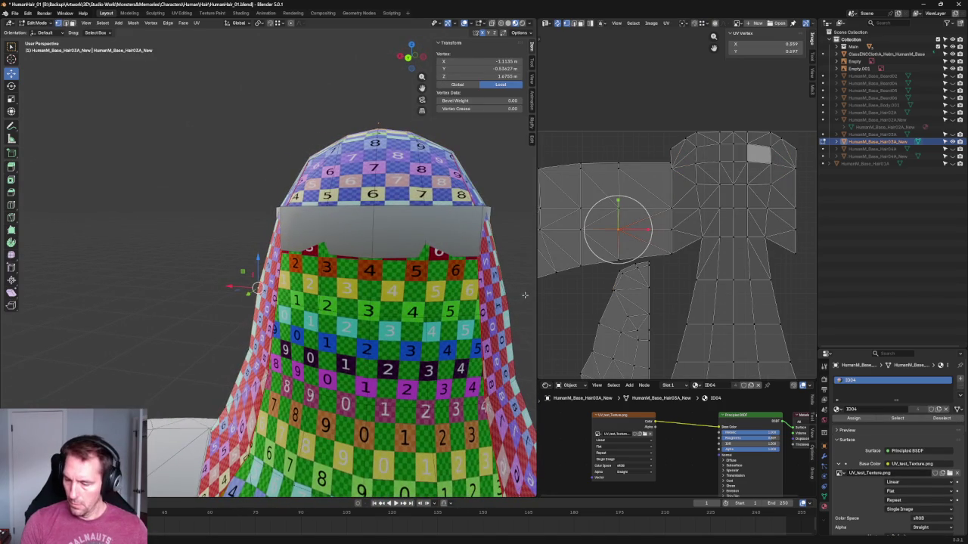
key("g")
key("shift+z")
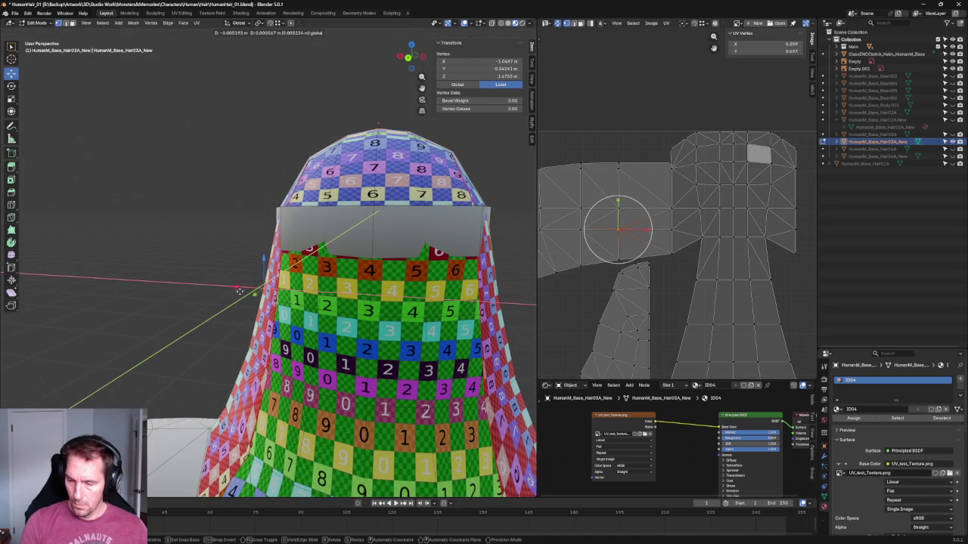
left_click(247, 288)
middle_click_drag(246, 288, 281, 278)
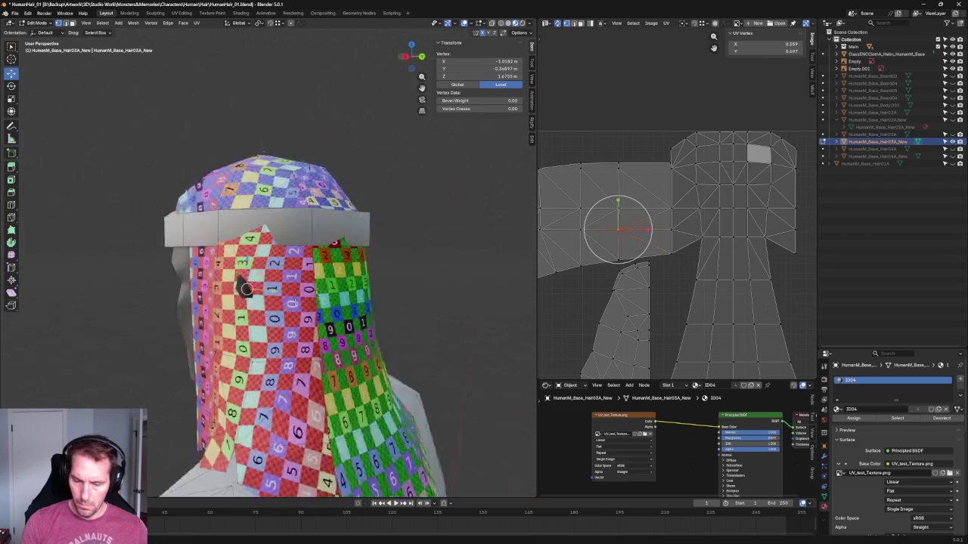
mouse_move(260, 211)
middle_mouse_down()
mouse_move(280, 241)
mouse_move(274, 279)
mouse_move(302, 271)
middle_mouse_up()
key("g")
left_click(272, 290)
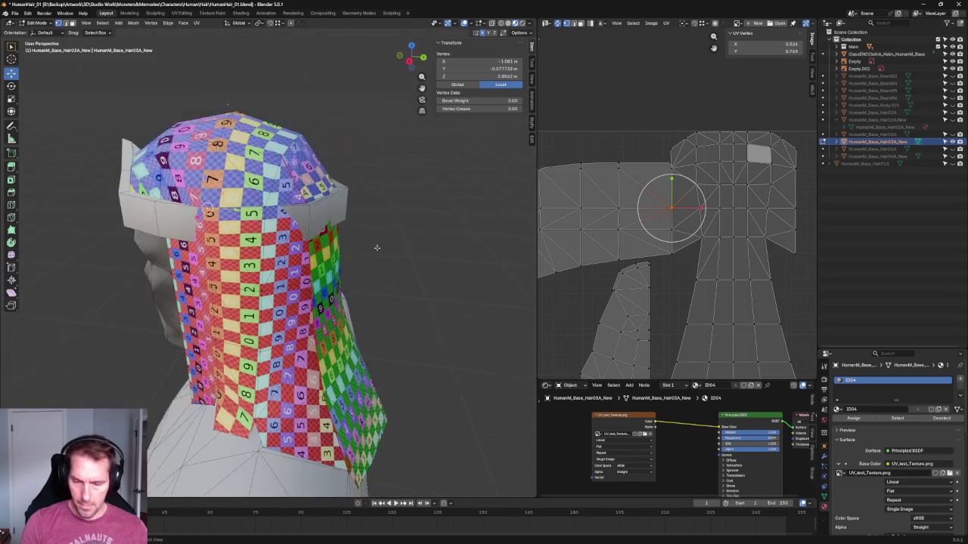
key("KP_1")
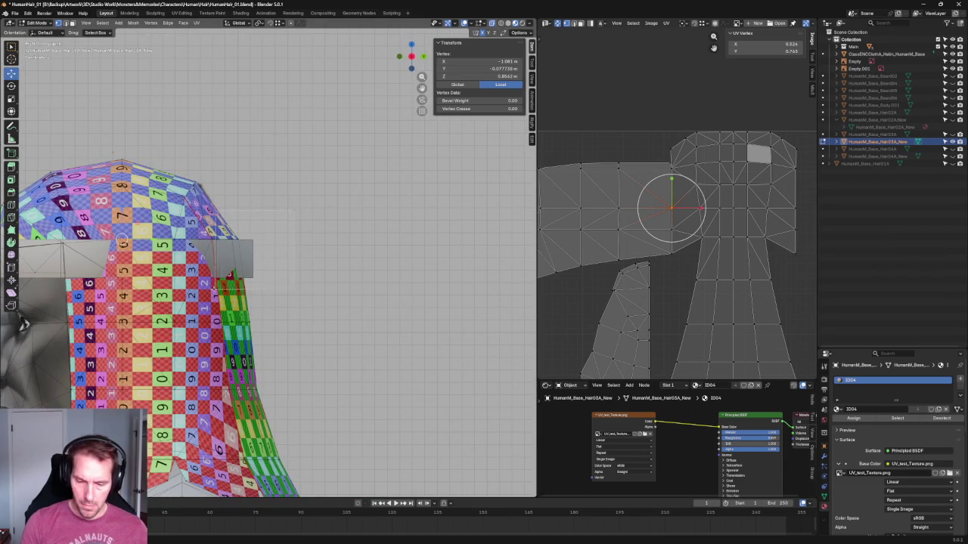
Edge-slide the hair's edge loop downward in two passes.
left_click(220, 281, "alt")
key("g")
key("g")
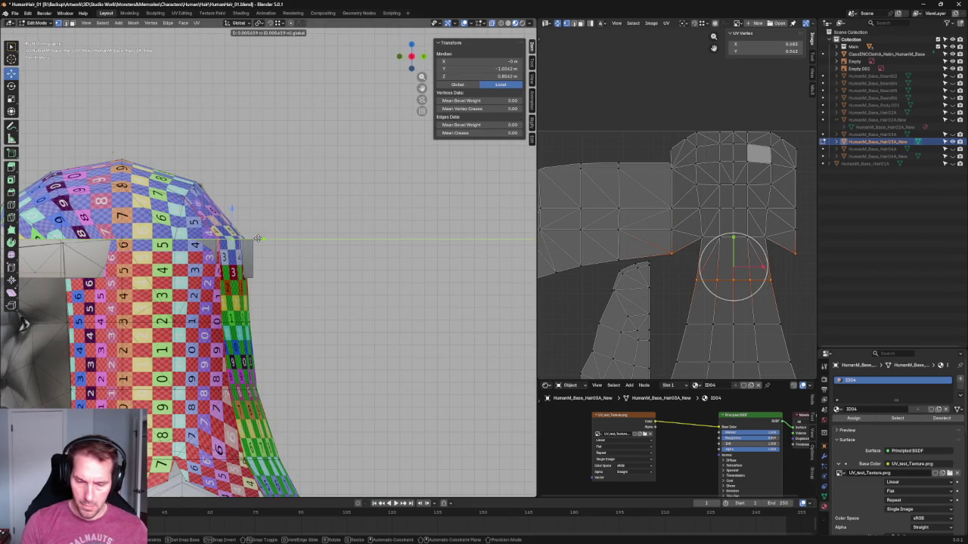
left_click(240, 265)
key("g")
key("g")
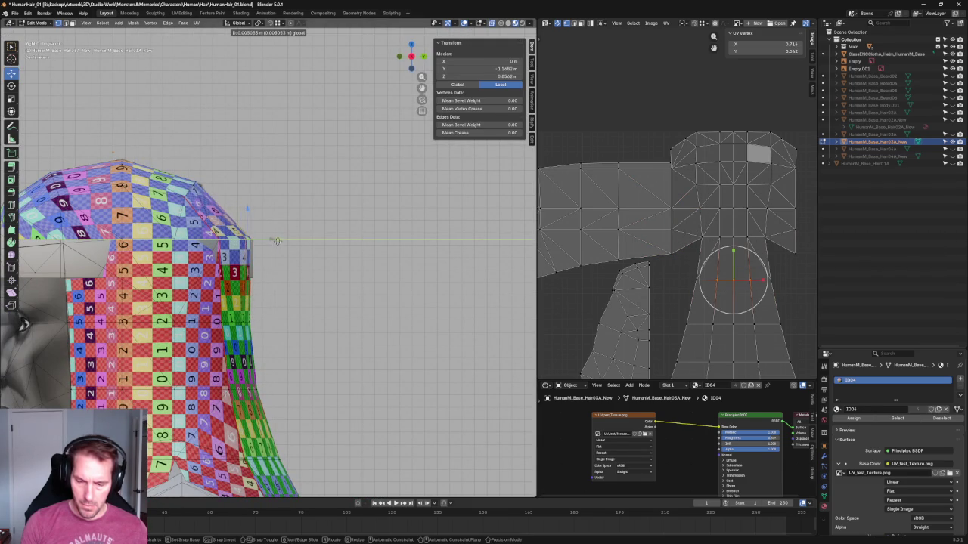
left_click(249, 290)
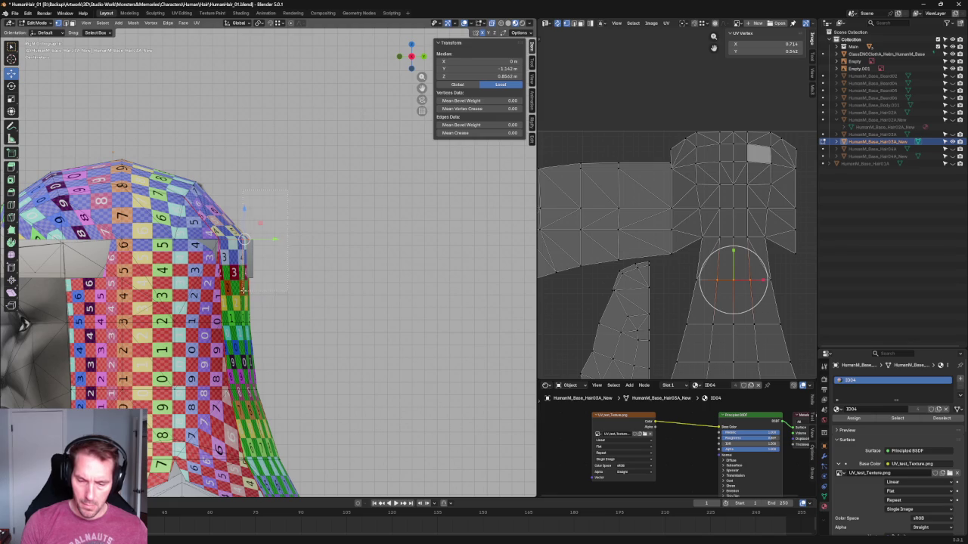
Move a vertex near the band along Y and shift a side edge closer to the head.
left_click(254, 240)
key("g")
key("y")
left_click(275, 240)
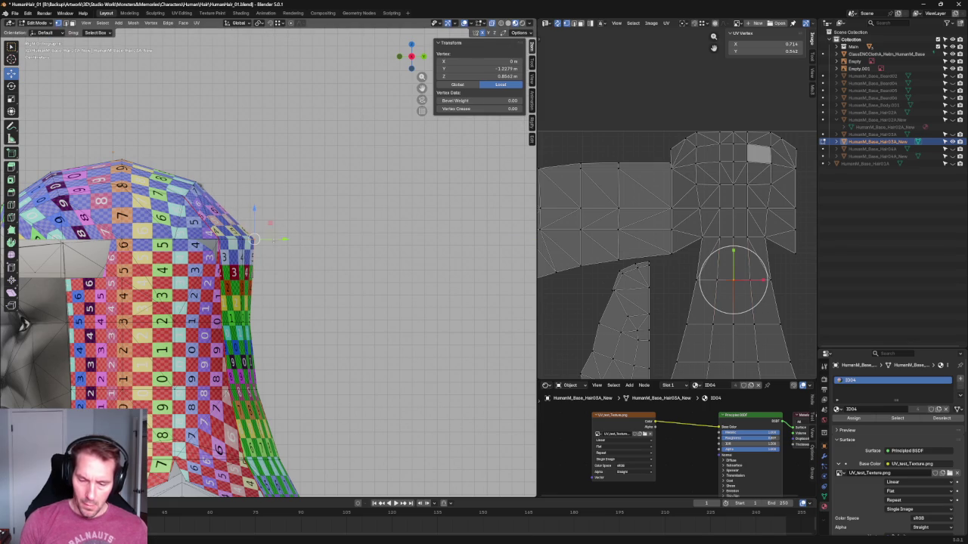
left_click(243, 323)
key("g")
key("g")
left_click(246, 336)
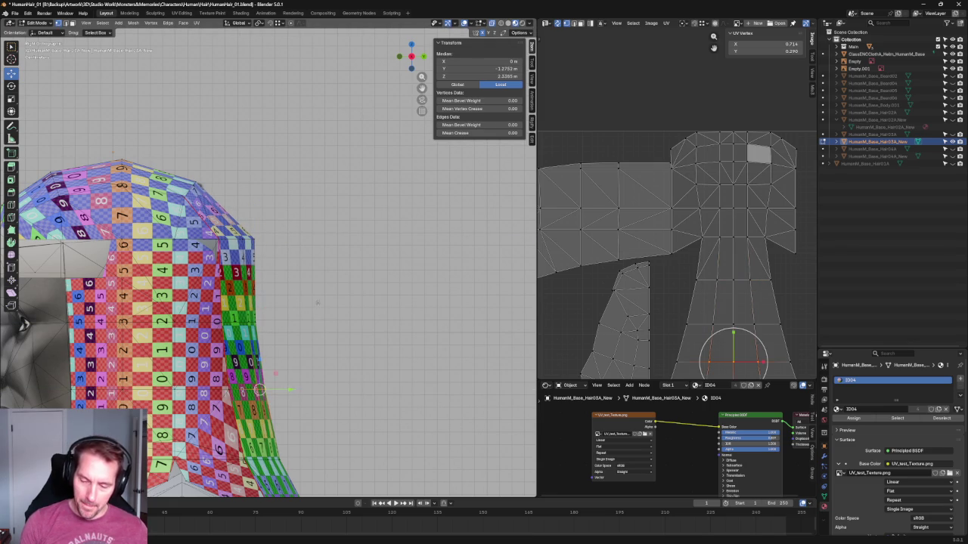
left_click(261, 244)
Back in orthographic side view, scale the crown-edge vertex to 0 to flatten it.
left_click(257, 241)
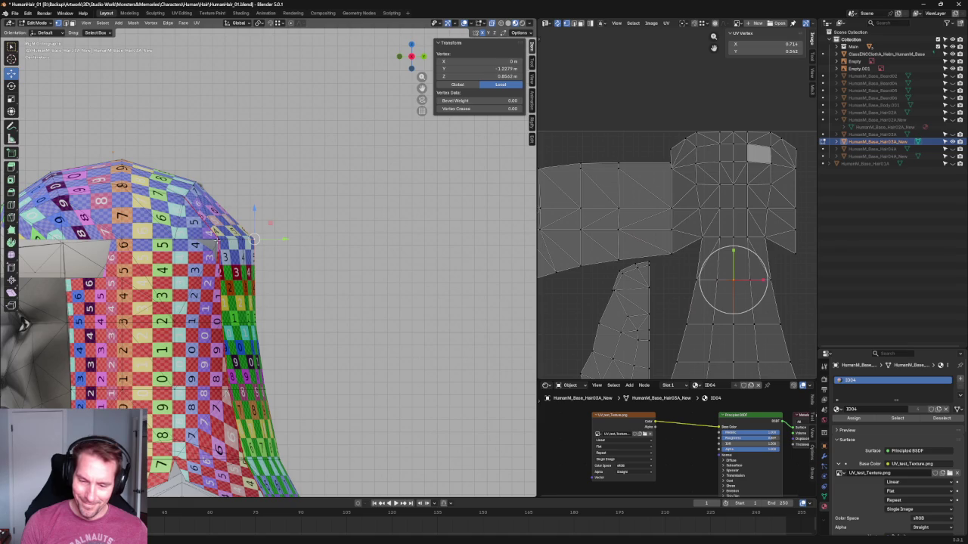
left_click(217, 241)
middle_click_drag(217, 241, 245, 209)
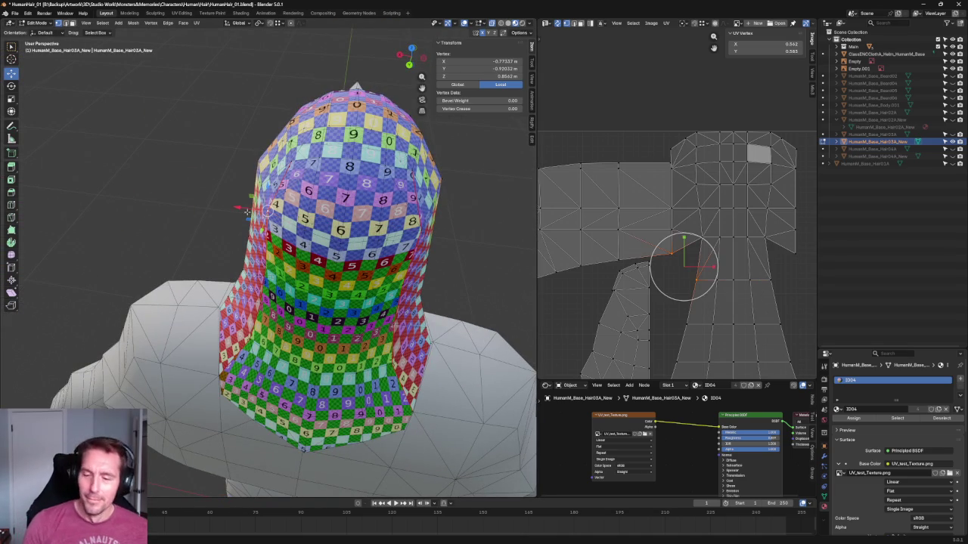
key("KP_3")
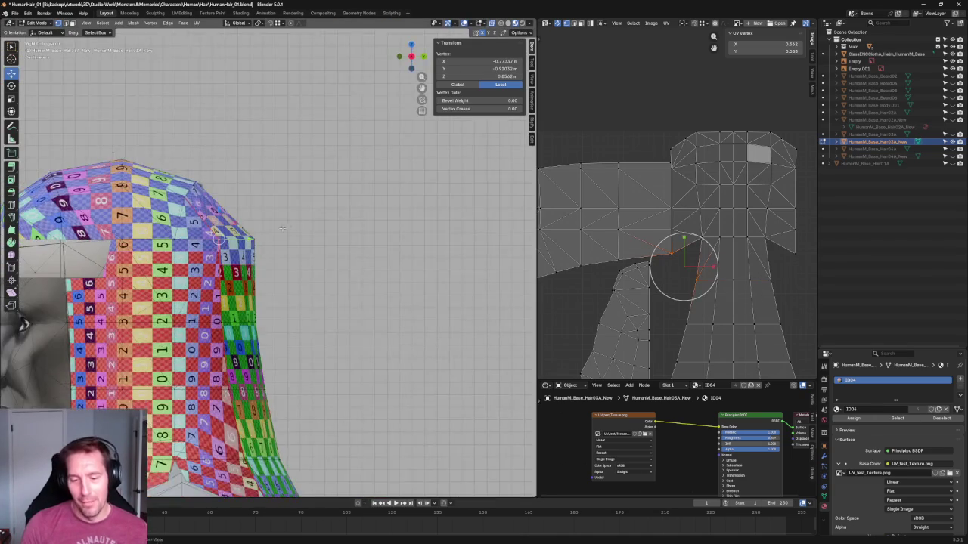
middle_click_drag(287, 226, 392, 205)
left_click(393, 206)
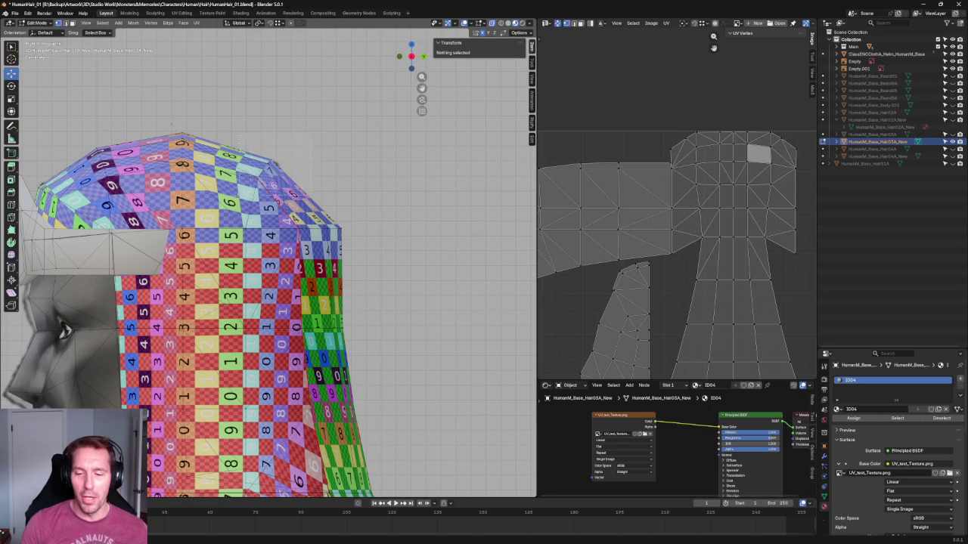
left_click(265, 167)
left_click(265, 166)
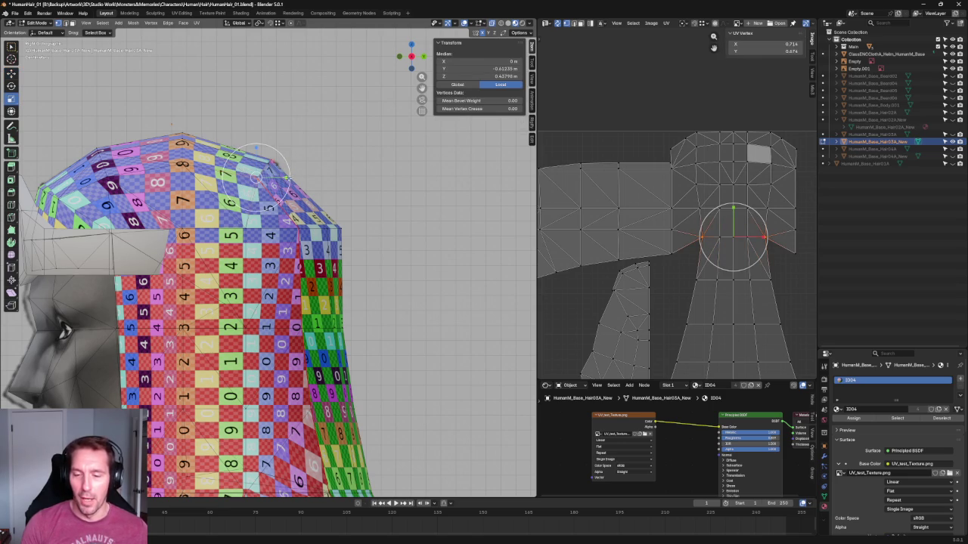
key("s")
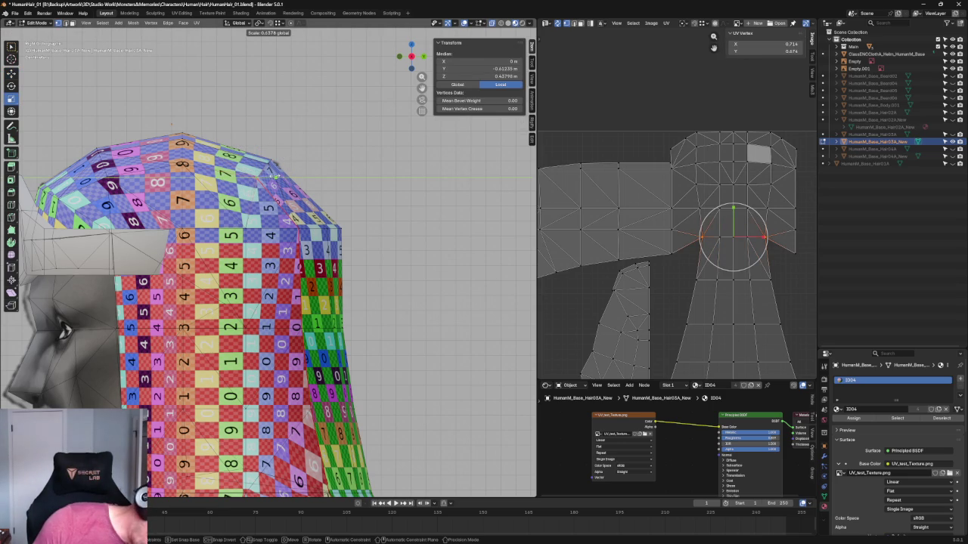
type("0")
key("Return")
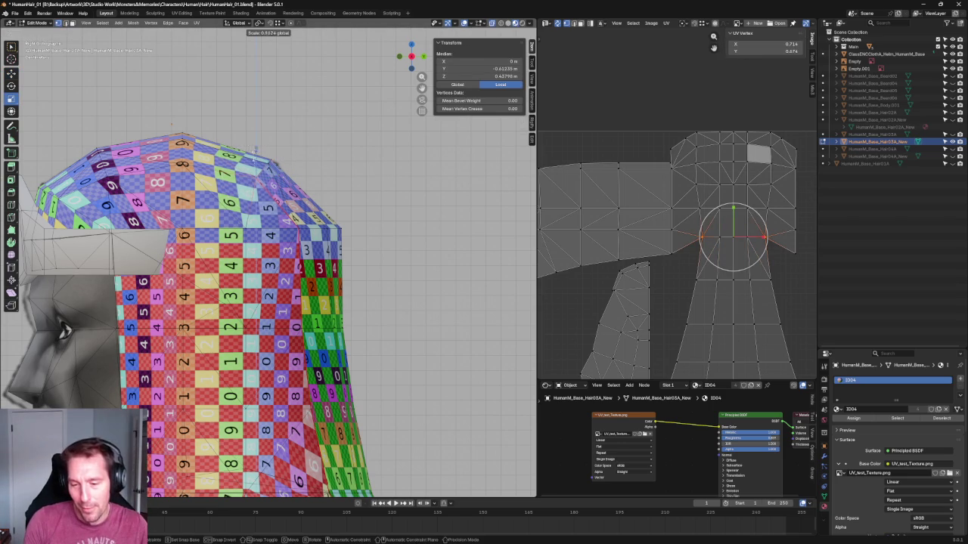
Select edges on the hair top, start moving them, then clear the selection.
left_click(293, 174, "shift")
key("shift+space")
key("g")
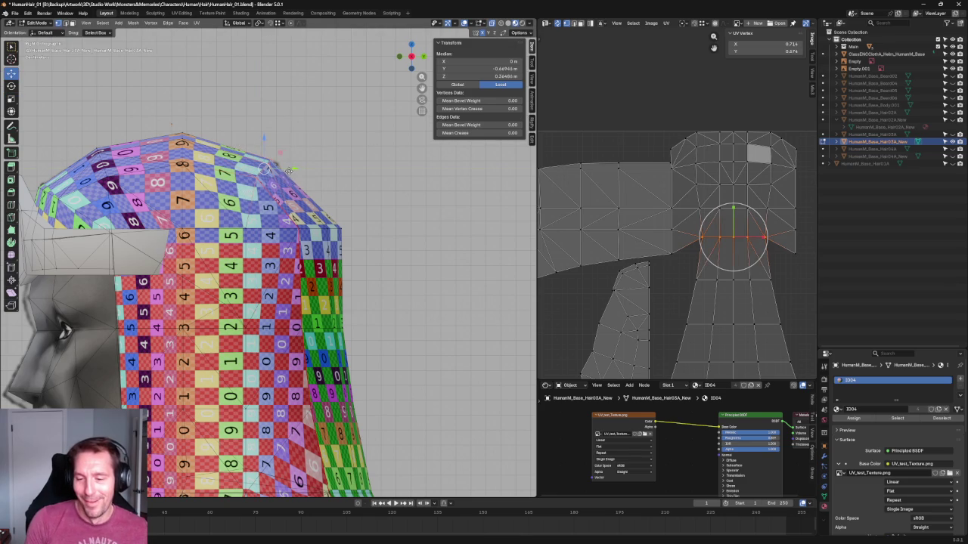
left_click(391, 214)
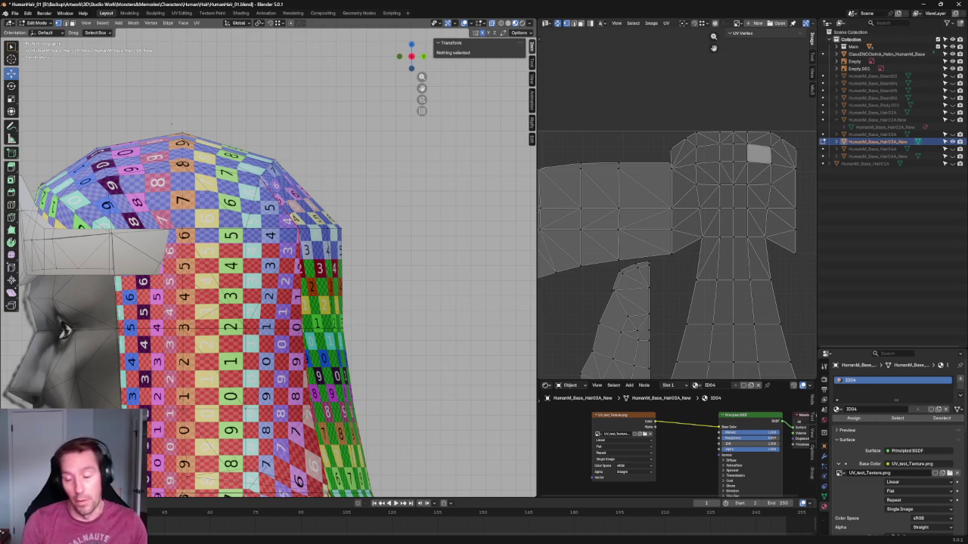
With X-ray on, push the selected vertices along the hair side outward along Y.
scroll(342, 344, "up", 2)
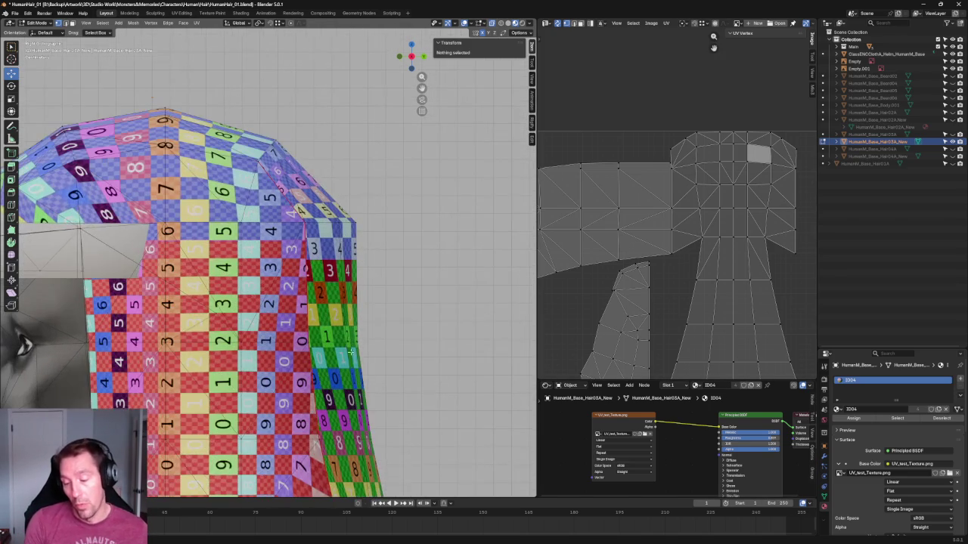
left_click_drag(294, 360, 297, 359)
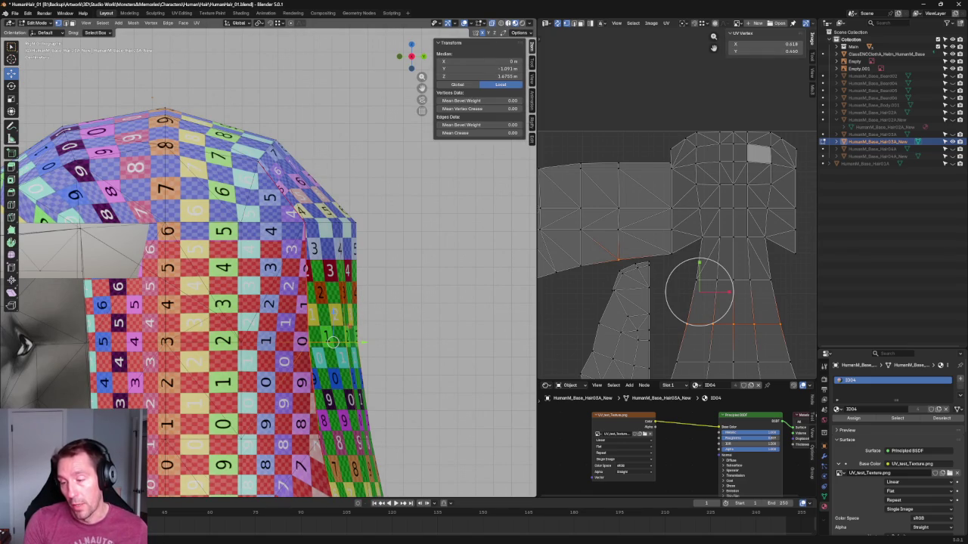
key("z")
key("6")
key("alt+z")
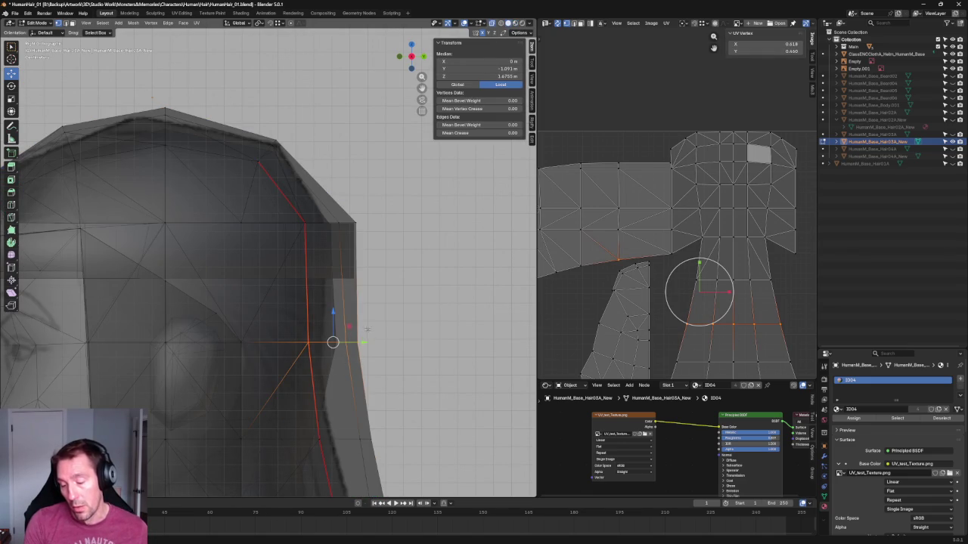
key("g")
key("y")
left_click(382, 302)
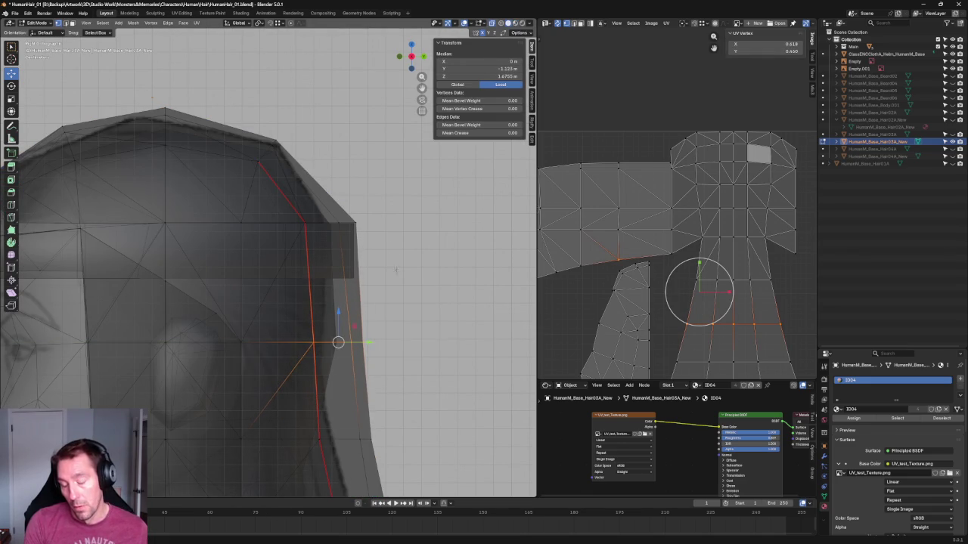
key("alt+a")
Select vertices at the hair top and tip, try scaling and moving them, then cancel.
scroll(396, 285, "down", 5)
scroll(325, 234, "up", 2)
scroll(325, 234, "up", 2)
scroll(325, 234, "up", 2)
left_click_drag(334, 200, 262, 253)
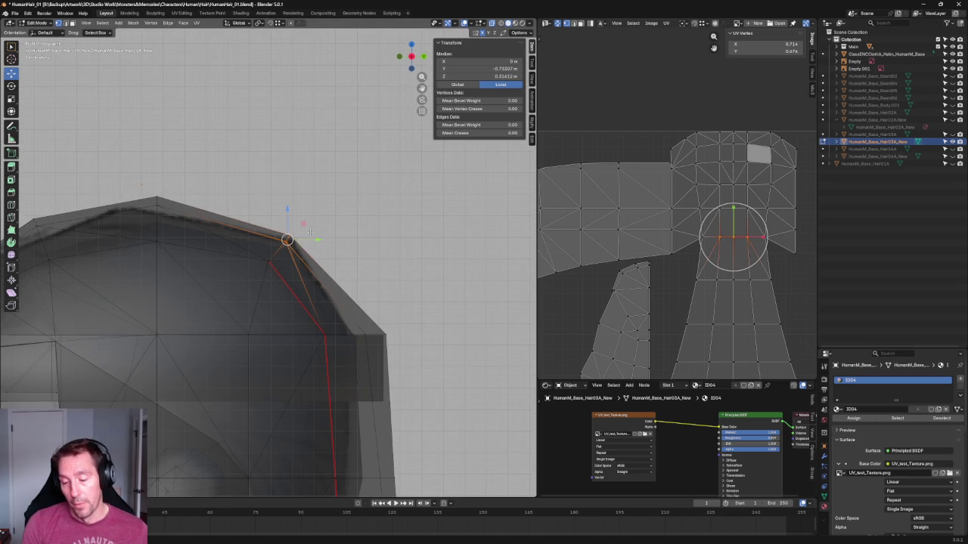
scroll(307, 223, "up", 4)
left_click_drag(332, 228, 366, 247)
key("r")
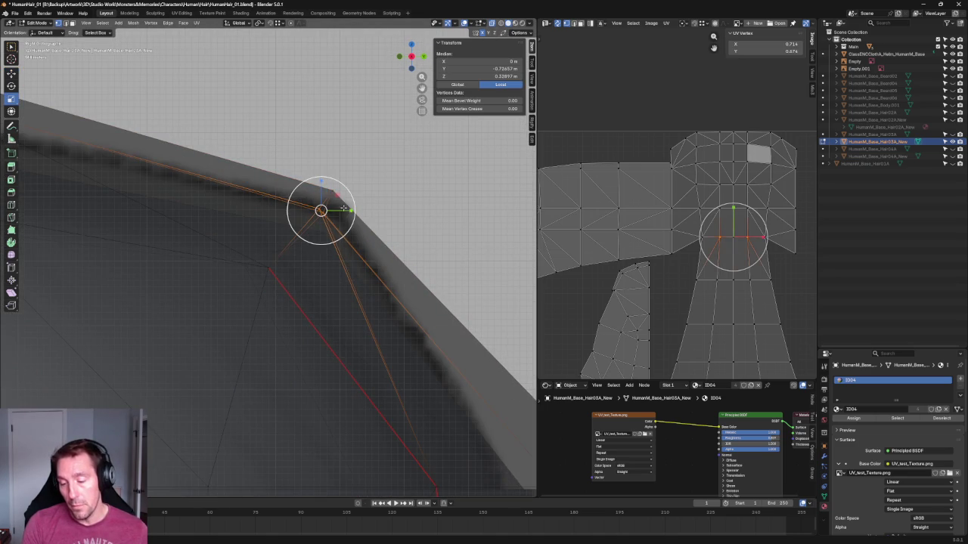
key("g")
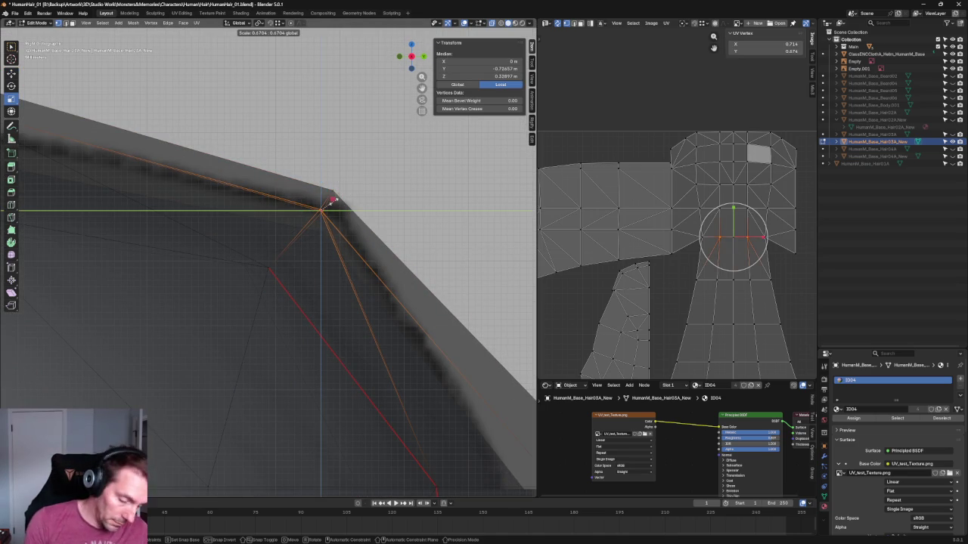
key("Escape")
key("g")
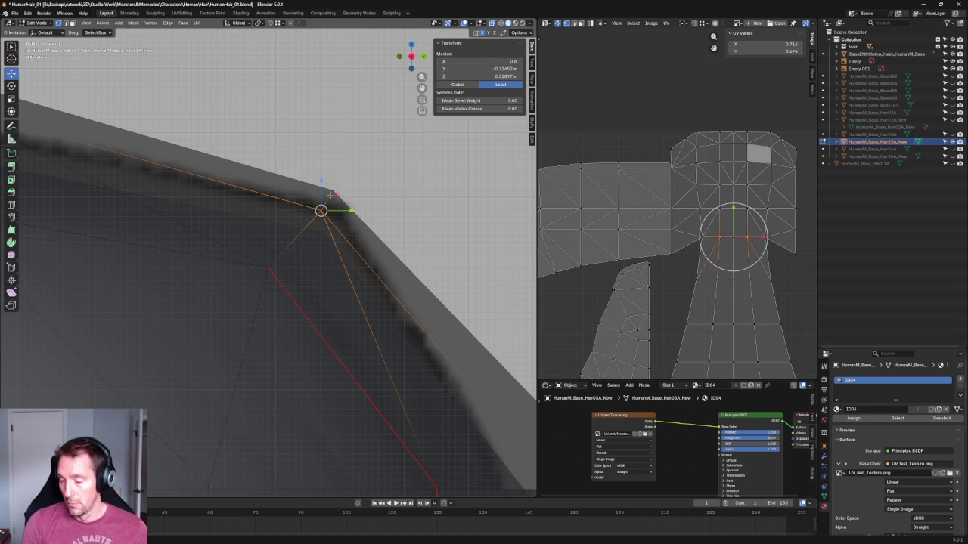
key("Escape")
key("alt+a")
scroll(372, 198, "down", 3)
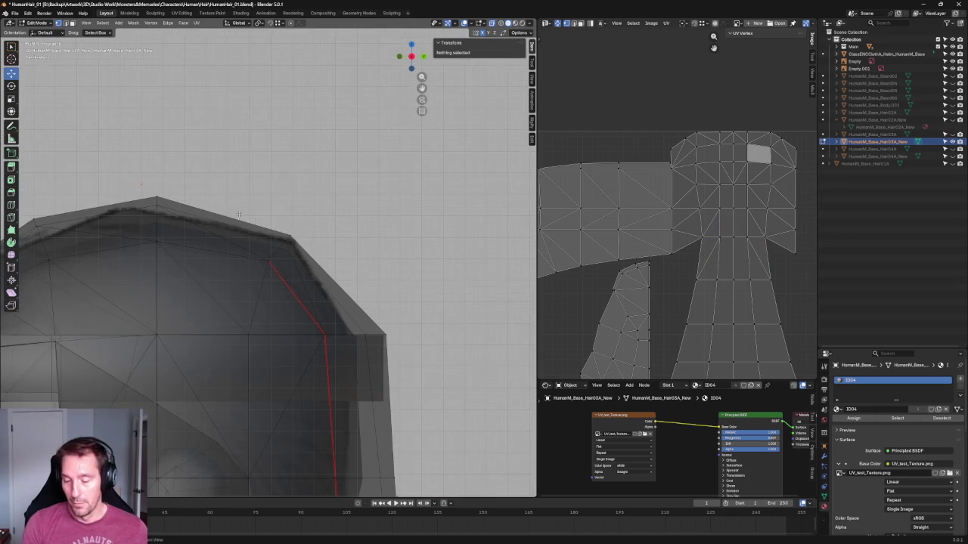
From a side view, flatten the band-level row of hair vertices to one height.
middle_click_drag(239, 216, 387, 241)
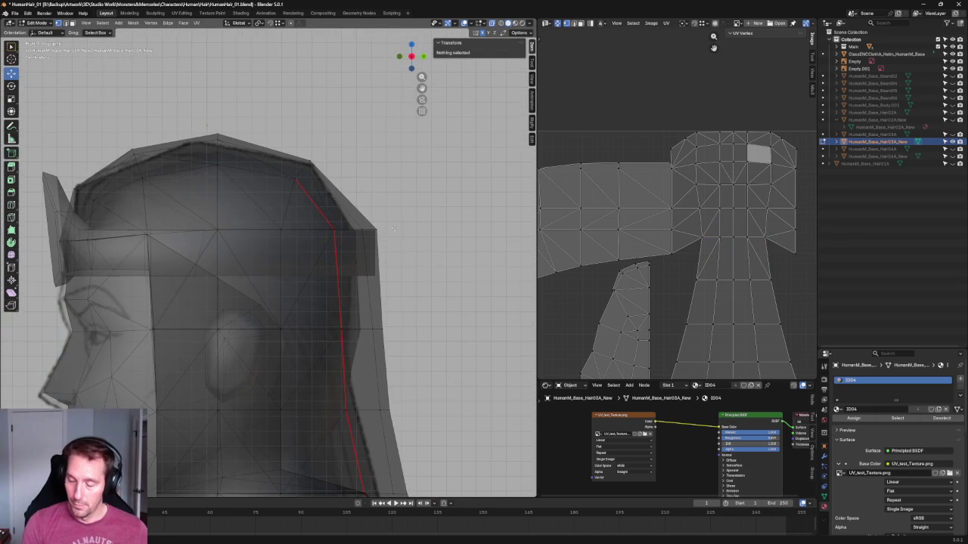
left_click_drag(378, 214, 152, 249)
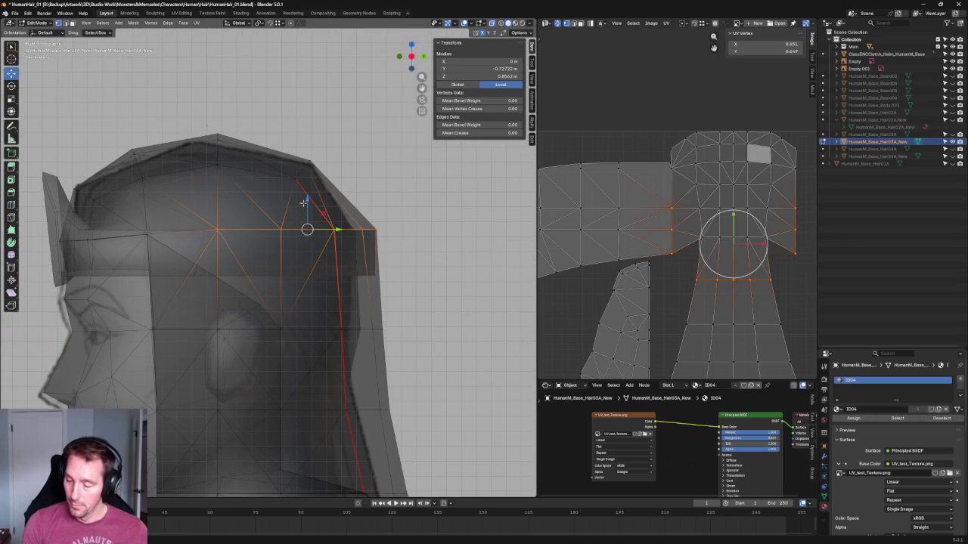
key("s")
left_click_drag(307, 207, 308, 215)
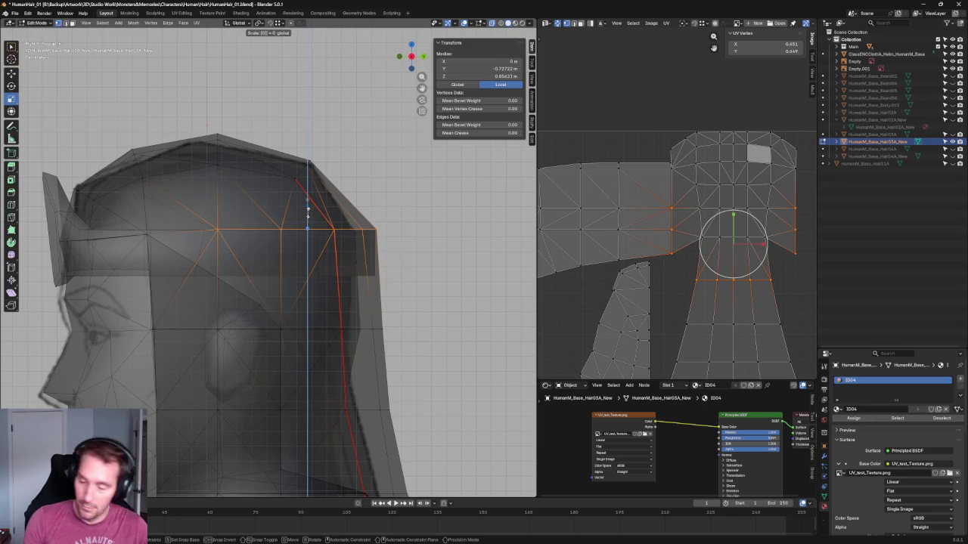
key("Return")
key("alt+a")
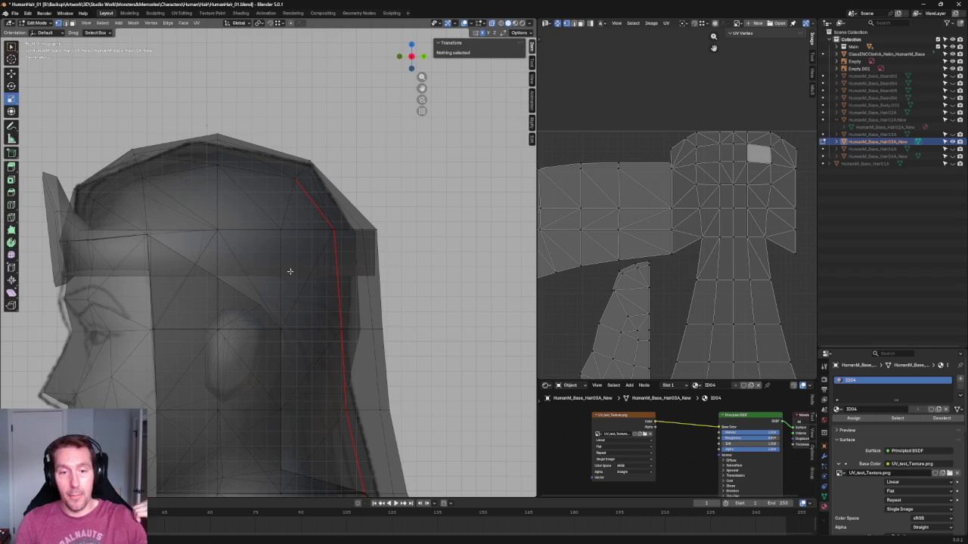
Select hair vertices near the neck and try front-to-back moves, cancelling them.
middle_click_drag(363, 238, 358, 235)
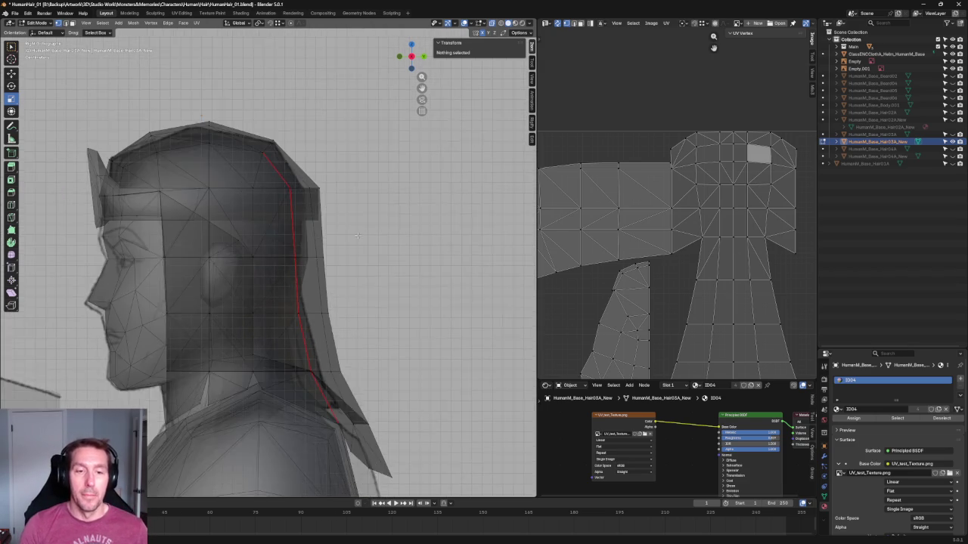
scroll(358, 236, "up", 2)
mouse_move(337, 267)
left_mouse_down()
mouse_move(335, 255)
mouse_move(342, 265)
left_mouse_up()
key("g")
key("y")
key("Escape")
left_click(384, 278)
key("g")
key("y")
key("Escape")
left_click(367, 256)
Move a vertex on the hair's back edge front-to-back along Y to follow the neck.
left_click(345, 349)
key("g")
key("y")
left_click(420, 308)
key("g")
key("y")
left_click(356, 335)
left_click(401, 261)
Check the shape with X-ray toggled, then move the hair vertex by the neck along Y.
scroll(401, 261, "down", 5)
key("alt+z")
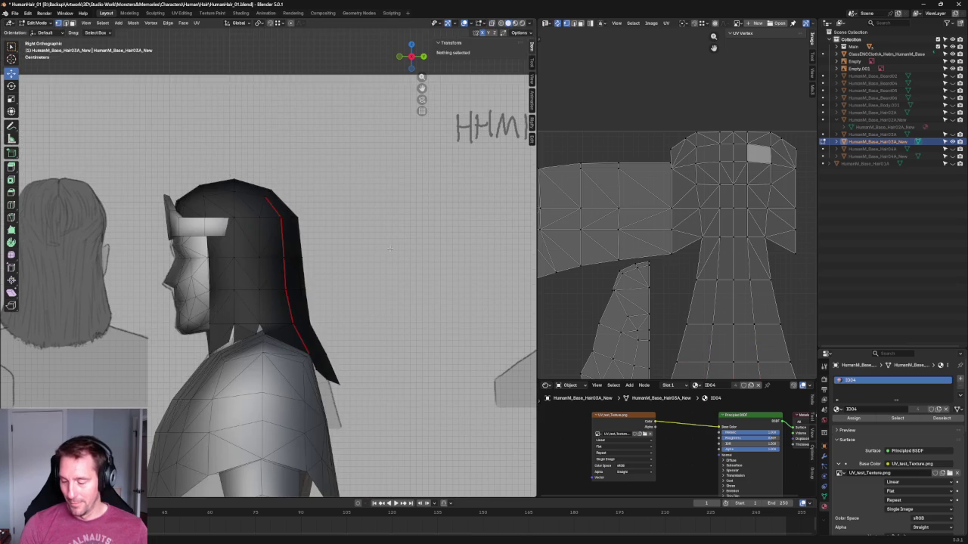
key("alt+z")
scroll(369, 300, "up", 2)
scroll(325, 280, "up", 3)
left_click(301, 265)
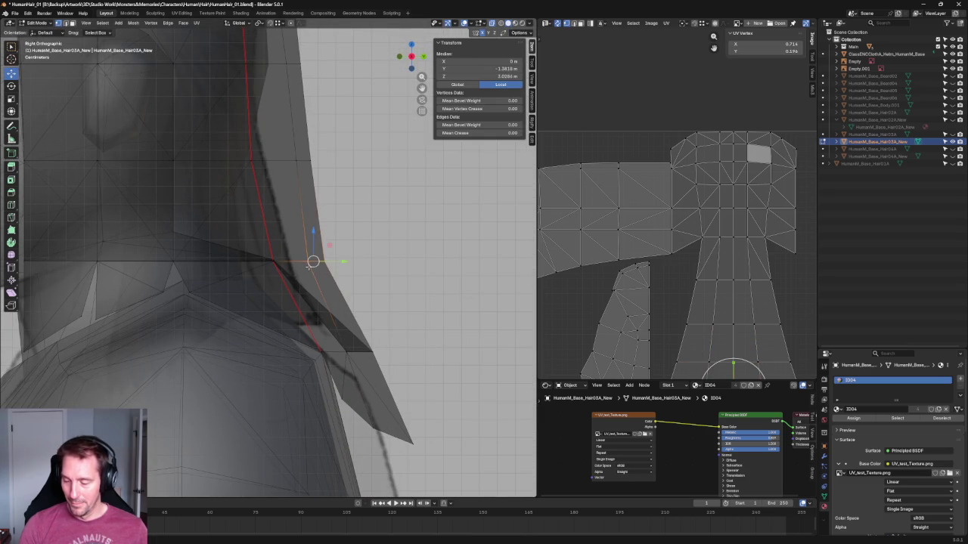
key("g")
key("y")
left_click(333, 261)
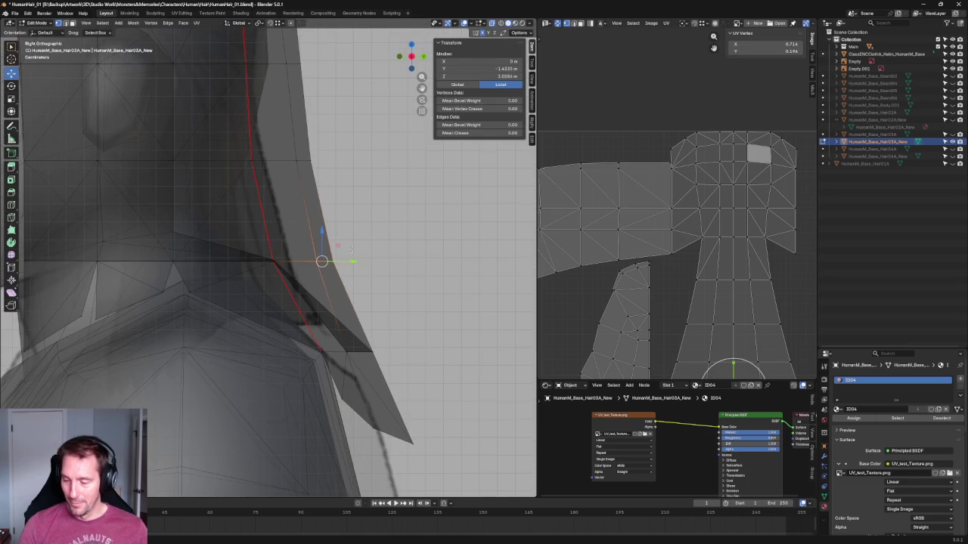
left_click(353, 221)
Review the hair from front, back and three-quarter views, then hide HumanM_Base_Hair03A_New.
scroll(354, 221, "down", 5)
scroll(355, 220, "down", 4)
key("alt+z")
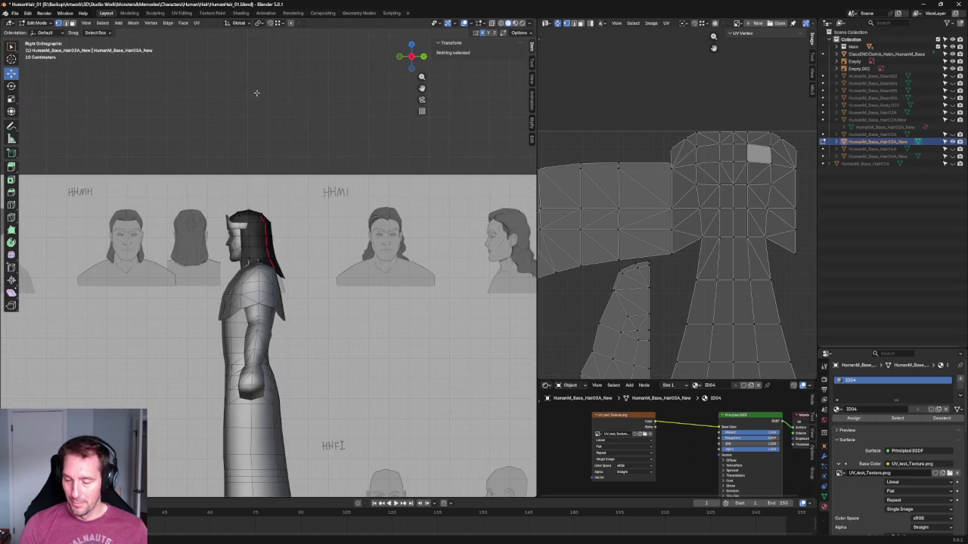
scroll(255, 91, "up", 5)
mouse_move(272, 152)
middle_mouse_down()
mouse_move(302, 209)
mouse_move(408, 180)
mouse_move(378, 186)
mouse_move(304, 173)
mouse_move(300, 193)
mouse_move(320, 189)
mouse_move(318, 177)
mouse_move(423, 202)
mouse_move(441, 177)
mouse_move(391, 209)
mouse_move(458, 222)
middle_mouse_up()
scroll(441, 177, "down", 3)
key("KP_1")
scroll(385, 222, "up", 2)
scroll(384, 222, "up", 1)
mouse_move(294, 87)
middle_mouse_down()
mouse_move(361, 159)
mouse_move(354, 144)
mouse_move(313, 143)
mouse_move(258, 184)
mouse_move(201, 184)
mouse_move(300, 161)
mouse_move(421, 172)
mouse_move(395, 220)
mouse_move(363, 184)
mouse_move(274, 169)
middle_mouse_up()
scroll(274, 168, "up", 2)
scroll(333, 187, "up", 2)
middle_click_drag(333, 187, 272, 185)
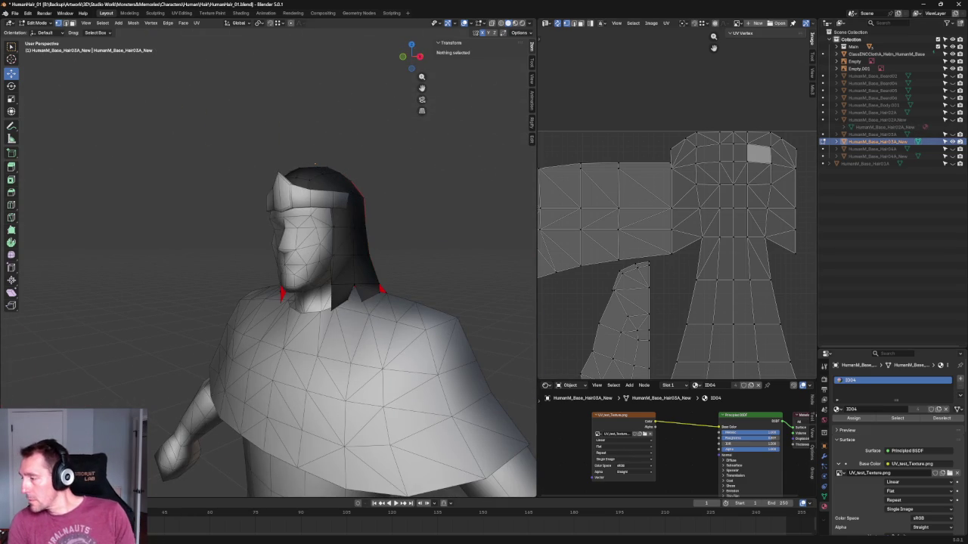
left_click(952, 141)
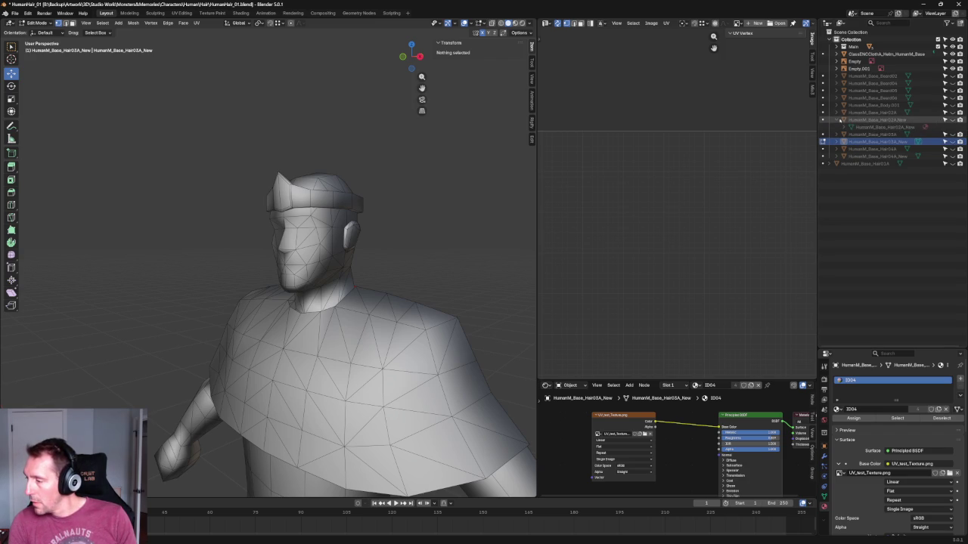
Unhide HumanM_Base_Hair02A_New and view the head from the right orthographic side.
left_click(840, 120)
left_click(952, 119)
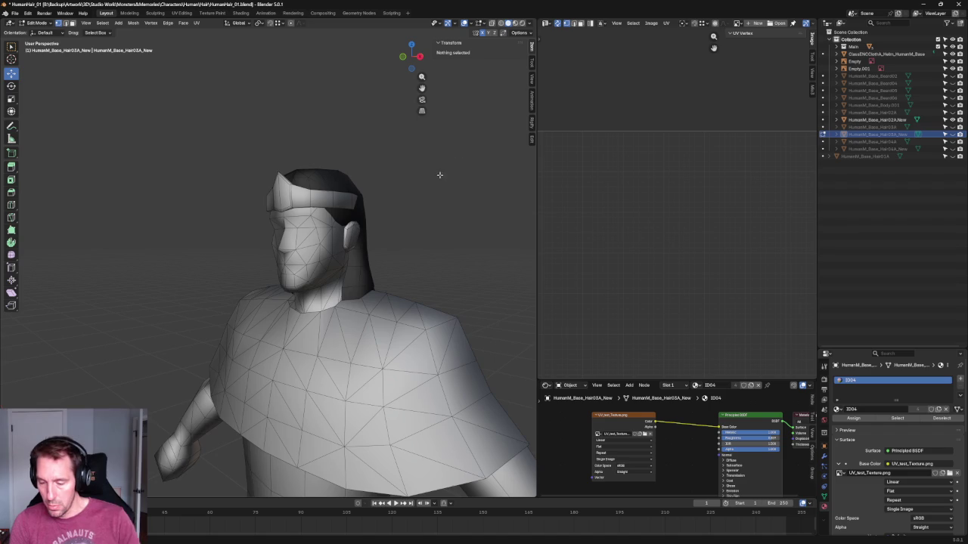
scroll(437, 171, "up", 2)
scroll(438, 172, "up", 2)
middle_click_drag(437, 172, 442, 160)
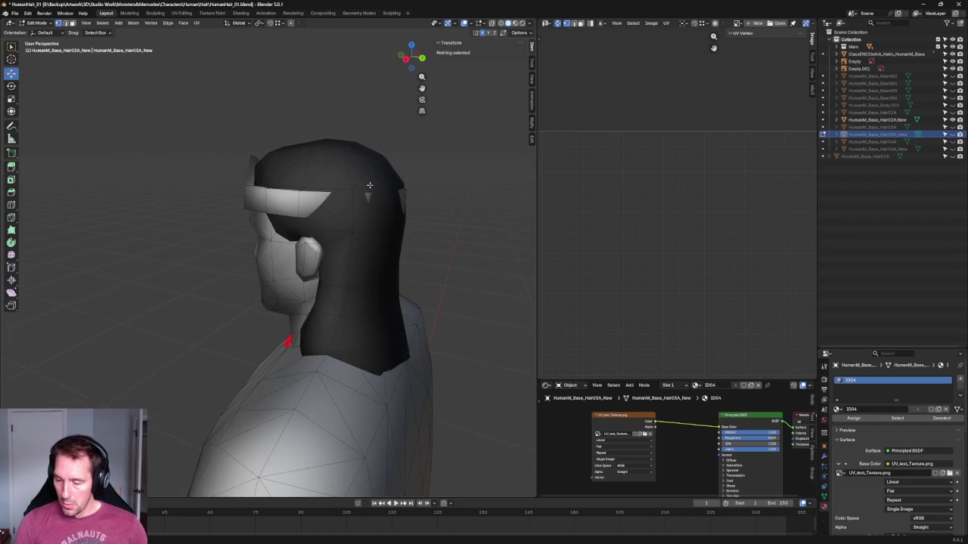
key("KP_3")
scroll(442, 160, "up", 4)
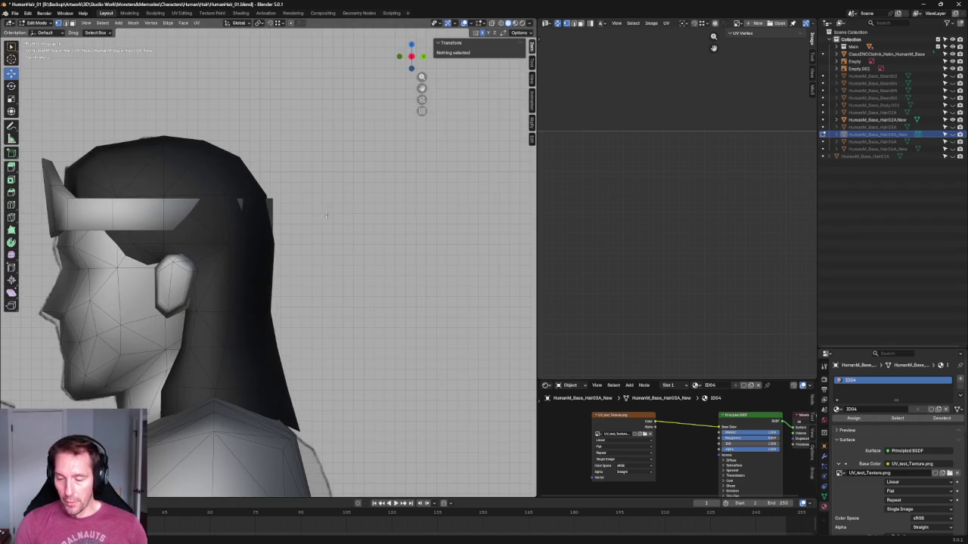
Edit the Hair02A_New mesh, moving the vertex above the band front-to-back along Y.
key("Tab")
left_click(223, 178)
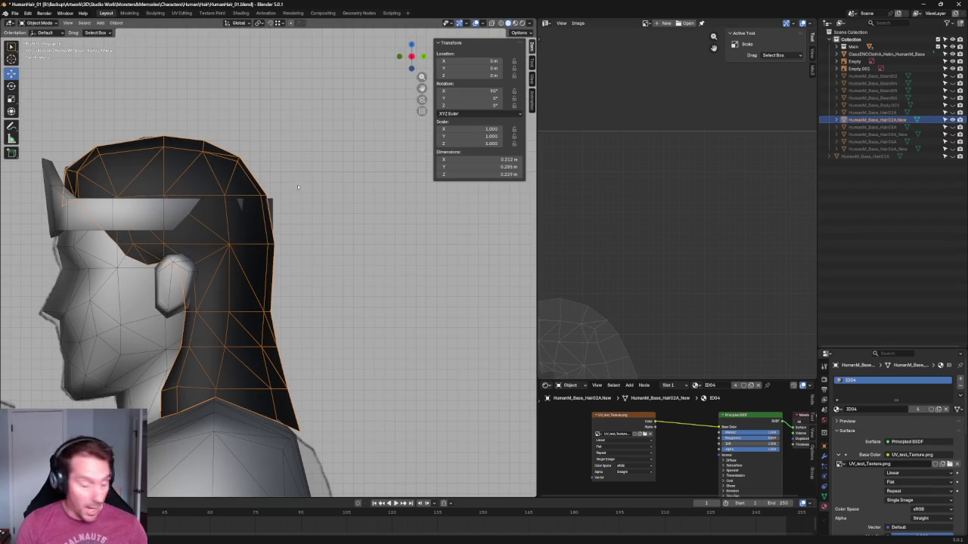
key("Tab")
left_click(266, 195)
key("g")
key("y")
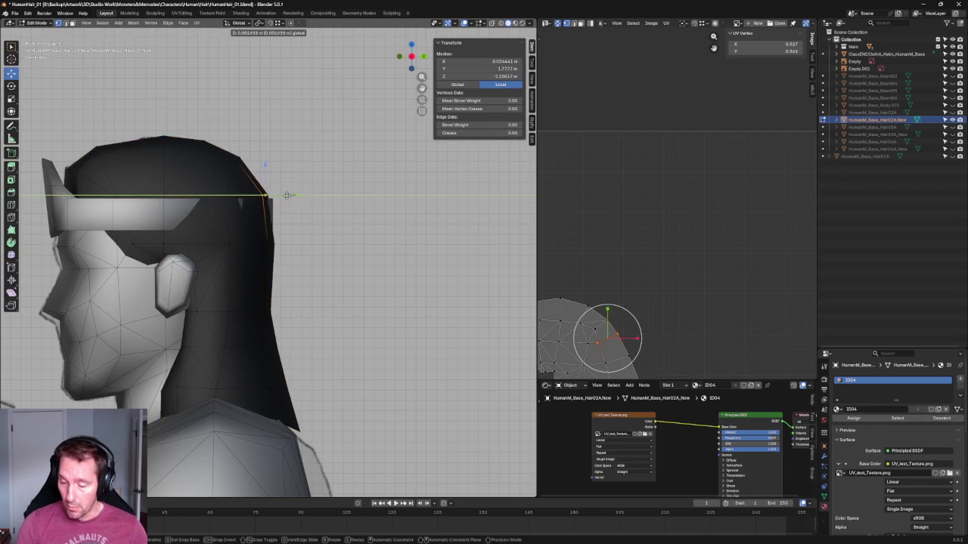
left_click(290, 196)
left_click(224, 195)
key("g")
key("y")
key("Escape")
key("alt+a")
Select all hair vertices and widen the hair slightly sideways.
mouse_move(245, 195)
middle_mouse_down()
mouse_move(254, 190)
mouse_move(204, 189)
mouse_move(143, 229)
mouse_move(139, 212)
mouse_move(164, 192)
mouse_move(125, 192)
mouse_move(189, 189)
middle_mouse_up()
key("KP_3")
key("alt+z")
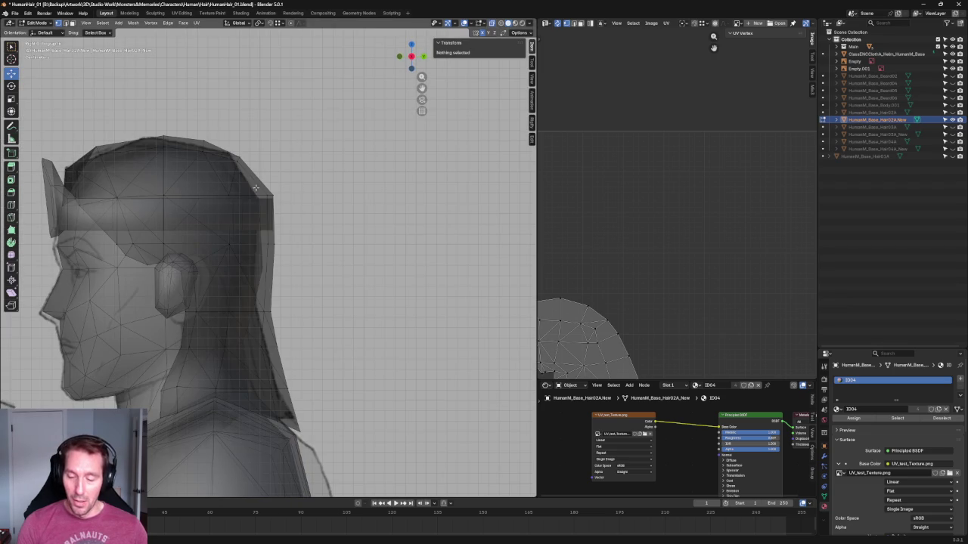
key("alt+z")
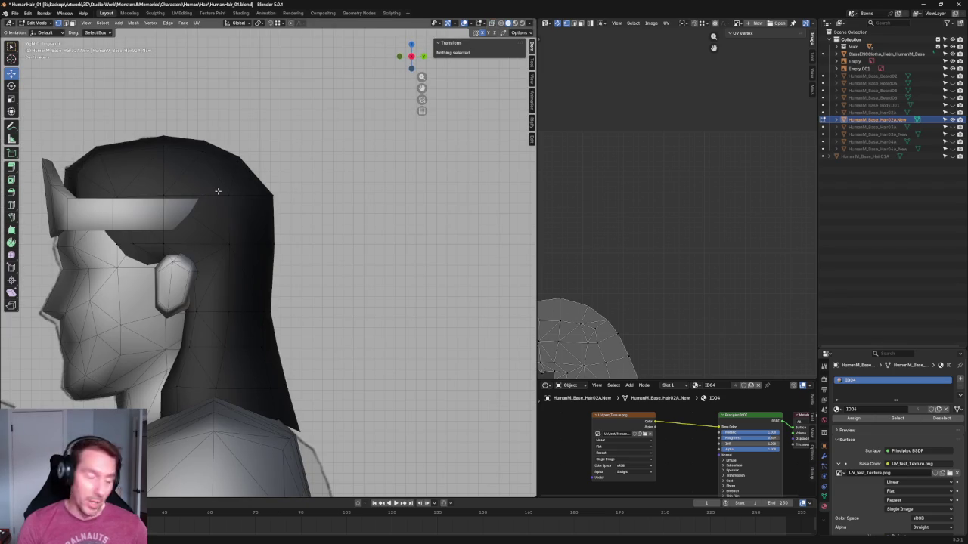
key("alt+z")
key("a")
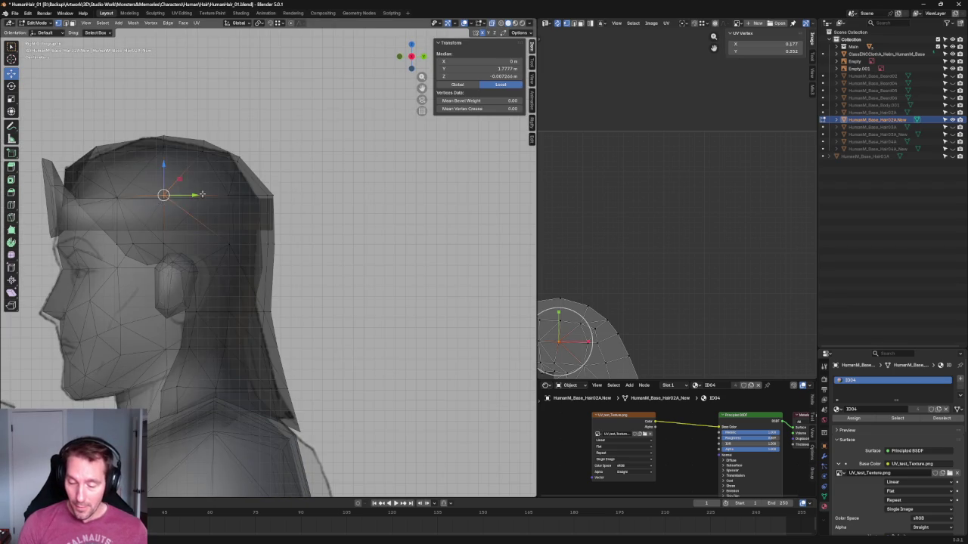
key("alt+z")
right_click(229, 194, "shift")
middle_click_drag(229, 195, 339, 257)
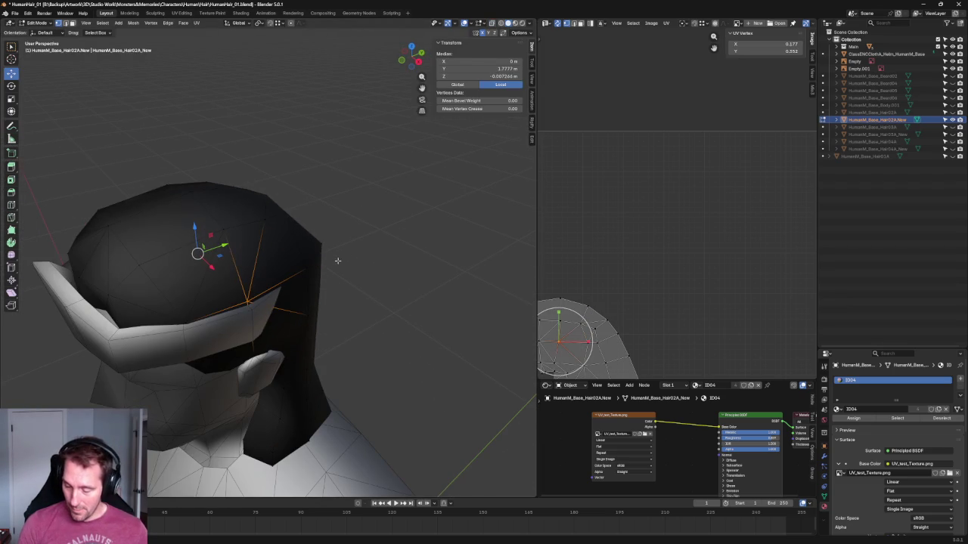
key("shift+space")
key("s")
left_click_drag(214, 267, 219, 269)
key("alt+a")
Adjust a hair vertex above the forehead sideways, undoing the first attempt.
mouse_move(421, 282)
middle_mouse_down()
mouse_move(278, 264)
mouse_move(416, 262)
middle_mouse_up()
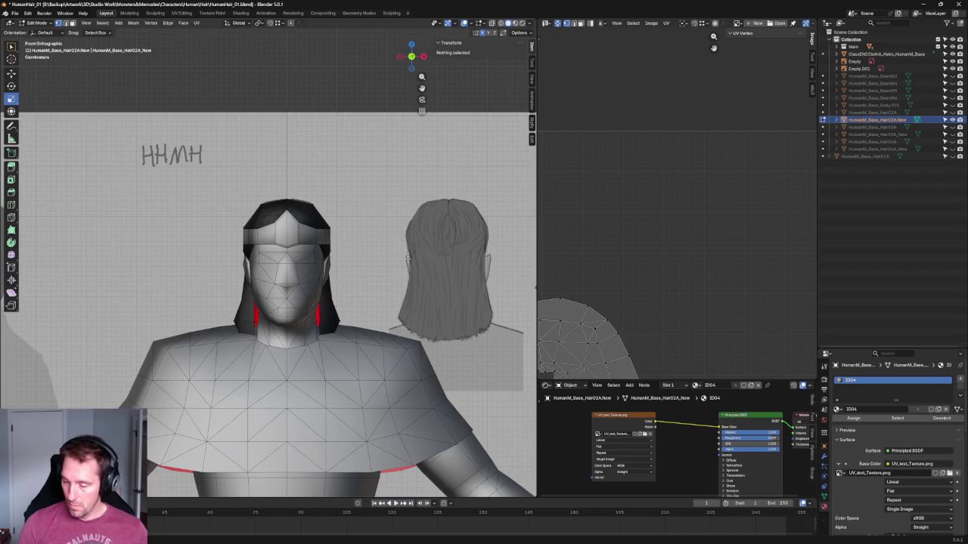
scroll(337, 276, "up", 1)
scroll(337, 276, "up", 2)
scroll(336, 278, "up", 4)
left_click(341, 281, "alt")
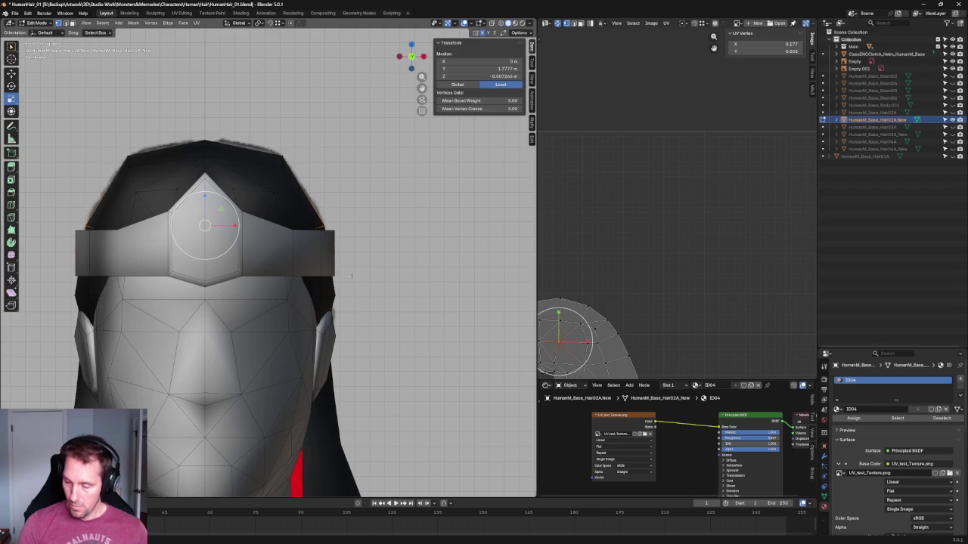
mouse_move(398, 268)
middle_mouse_down()
mouse_move(368, 265)
mouse_move(190, 328)
mouse_move(320, 291)
middle_mouse_up()
left_click(320, 290)
left_click_drag(336, 289, 361, 286)
key("ctrl+z")
left_click(311, 288)
left_click(360, 286)
scroll(361, 285, "down", 3)
In the right side X-ray view, connect the band's back-corner vertex to a lower vertex with a new edge.
mouse_move(361, 286)
middle_mouse_down()
mouse_move(230, 272)
mouse_move(289, 287)
mouse_move(257, 316)
mouse_move(288, 290)
mouse_move(270, 287)
middle_mouse_up()
scroll(230, 271, "up", 3)
scroll(231, 271, "up", 2)
scroll(289, 287, "down", 2)
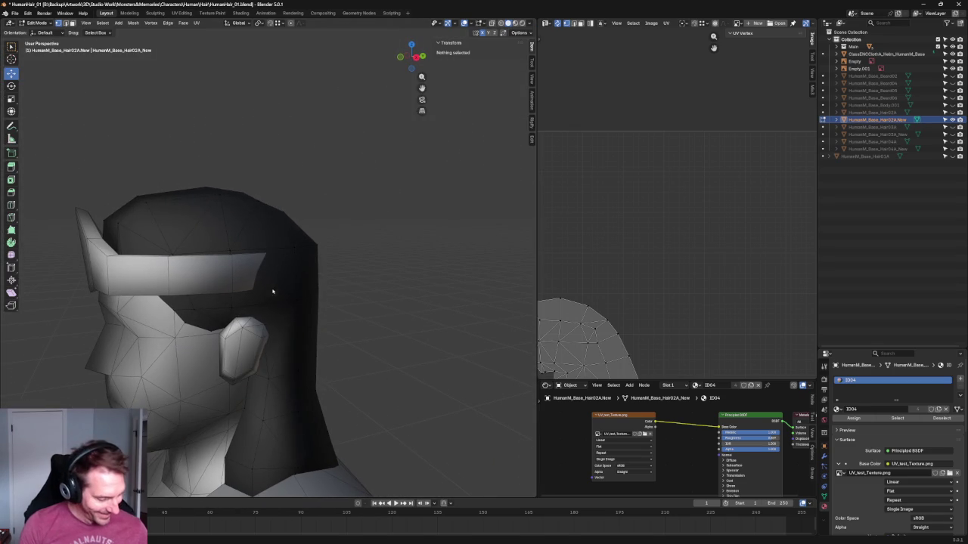
key("KP_3")
scroll(277, 278, "up", 3)
key("alt+z")
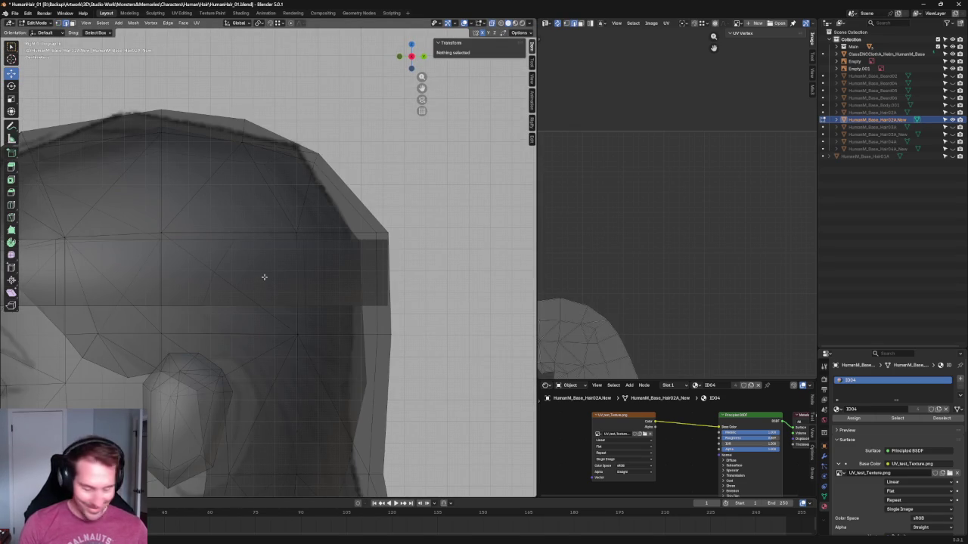
left_click(234, 288)
key("ctrl+x")
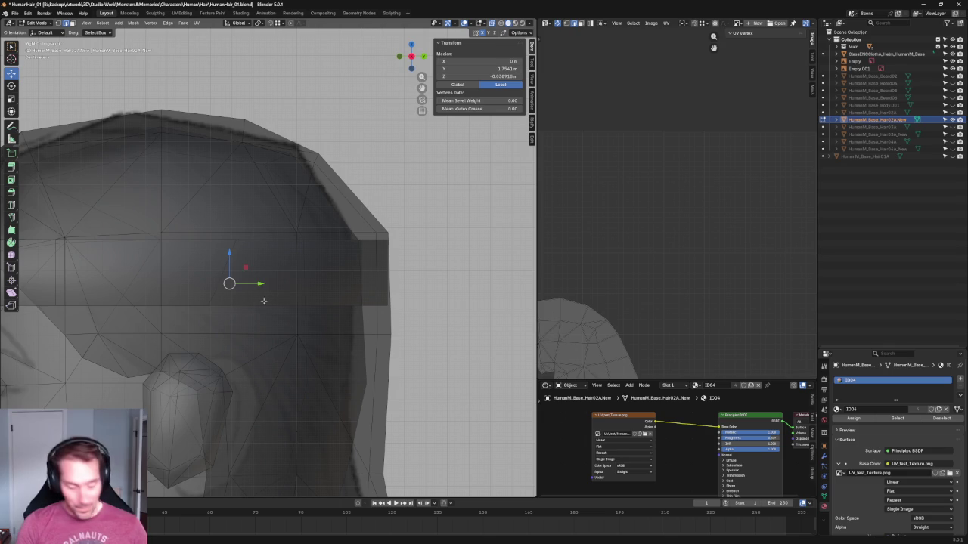
left_click(297, 233)
left_click(162, 333, "shift")
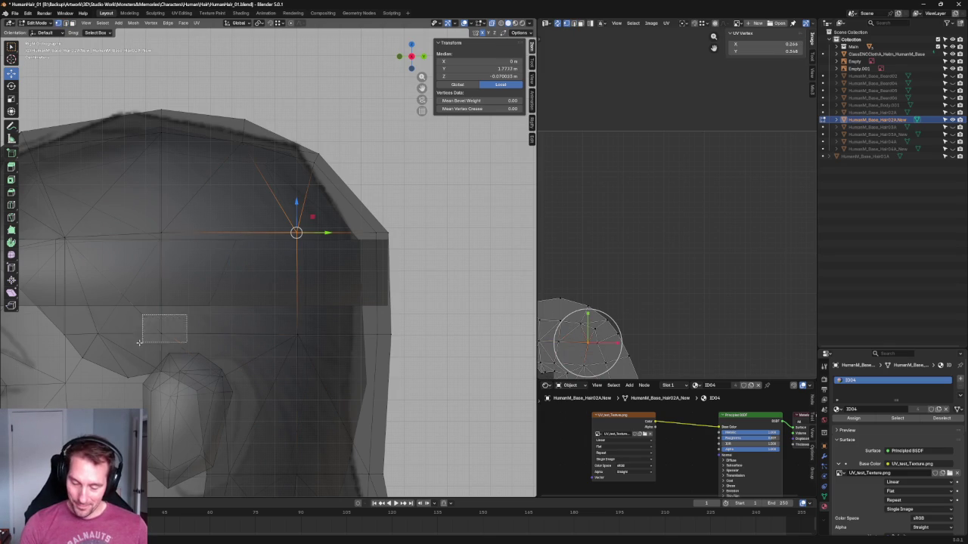
right_click(165, 332)
left_click(161, 333)
Turn off X-ray and orbit to review the hair, ending in front view.
scroll(295, 173, "down", 5)
key("alt+z")
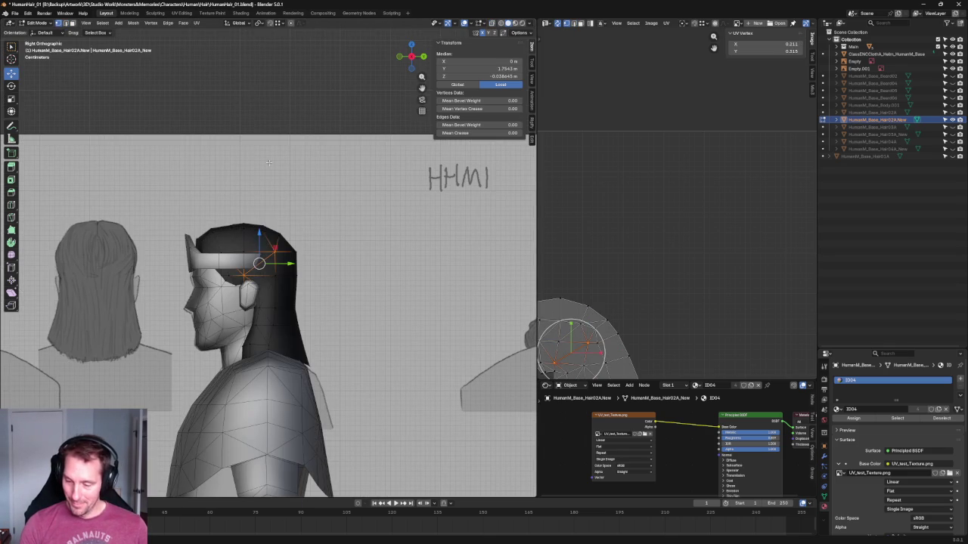
key("alt+a")
scroll(296, 174, "up", 3)
mouse_move(296, 174)
middle_mouse_down()
mouse_move(356, 182)
mouse_move(248, 181)
middle_mouse_up()
key("KP_1")
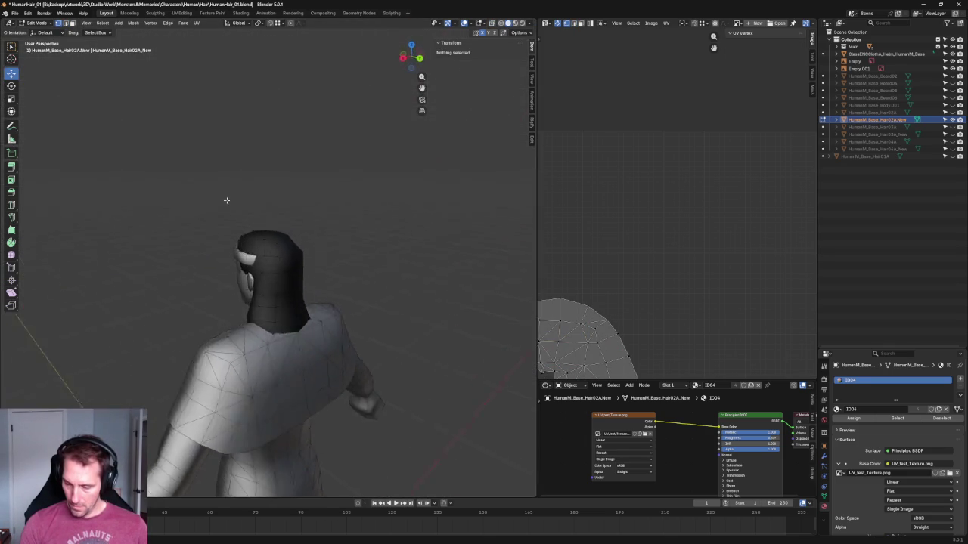
Switch to the side orthographic view with X-ray on to expose the hair's back edge.
key("KP_3")
scroll(248, 182, "up", 4)
mouse_move(248, 181)
middle_mouse_down()
mouse_move(322, 265)
mouse_move(216, 280)
mouse_move(217, 262)
middle_mouse_up()
left_click(321, 265)
left_click(220, 261)
left_click(236, 256)
middle_click_drag(237, 255, 244, 259)
key("KP_3")
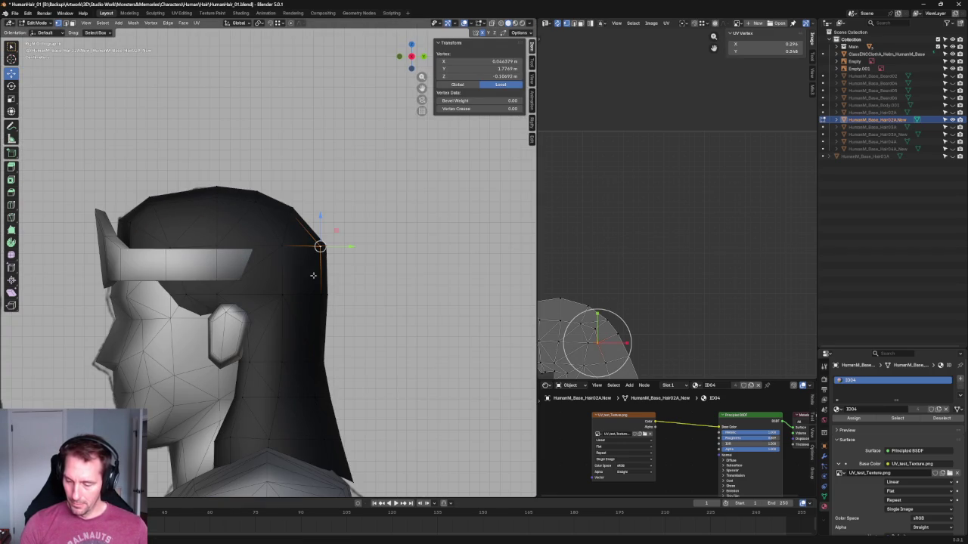
key("alt+z")
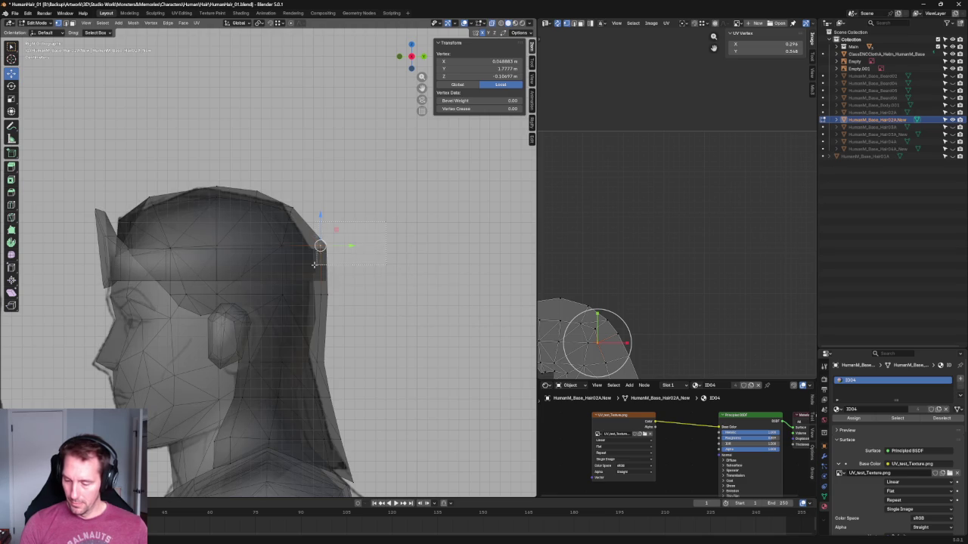
Select the corner vertex at the back edge of the hair mesh.
left_click(316, 263)
scroll(302, 253, "up", 5)
left_click(279, 246)
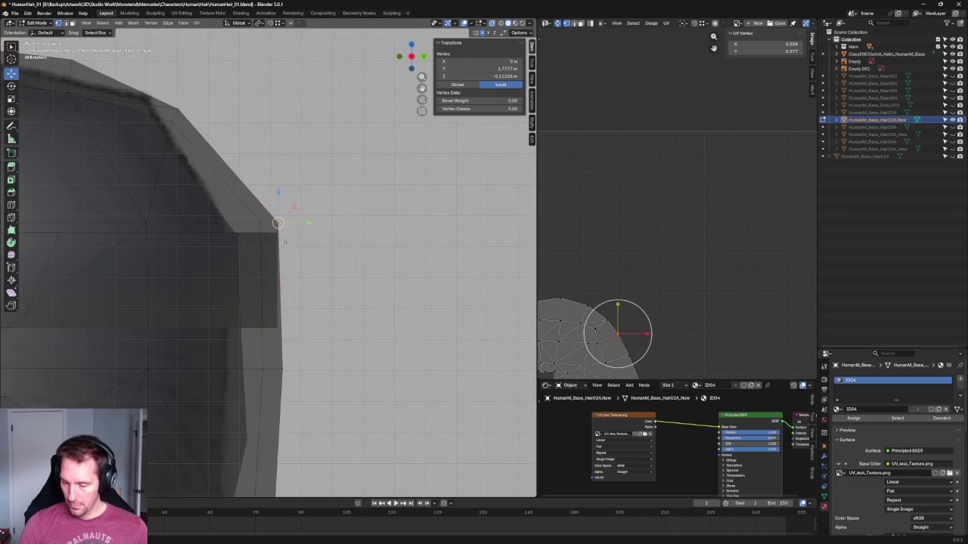
left_click(299, 369)
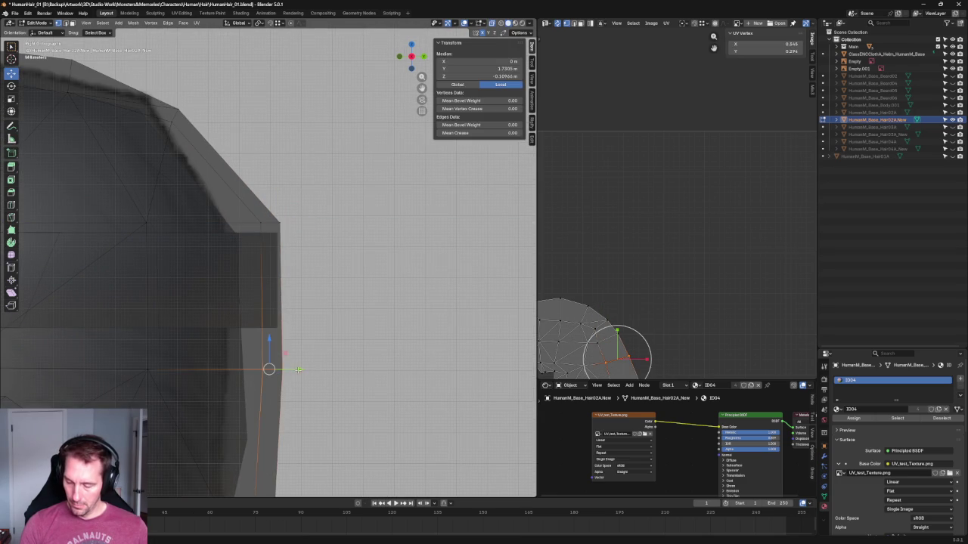
left_click(288, 248)
left_click(280, 223)
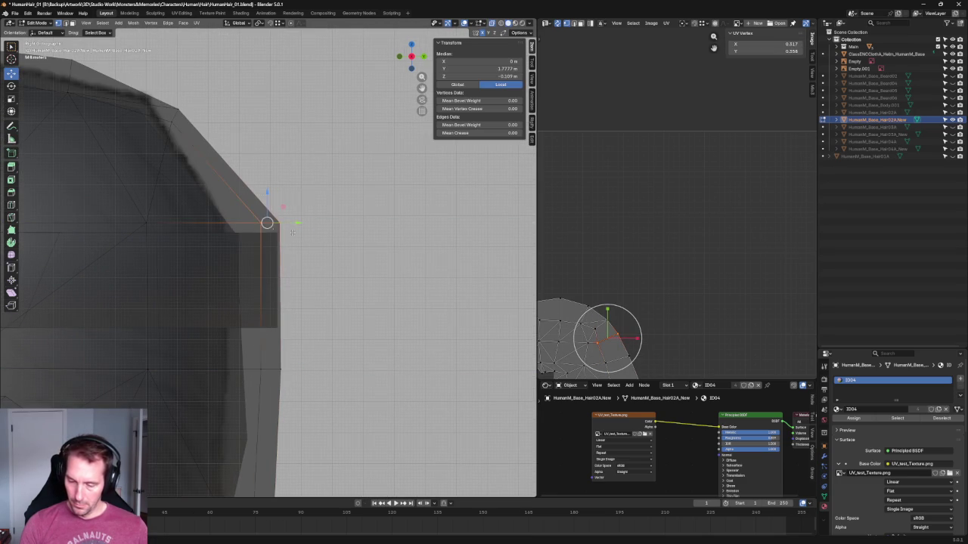
scroll(225, 266, "down", 2)
scroll(225, 266, "down", 2)
Grow the corner selection and move it vertically along Z, then turn X-ray off.
key("ctrl+KP_Add")
key("ctrl+KP_Add")
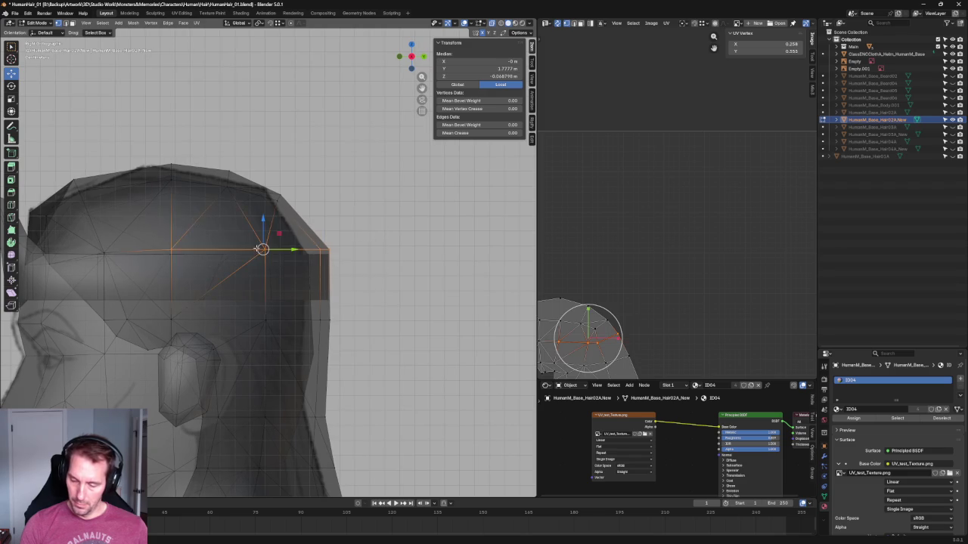
scroll(225, 266, "up", 2)
key("g")
key("z")
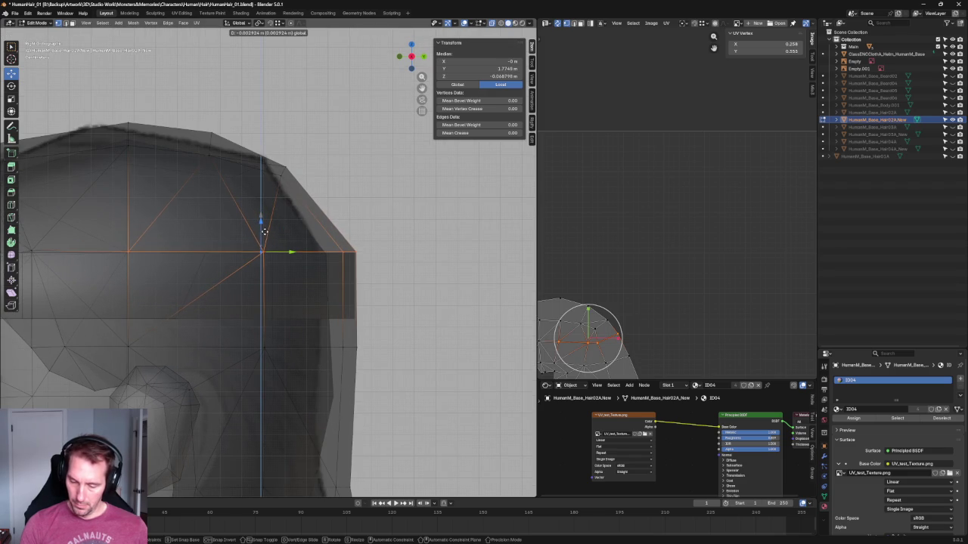
left_click(264, 230)
key("alt+a")
key("alt+z")
In right side view, move a back edge loop of the hair closer to the head.
scroll(329, 213, "down", 3)
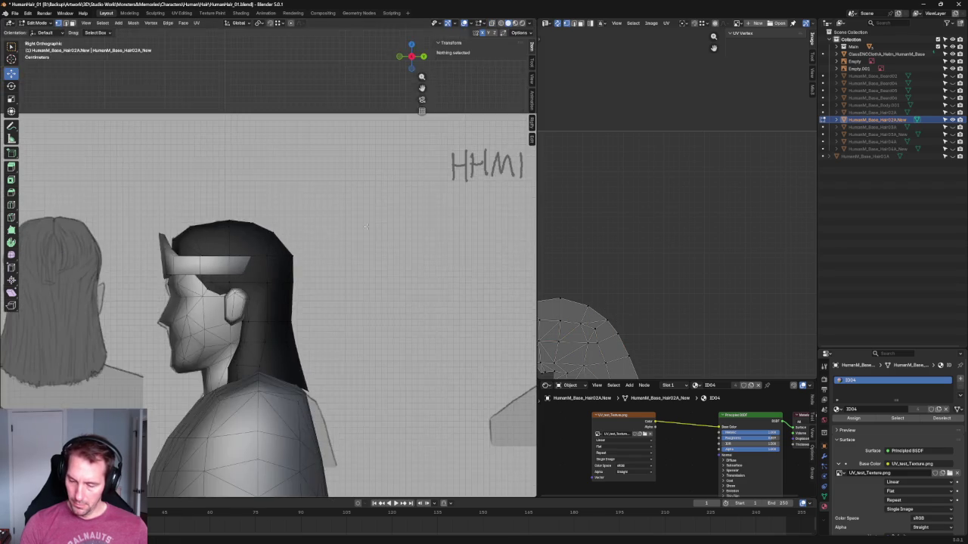
scroll(329, 213, "up", 3)
scroll(367, 222, "down", 5)
mouse_move(367, 222)
middle_mouse_down()
mouse_move(279, 226)
mouse_move(388, 176)
middle_mouse_up()
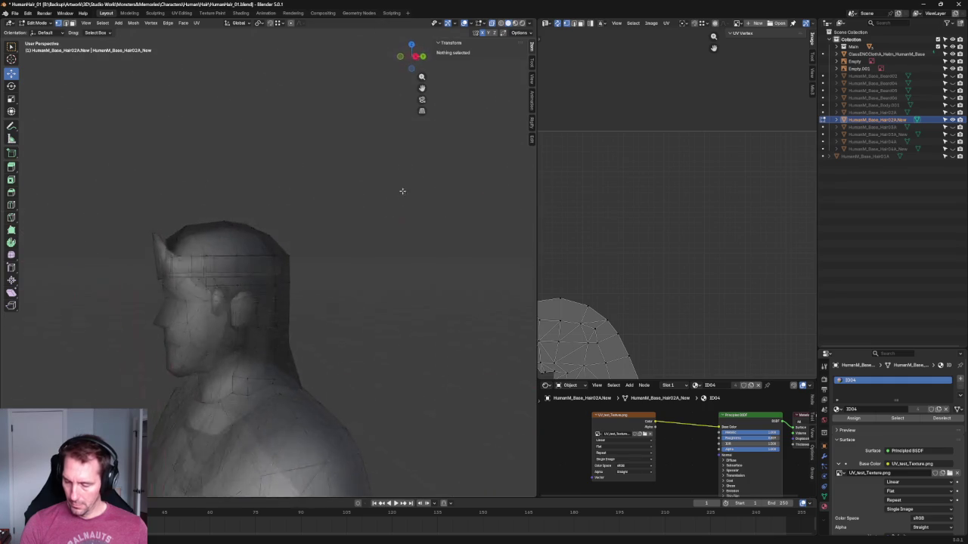
key("grave")
left_click(422, 234)
scroll(243, 222, "up", 3)
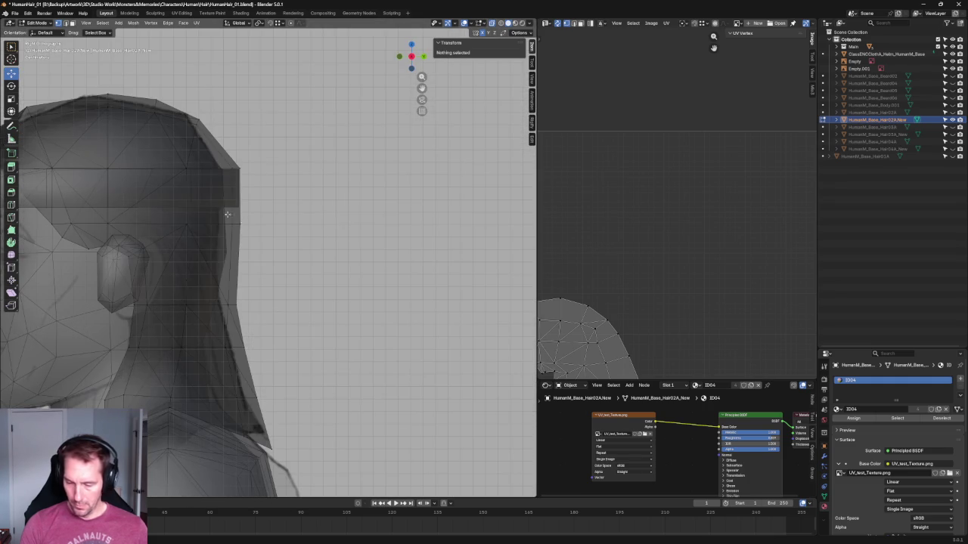
left_click(229, 182, "alt")
key("alt+z")
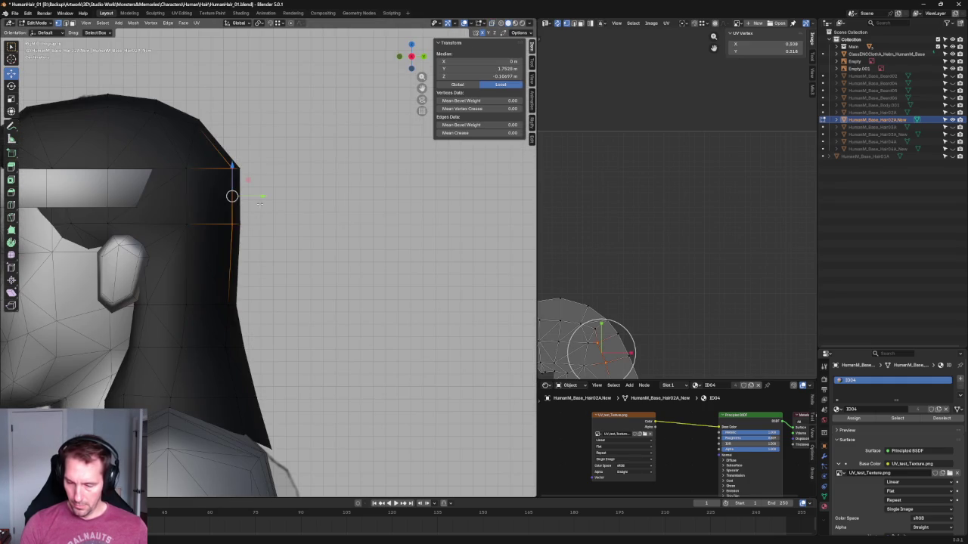
key("g")
left_click(247, 198)
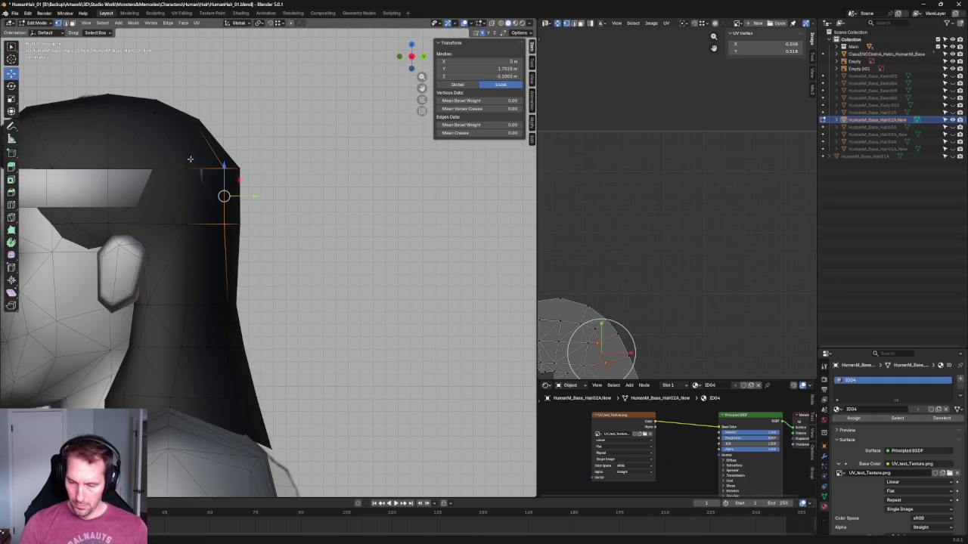
With X-ray on, nudge another hair edge loop slightly backward.
key("alt+z")
left_click(193, 226, "alt")
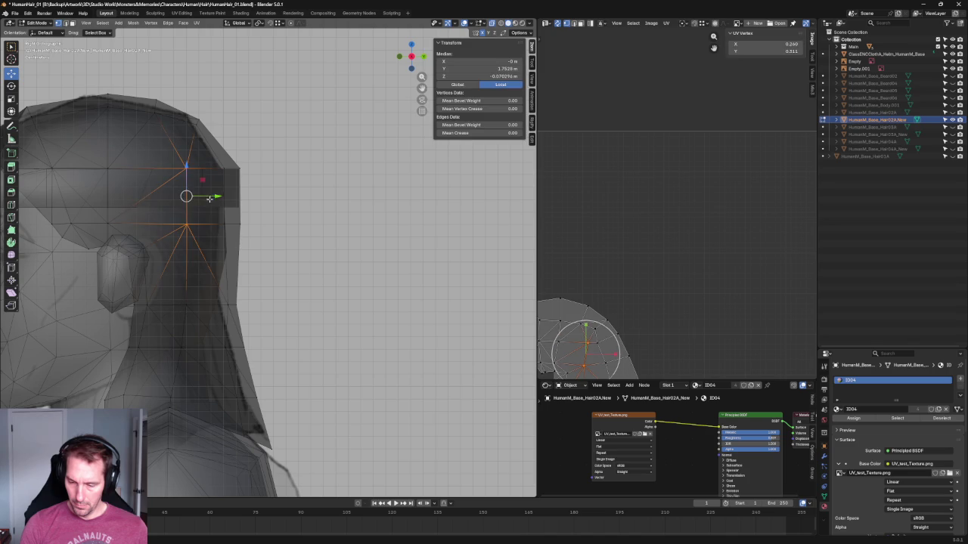
key("g")
left_click(307, 240)
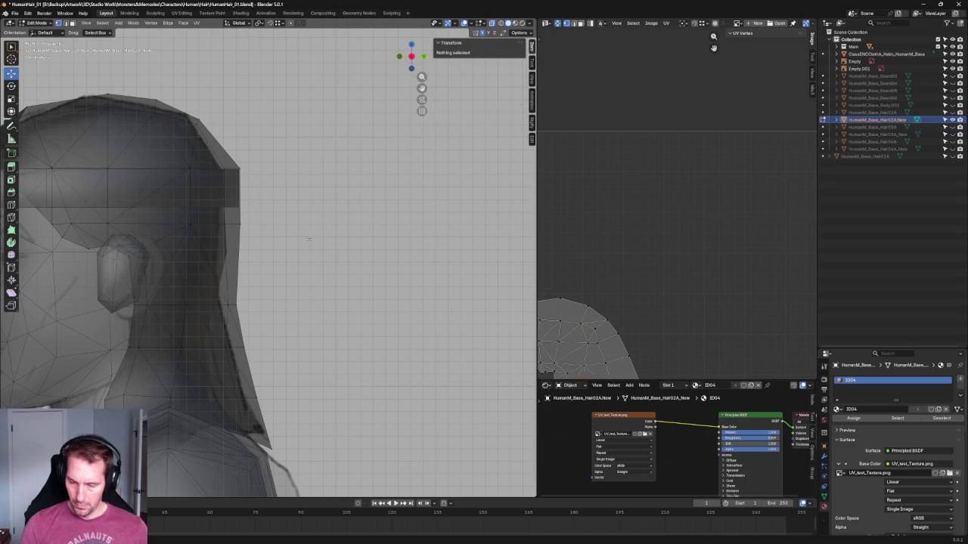
Move a low vertex on the hair edge along Y to tighten it against the band.
left_click(228, 305)
key("alt+z")
key("g")
key("y")
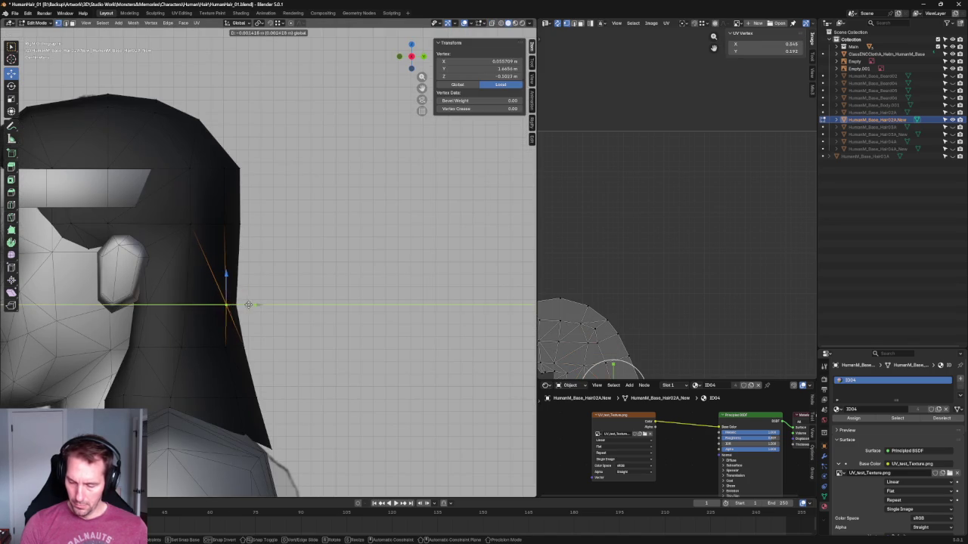
left_click(244, 303)
key("alt+a")
scroll(278, 246, "down", 3)
Show the hair in Material Preview with its checker texture and view it from behind.
mouse_move(250, 287)
middle_mouse_down()
mouse_move(278, 245)
mouse_move(272, 226)
mouse_move(182, 400)
mouse_move(151, 397)
mouse_move(154, 382)
mouse_move(238, 367)
mouse_move(346, 324)
mouse_move(376, 298)
mouse_move(405, 303)
mouse_move(397, 341)
mouse_move(371, 272)
mouse_move(255, 224)
mouse_move(316, 252)
middle_mouse_up()
key("KP_3")
scroll(371, 244, "up", 3)
scroll(371, 244, "up", 2)
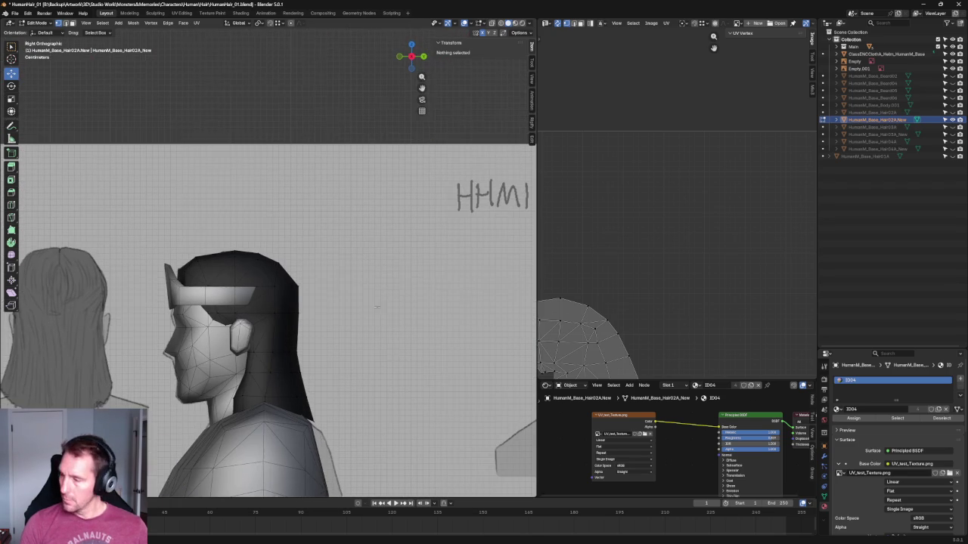
left_click(515, 22)
mouse_move(316, 130)
middle_mouse_down()
mouse_move(212, 133)
mouse_move(398, 231)
mouse_move(340, 226)
mouse_move(328, 237)
middle_mouse_up()
scroll(587, 242, "down", 2)
scroll(624, 241, "down", 3)
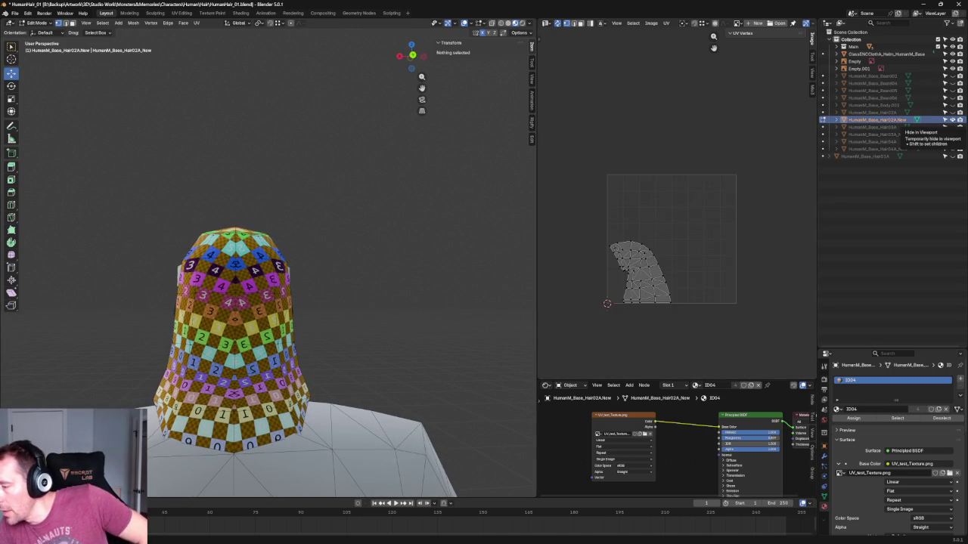
Hide the Hair02A_New mesh, try Hair03A_New, and show another hair mesh instead.
left_click(952, 120)
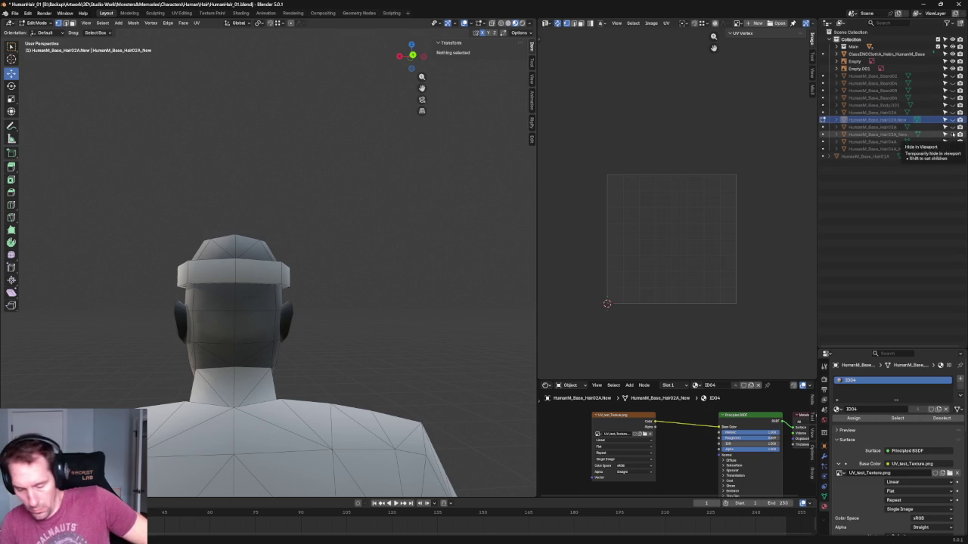
left_click(952, 134)
left_click(952, 134)
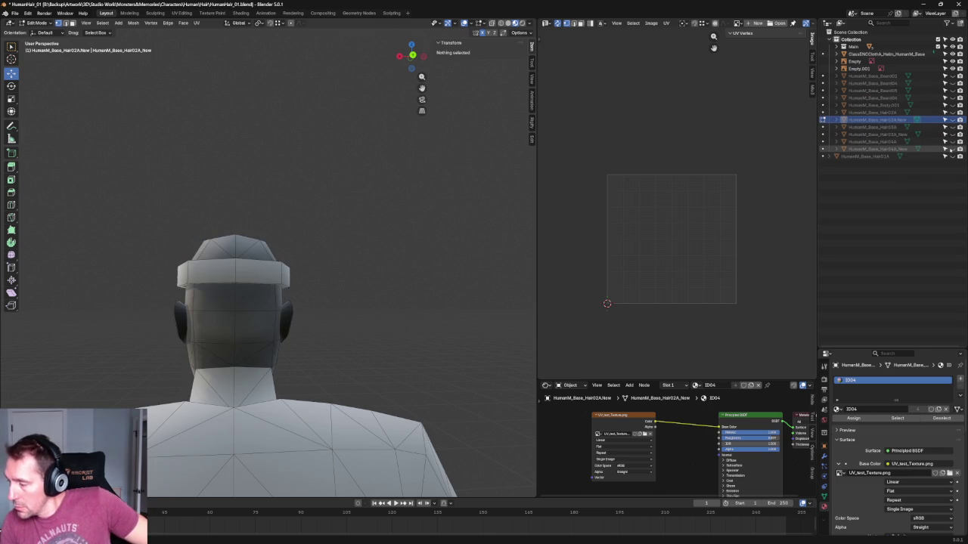
left_click(952, 148)
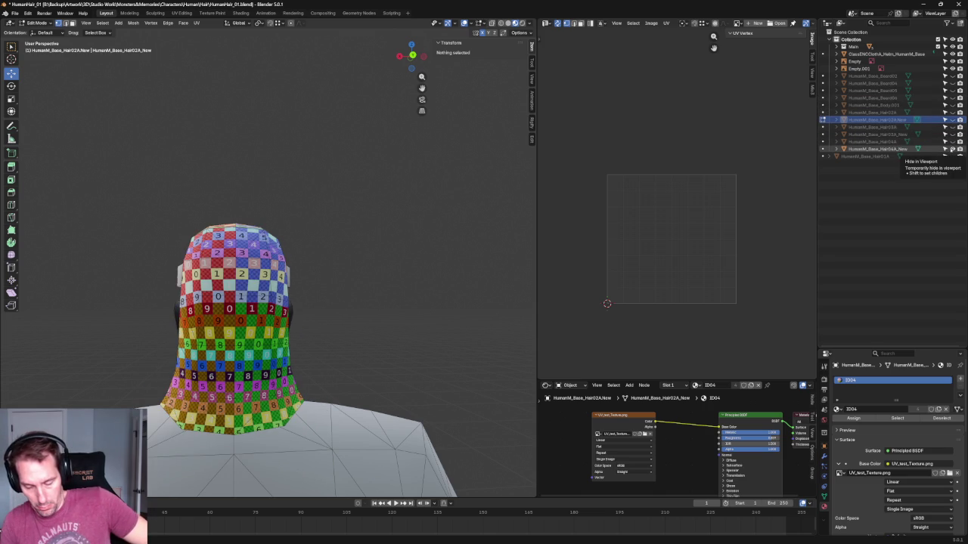
Review the character's checker-textured hair cap from the front orthographic view.
scroll(296, 152, "down", 3)
scroll(298, 152, "down", 2)
mouse_move(298, 153)
middle_mouse_down()
mouse_move(277, 181)
mouse_move(441, 173)
mouse_move(403, 182)
middle_mouse_up()
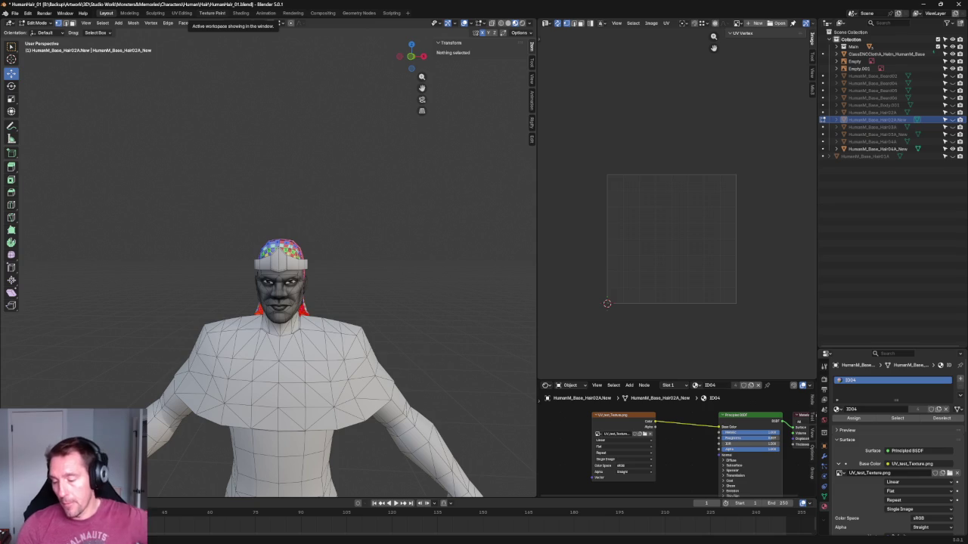
scroll(323, 172, "down", 3)
scroll(356, 220, "up", 3)
key("KP_1")
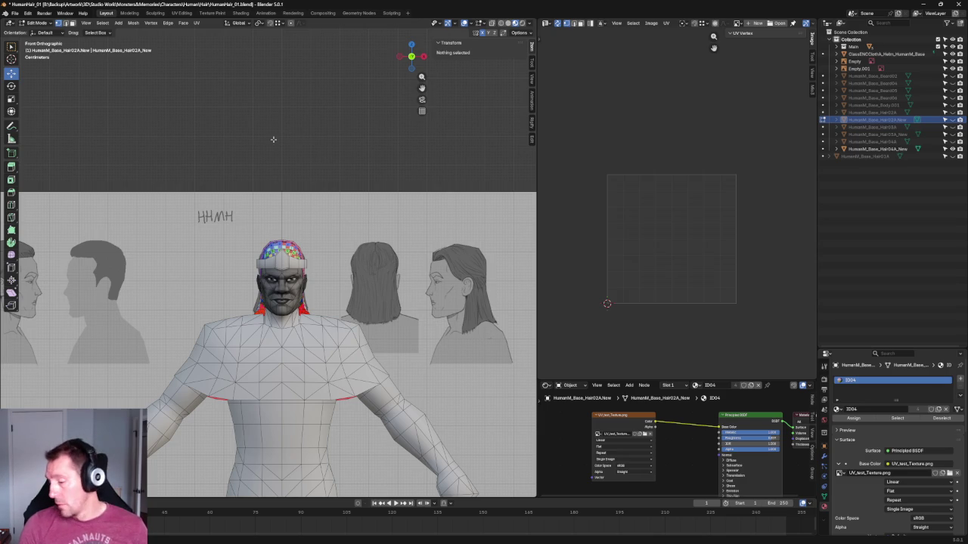
scroll(274, 139, "down", 3)
scroll(275, 143, "up", 1)
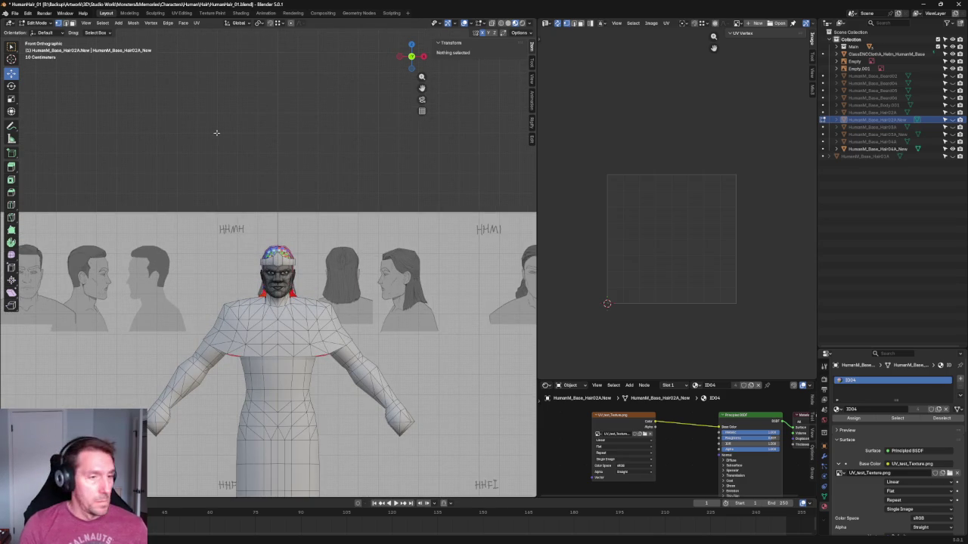
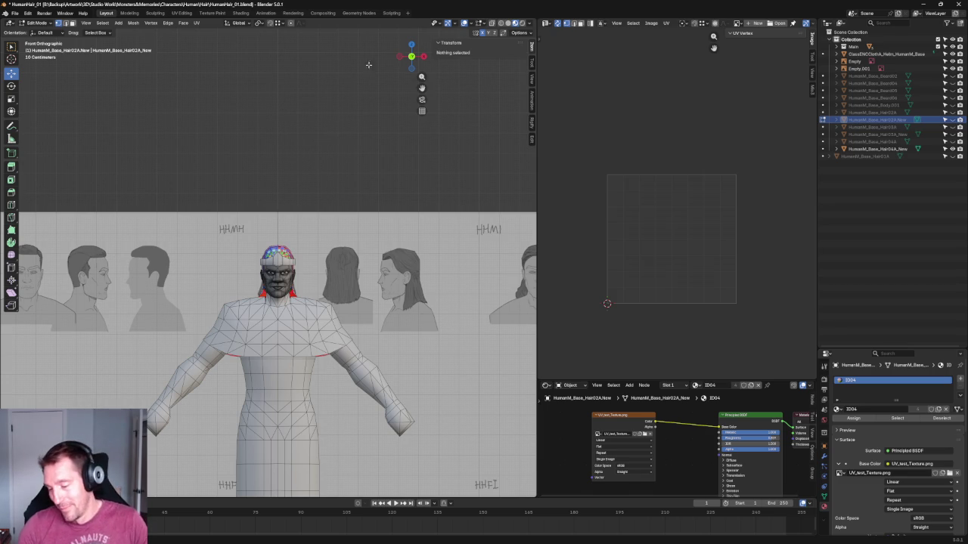
Turn on the viewport Statistics overlay to show object, vertex, edge and face counts.
scroll(274, 156, "up", 4)
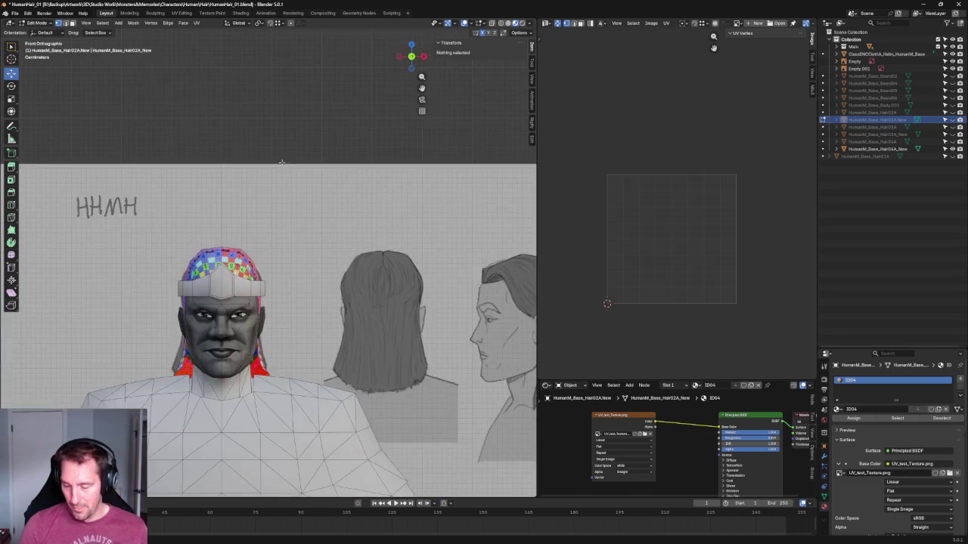
scroll(281, 162, "down", 5)
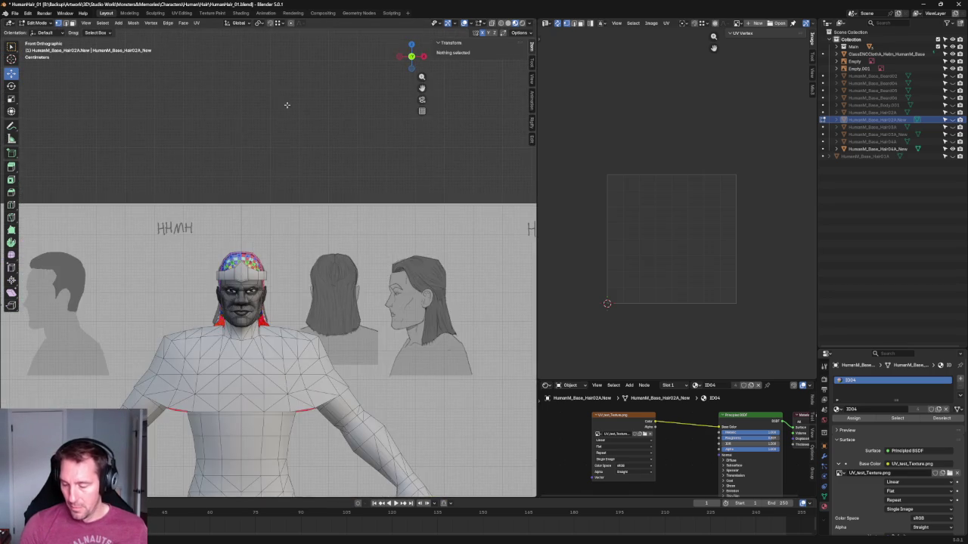
mouse_move(342, 182)
middle_mouse_down()
mouse_move(359, 169)
mouse_move(303, 189)
mouse_move(475, 117)
middle_mouse_up()
left_click(532, 46)
left_click(533, 46)
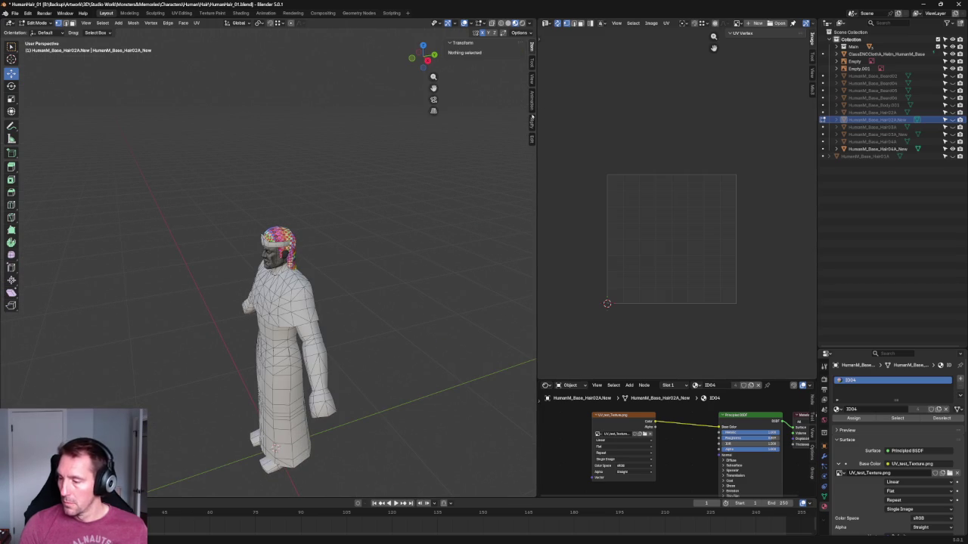
left_click(522, 32)
left_click(472, 23)
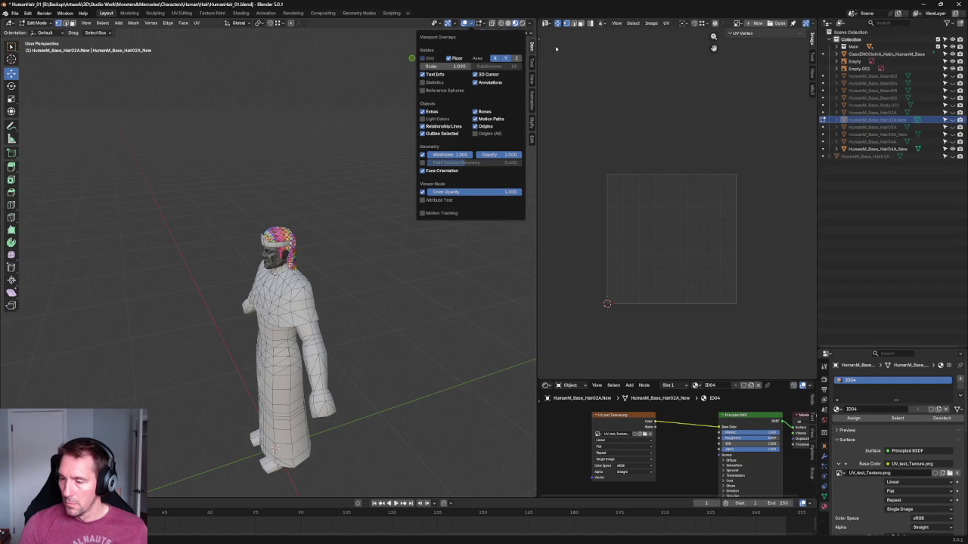
left_click(425, 82)
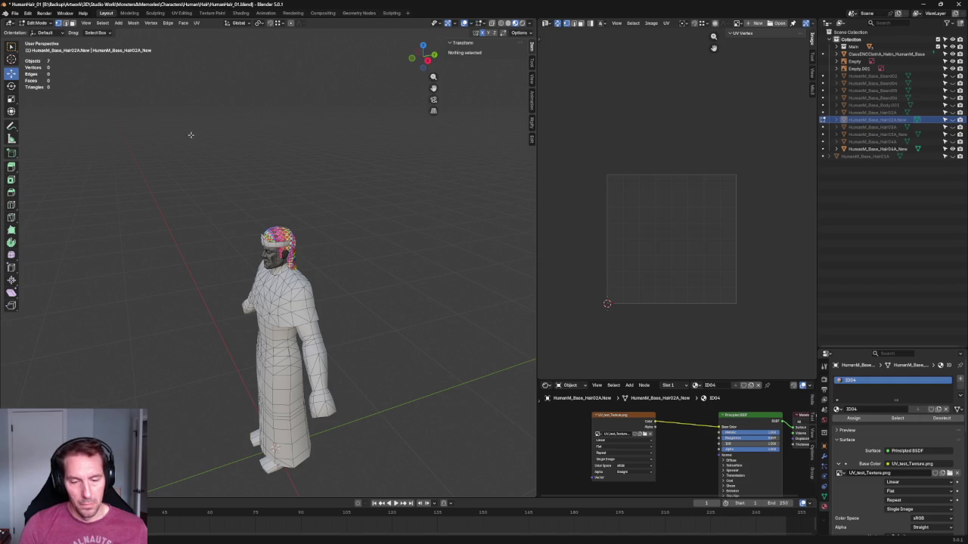
Return to Front Orthographic view, switch to Object Mode and select the body mesh.
middle_click_drag(189, 134, 249, 149)
key("KP_1")
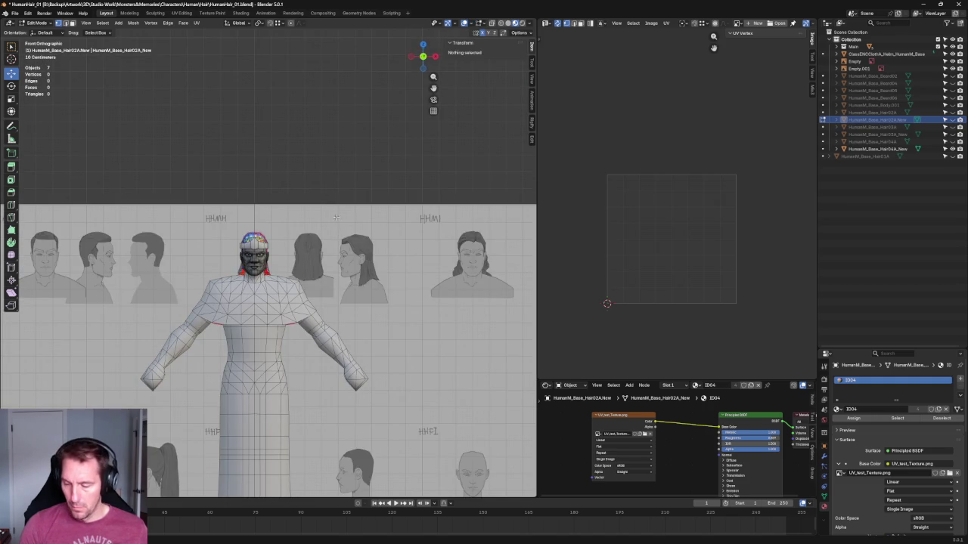
key("Tab")
left_click(262, 349)
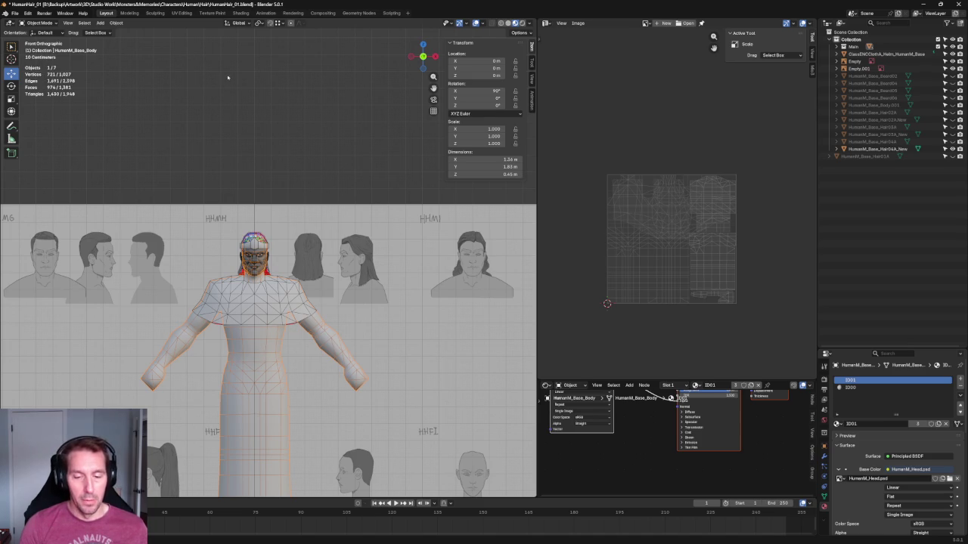
Clear the selection and pick the helm object in the outliner.
scroll(229, 78, "up", 3)
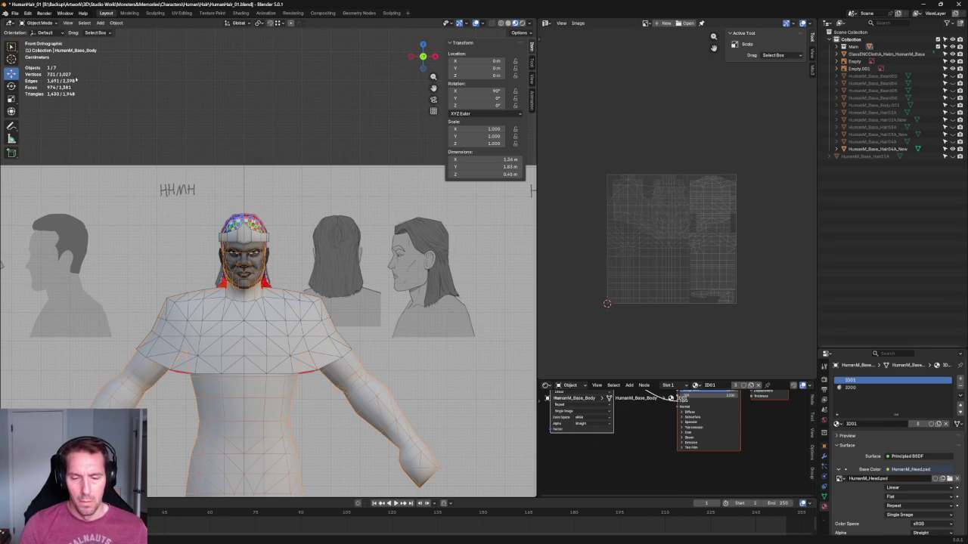
left_click(237, 74)
scroll(131, 74, "up", 2)
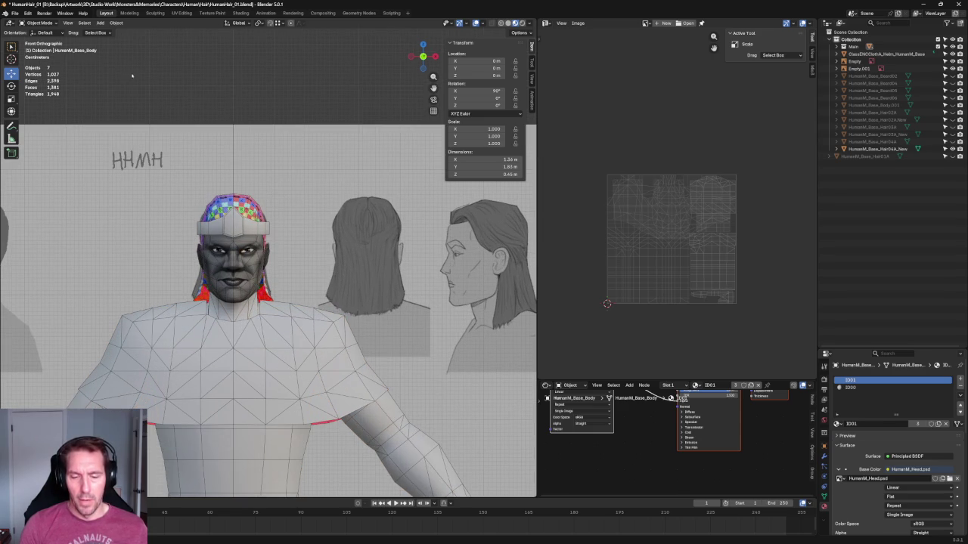
scroll(226, 79, "down", 6)
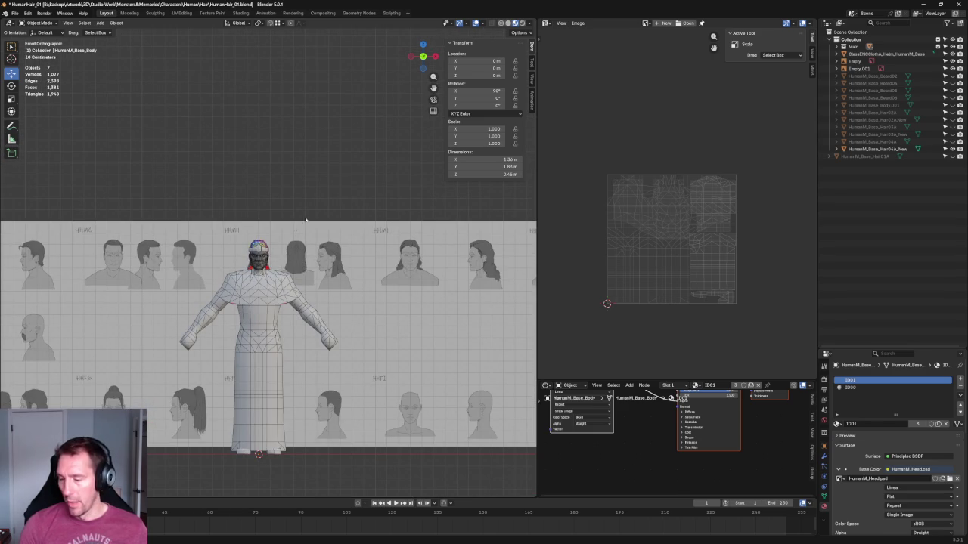
left_click(885, 54)
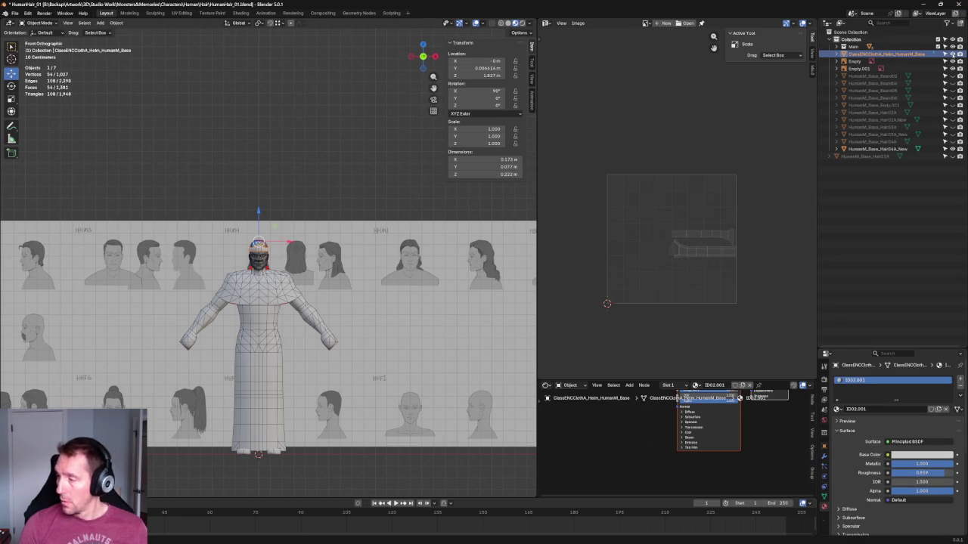
scroll(273, 199, "up", 2)
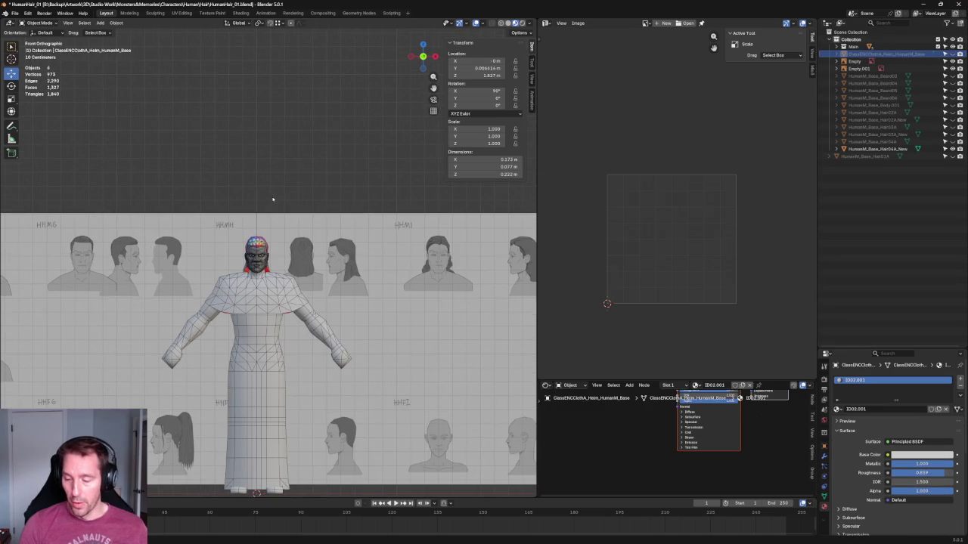
scroll(315, 213, "down", 2)
Hide the checker-textured hair cap and select the shoulder shawl mesh.
left_click_drag(157, 160, 448, 497)
scroll(293, 204, "up", 2)
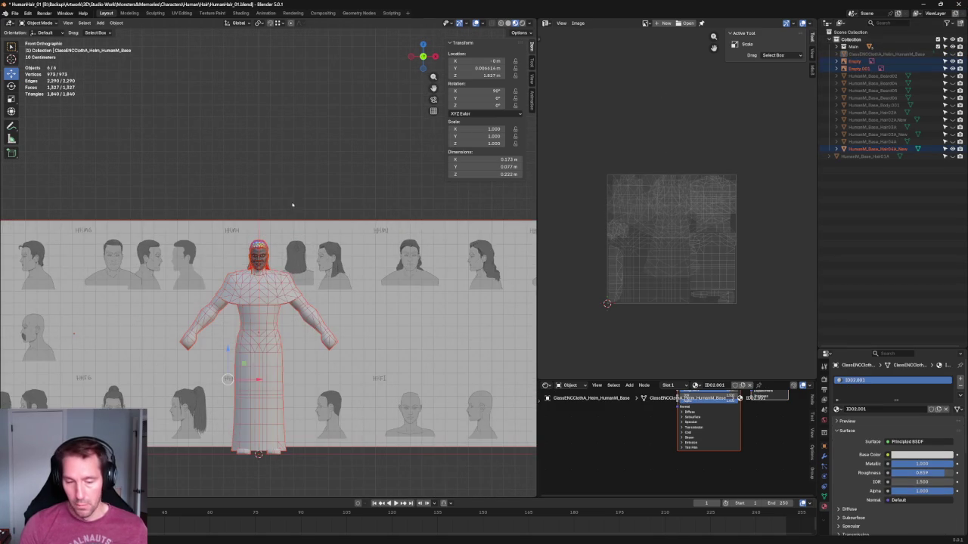
left_click(267, 140)
scroll(266, 140, "up", 4)
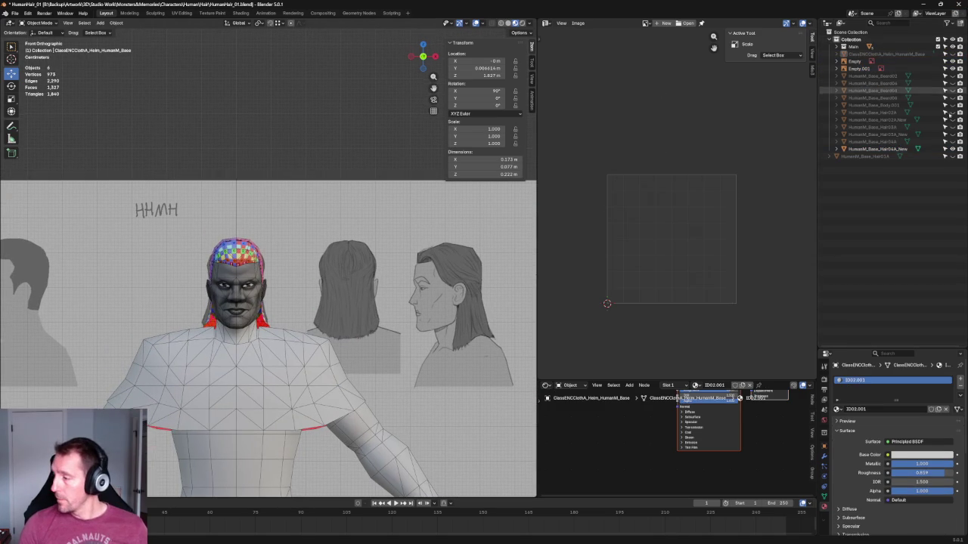
key("ctrl+z")
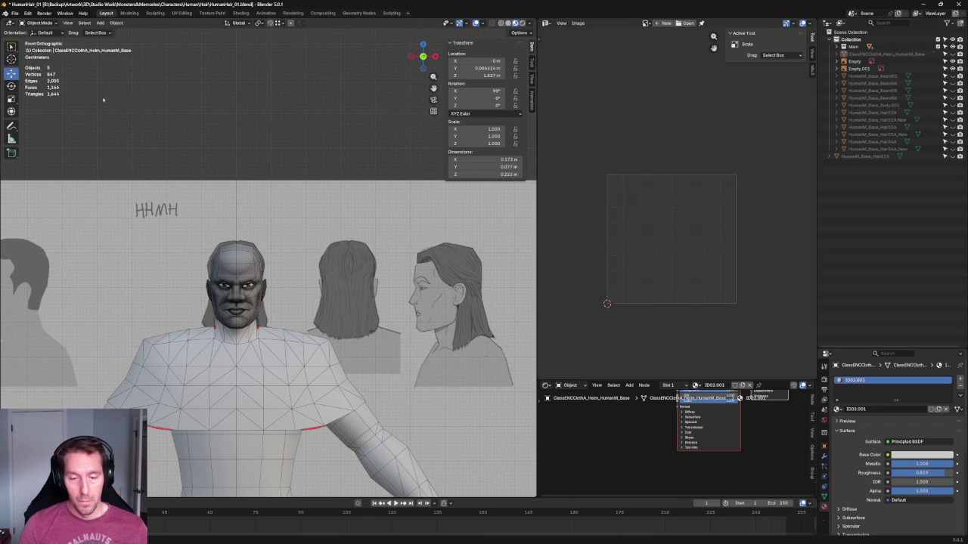
left_click(227, 364)
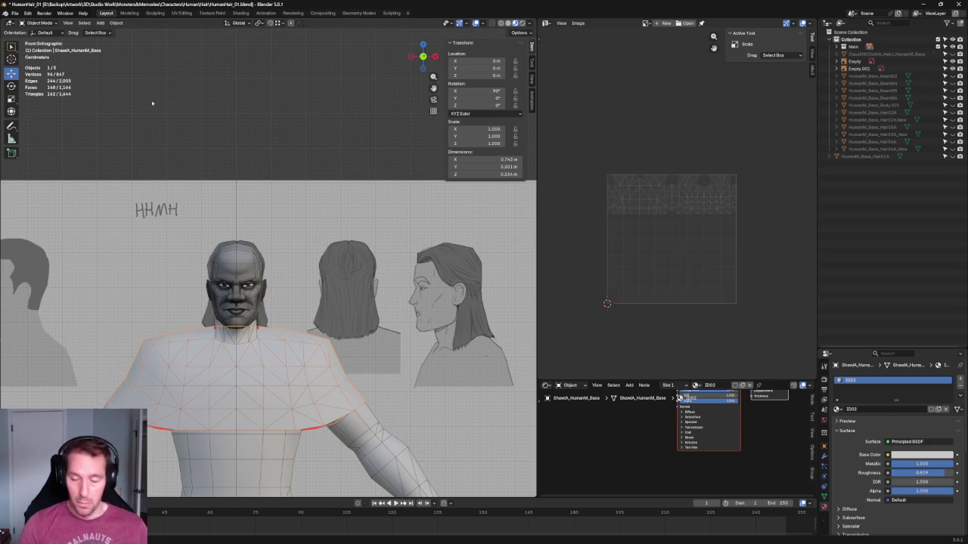
Inspect the shoulder shawl's full mesh and UVs in Edit Mode, then return to Object Mode.
scroll(152, 102, "down", 4)
scroll(170, 98, "down", 1)
key("Tab")
scroll(313, 179, "up", 2)
key("a")
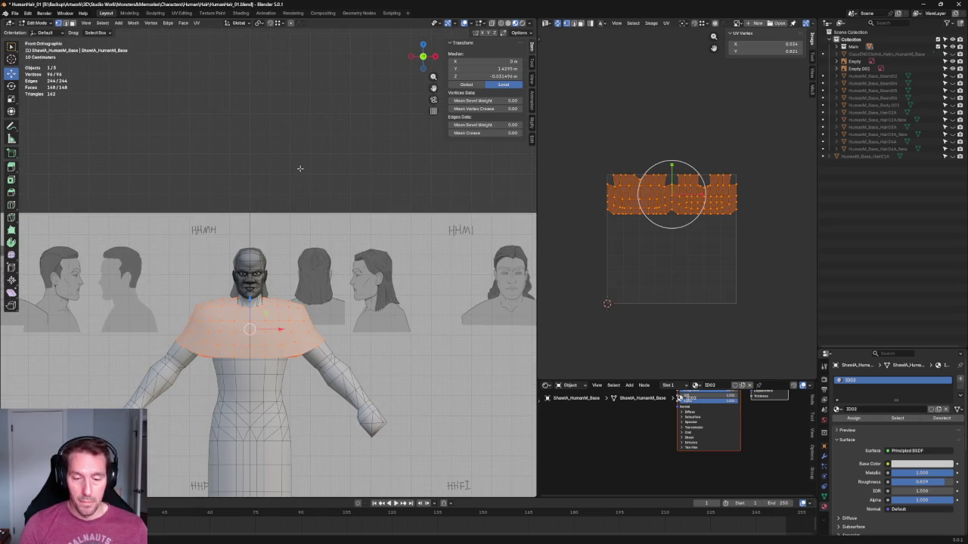
key("alt+a")
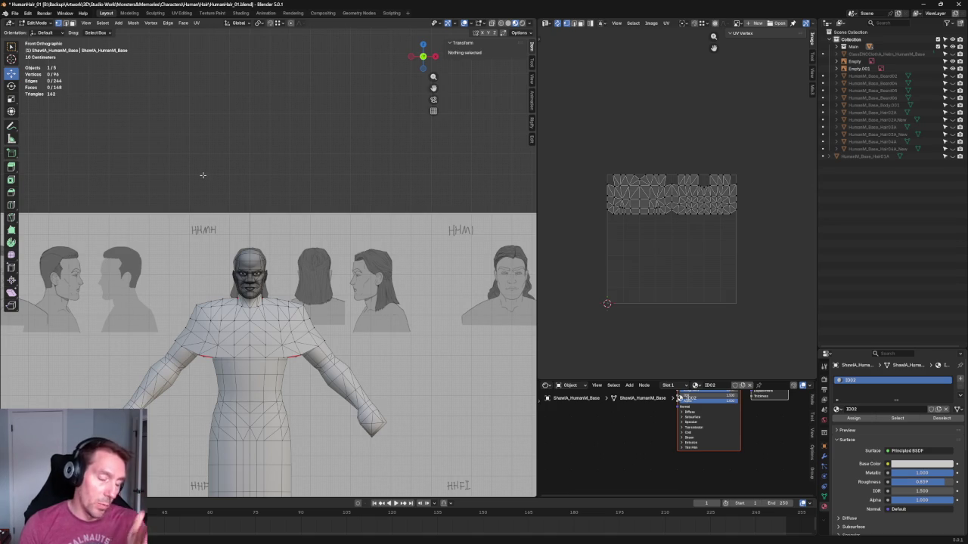
key("Tab")
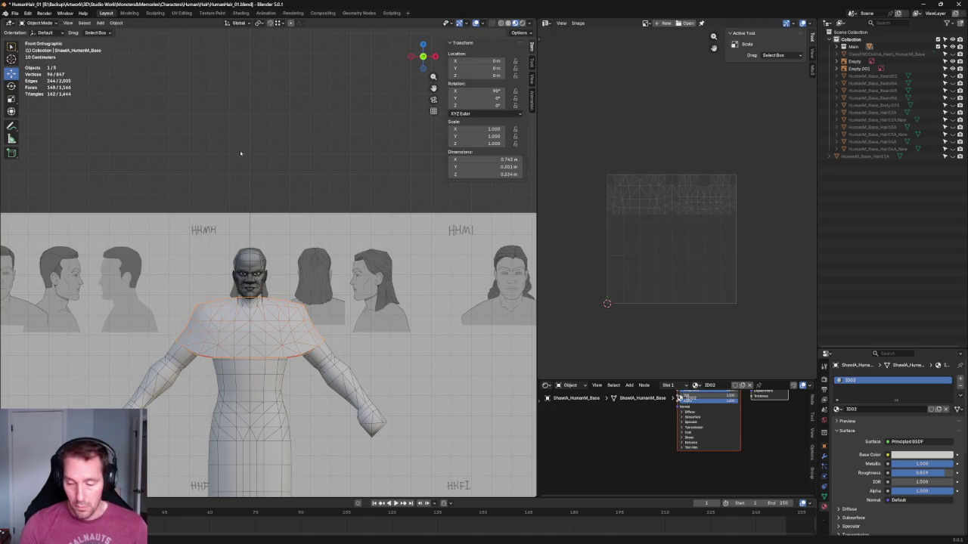
Frame all objects in the view and snap back to Front Orthographic.
scroll(243, 125, "down", 3)
scroll(239, 125, "down", 3)
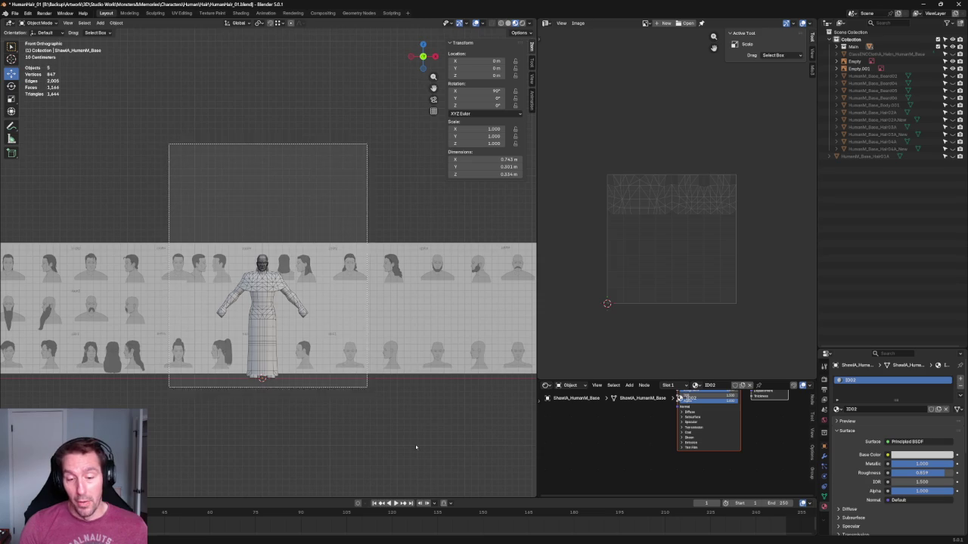
key("a")
key("KP_Decimal")
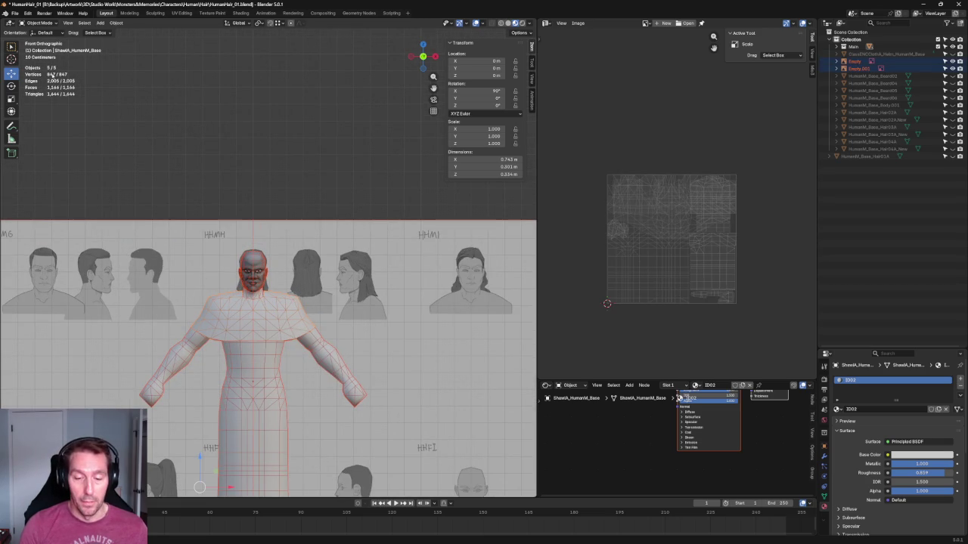
mouse_move(255, 88)
middle_mouse_down()
mouse_move(303, 165)
mouse_move(302, 93)
middle_mouse_up()
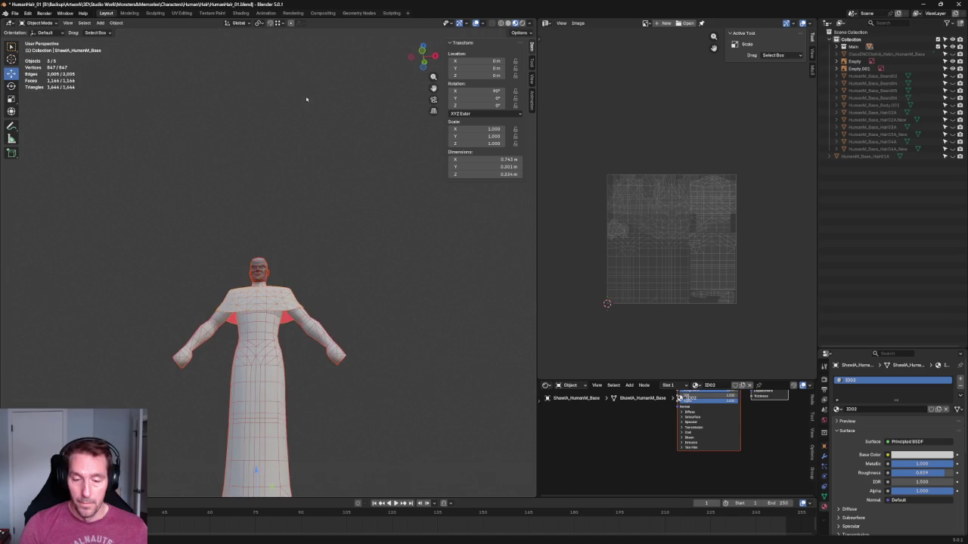
key("grave")
left_click(270, 135)
Deselect everything and unhide the helm on the head.
key("alt+a")
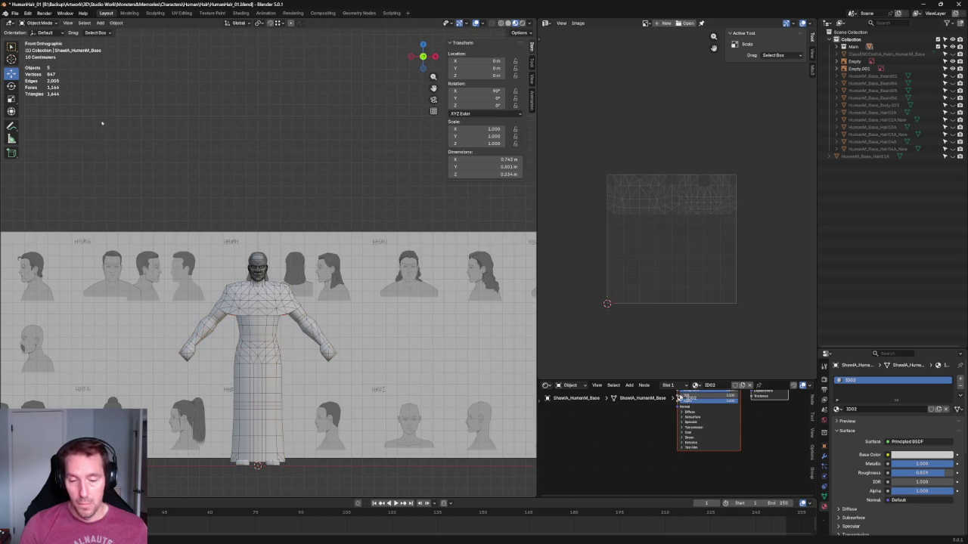
scroll(395, 155, "up", 2)
scroll(313, 158, "up", 2)
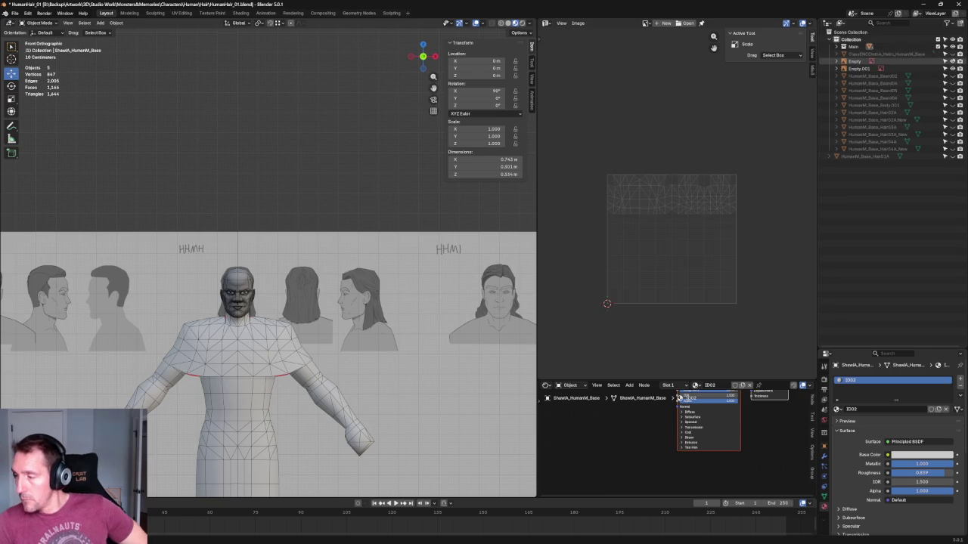
left_click(951, 54)
Check the character from the front and right side views, ending in Front Orthographic.
left_click_drag(870, 53, 851, 47)
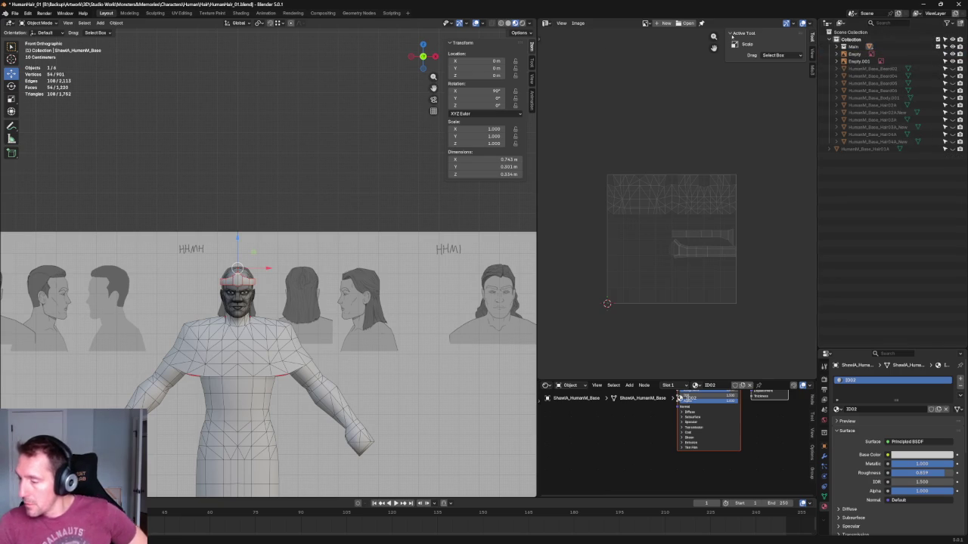
left_click(331, 133)
scroll(255, 219, "up", 7)
scroll(257, 216, "down", 3)
key("KP_5")
key("KP_3")
key("KP_1")
scroll(237, 171, "up", 6)
scroll(237, 171, "down", 4)
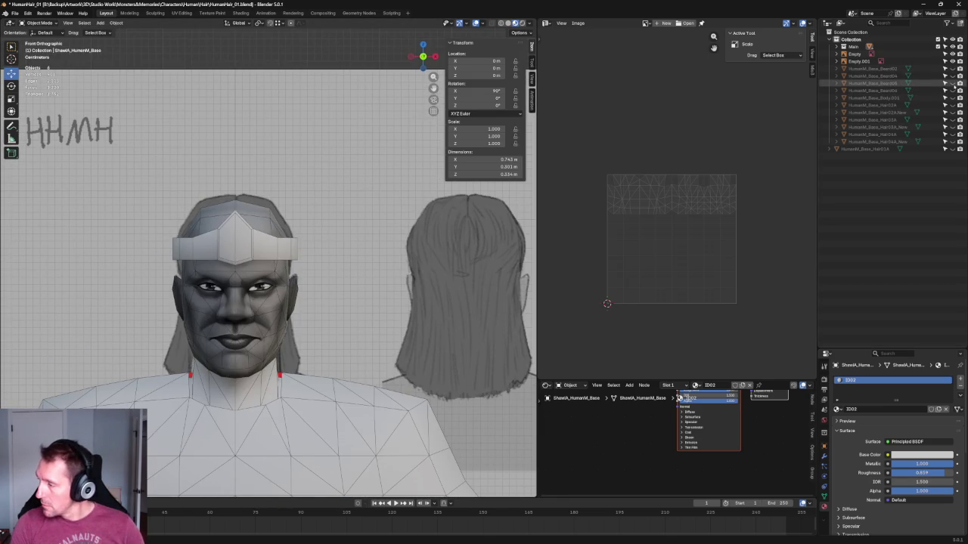
Briefly show and re-hide the beard mesh and the other hair mesh.
left_click(952, 83)
left_click(952, 84)
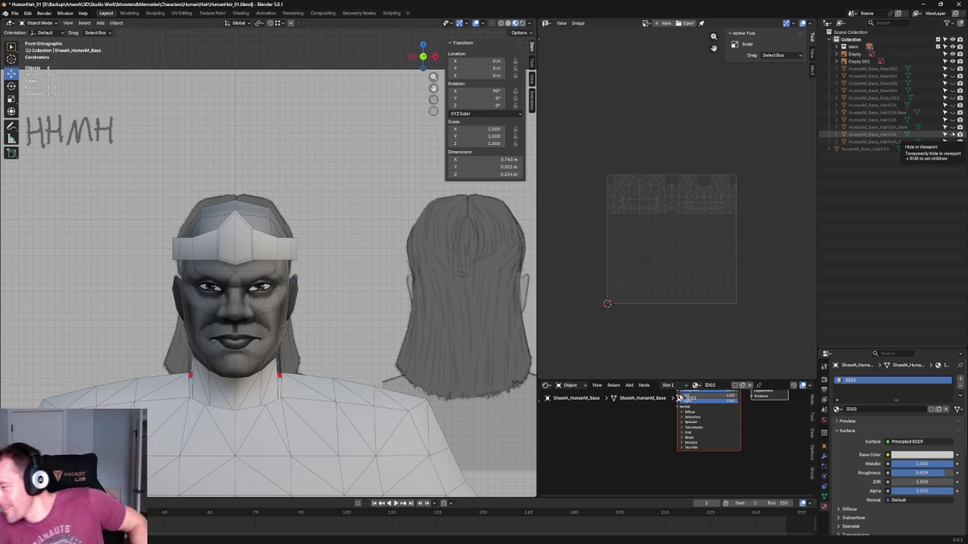
left_click(952, 135)
left_click(952, 134)
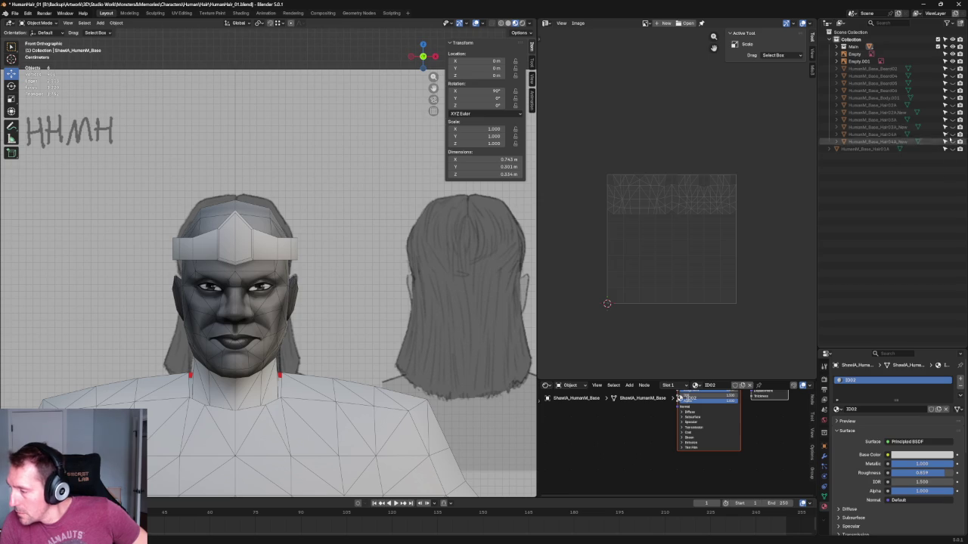
Unhide the checker hair cap, zoom in on it and select Hair02A_New.
left_click(952, 112)
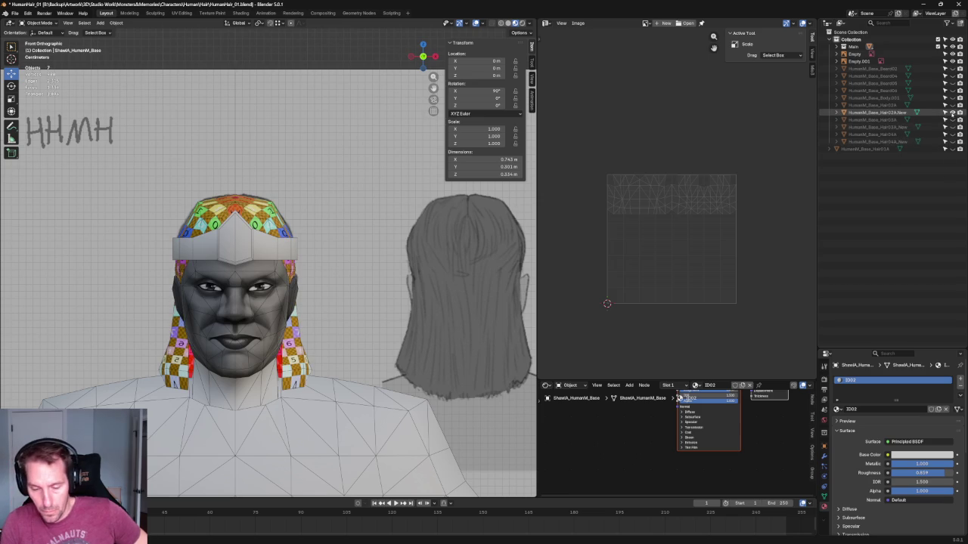
scroll(183, 229, "up", 2)
scroll(227, 242, "up", 2)
scroll(290, 257, "up", 3)
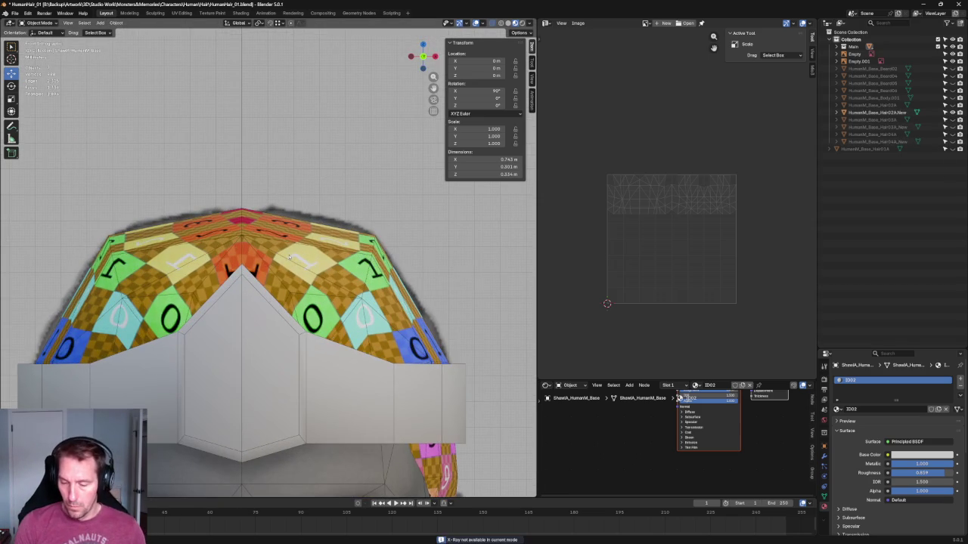
left_click(252, 232)
Enter Edit Mode on the hair cap and try joining a pair of vertices.
scroll(253, 233, "down", 3)
mouse_move(252, 233)
middle_mouse_down()
mouse_move(291, 216)
mouse_move(303, 249)
middle_mouse_up()
middle_click_drag(306, 216, 281, 233)
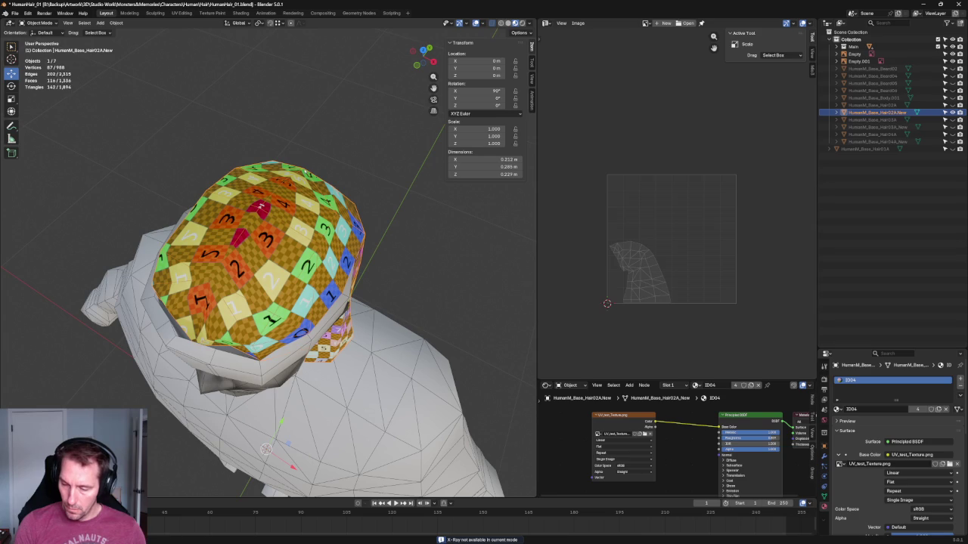
key("Tab")
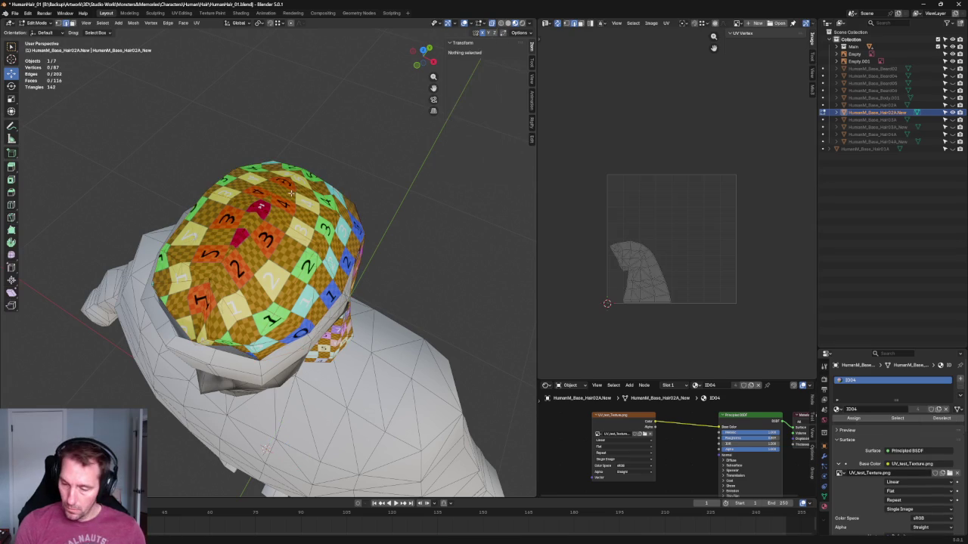
left_click(298, 187)
left_click(282, 215)
key("KP_1")
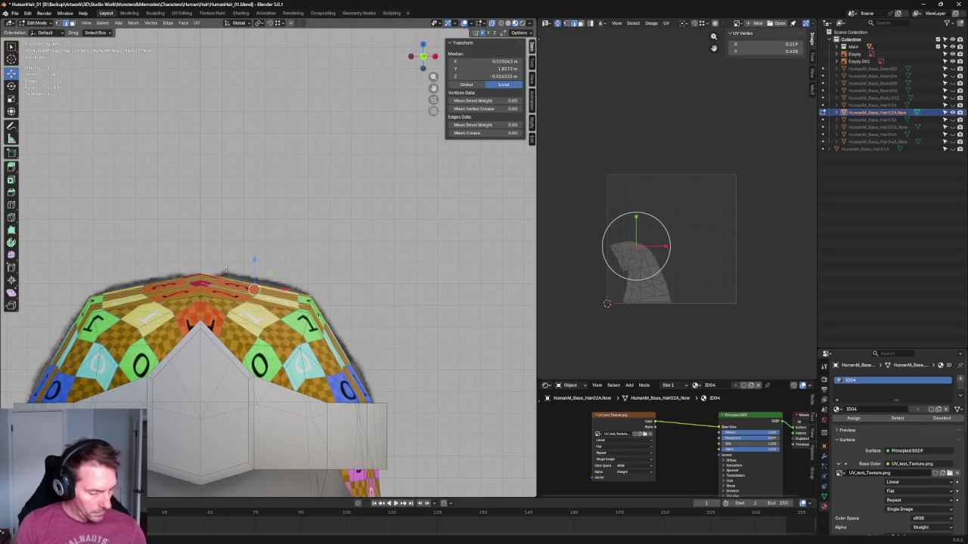
key("j")
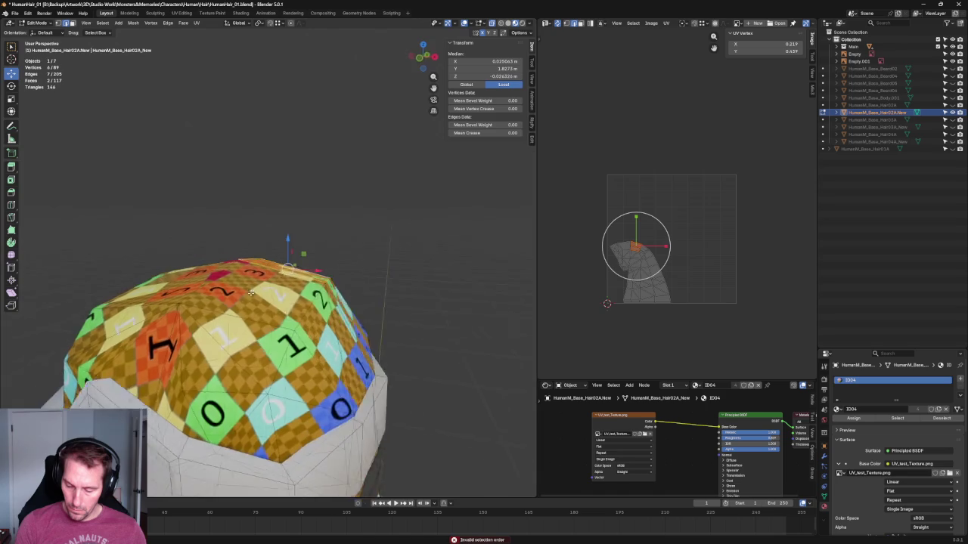
Switch to vertex select and try out several crown vertices, then clear the selection.
middle_click_drag(271, 287, 236, 298)
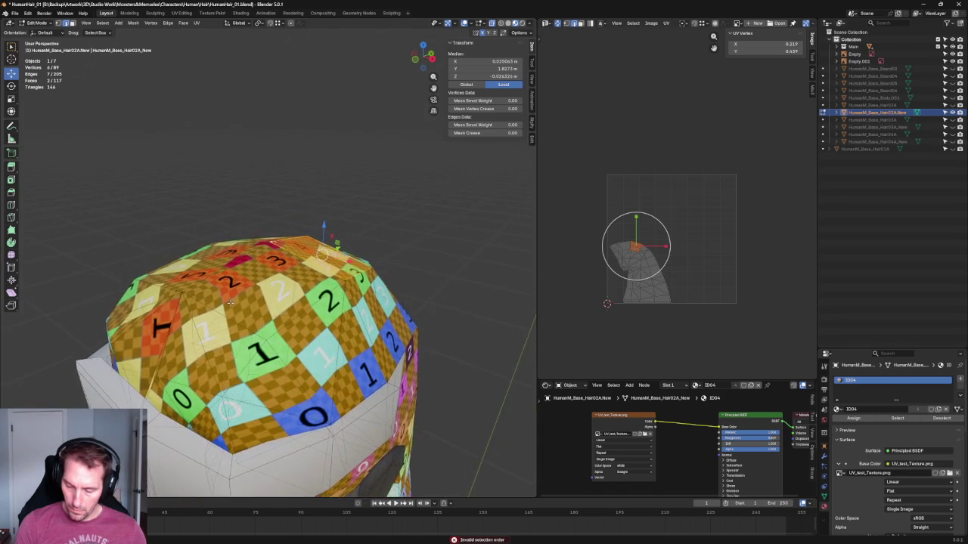
key("3")
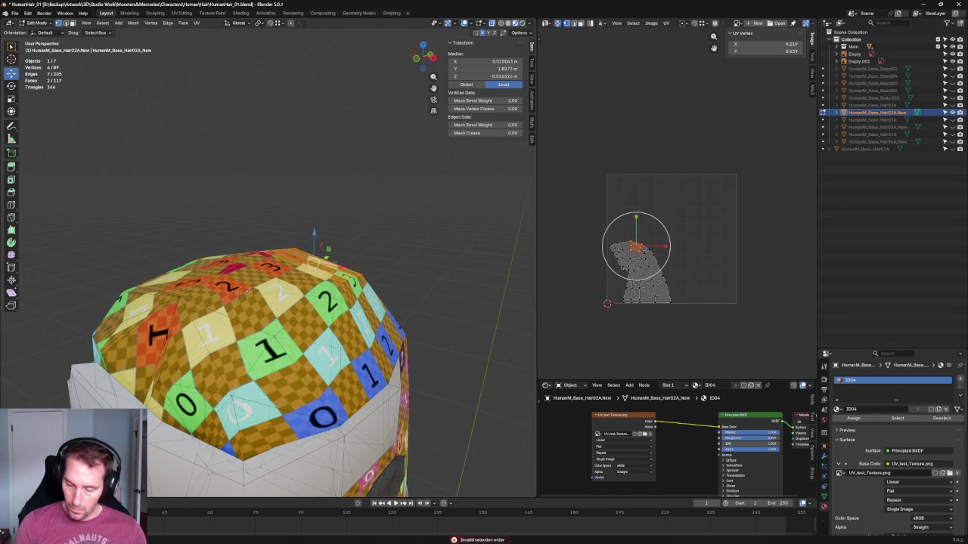
left_click(183, 298)
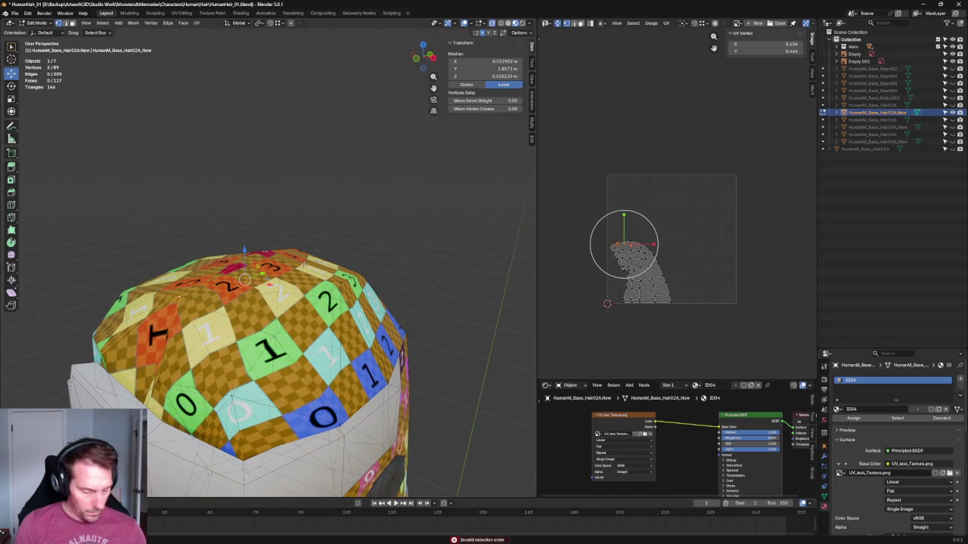
left_click(296, 267, "shift")
mouse_move(296, 266)
middle_mouse_down()
mouse_move(430, 292)
mouse_move(307, 305)
middle_mouse_up()
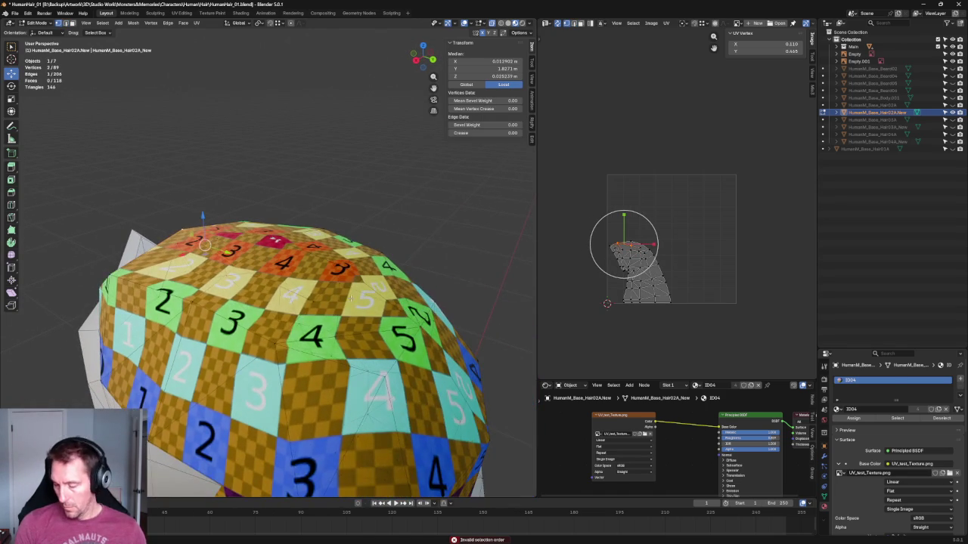
left_click(307, 305)
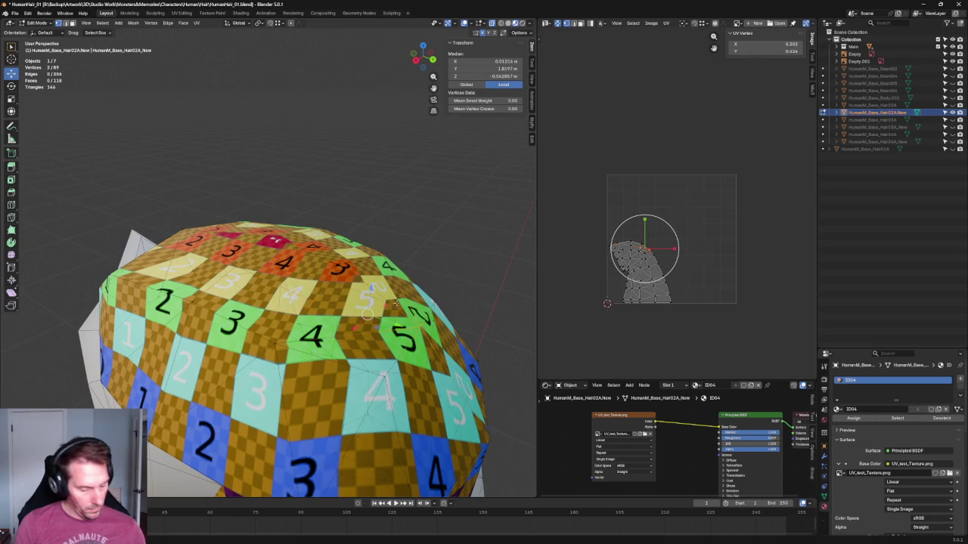
key("alt+a")
key("KP_1")
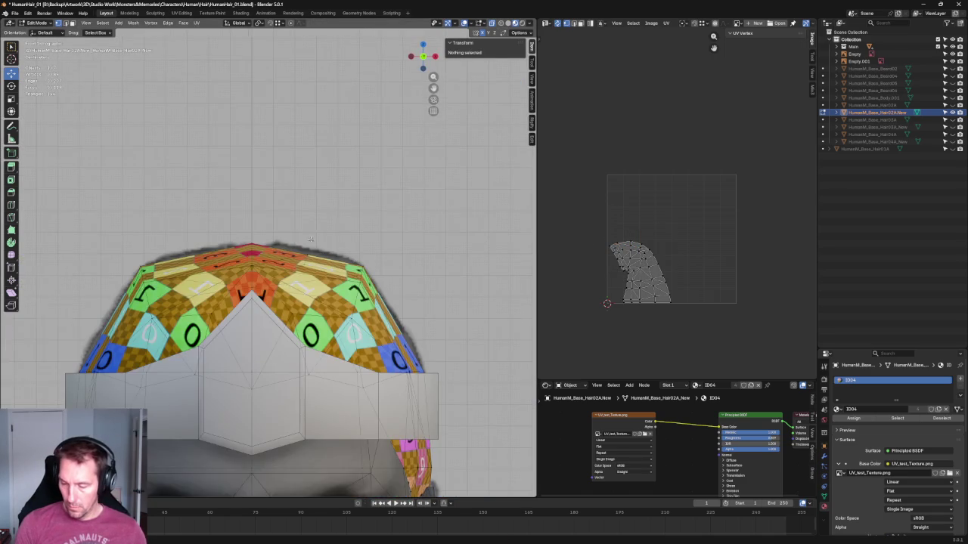
Slide the top crown vertex along its edge and nudge it slightly upward.
middle_click_drag(310, 237, 351, 257)
left_click(333, 259)
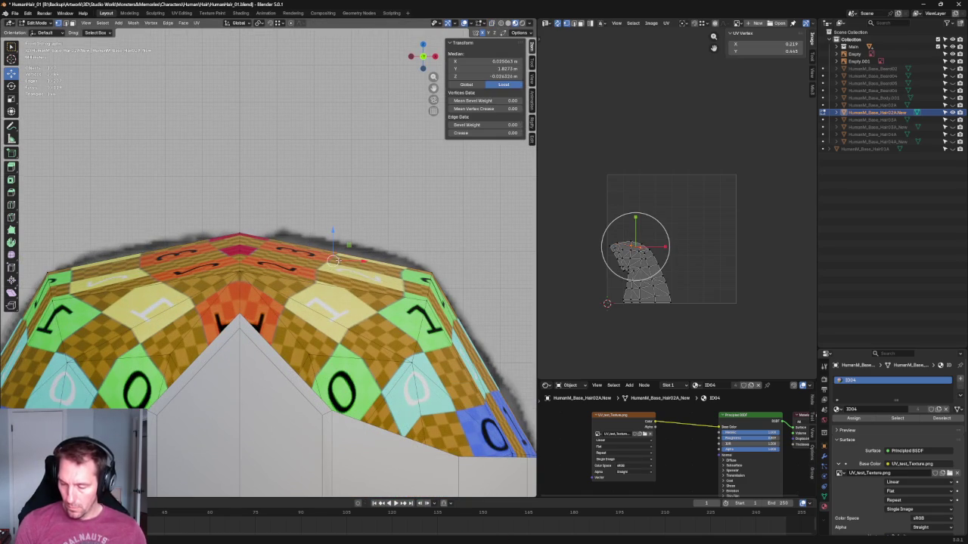
key("g")
key("g")
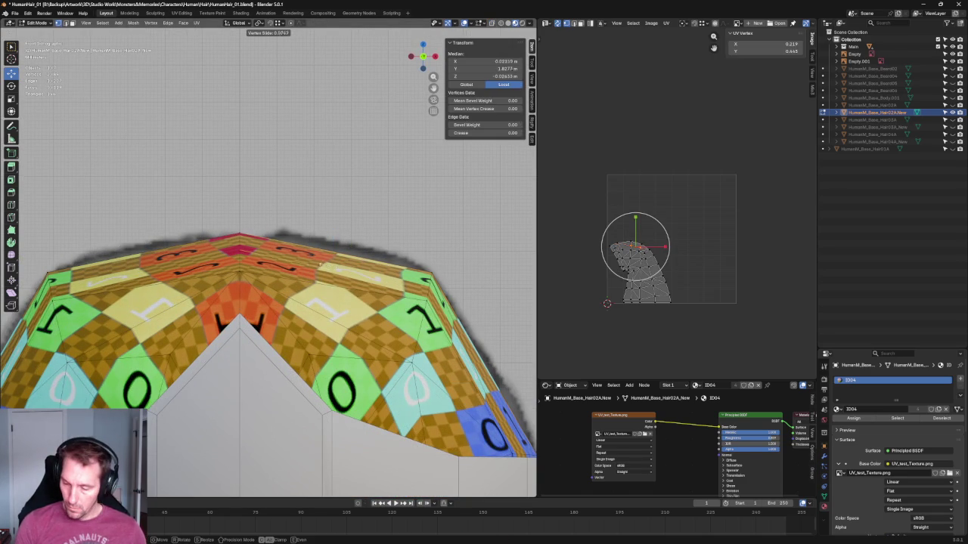
left_click(282, 251)
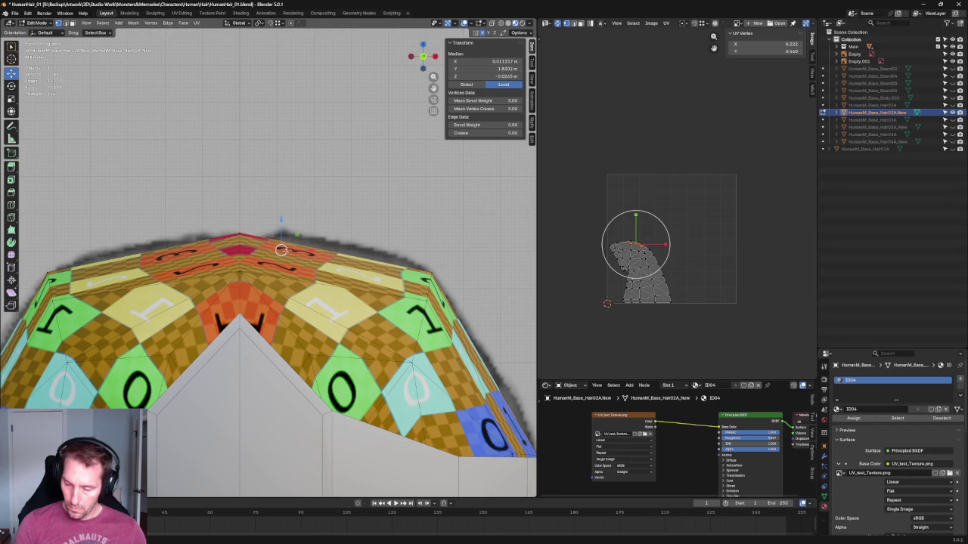
key("g")
key("g")
left_click(281, 241)
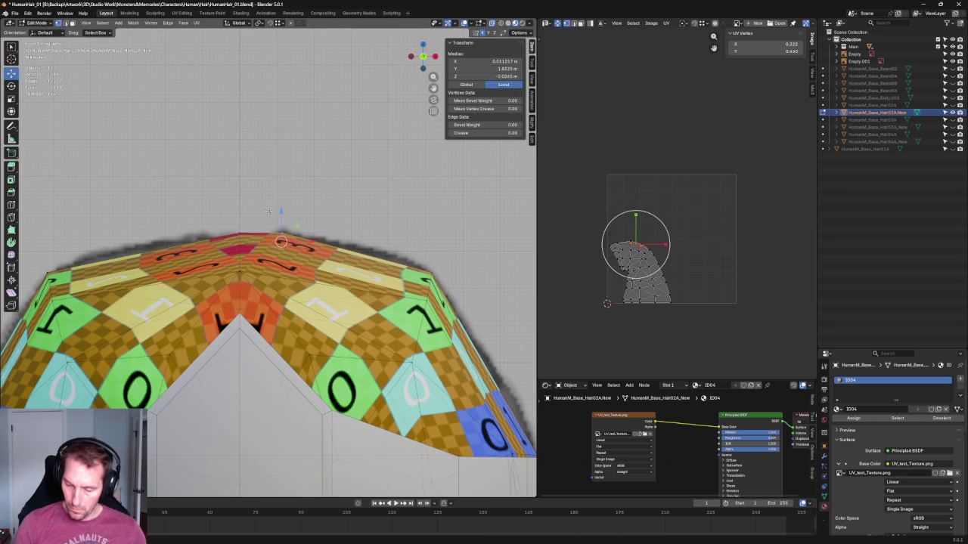
left_click(204, 220)
scroll(203, 220, "down", 6)
mouse_move(204, 220)
middle_mouse_down()
mouse_move(280, 258)
mouse_move(282, 278)
middle_mouse_up()
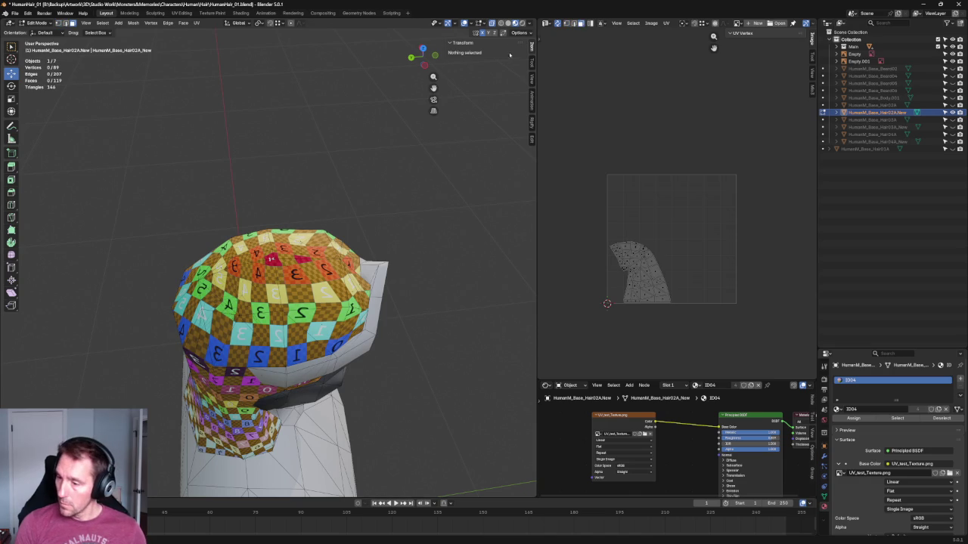
Turn off X-ray and fill the missing inner face between the two gap edges.
key("shift+z")
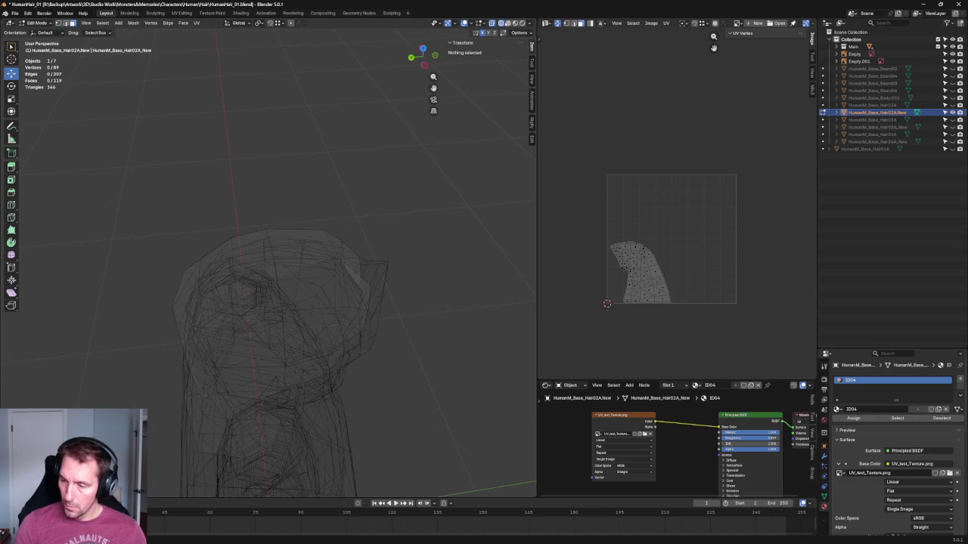
key("shift+z")
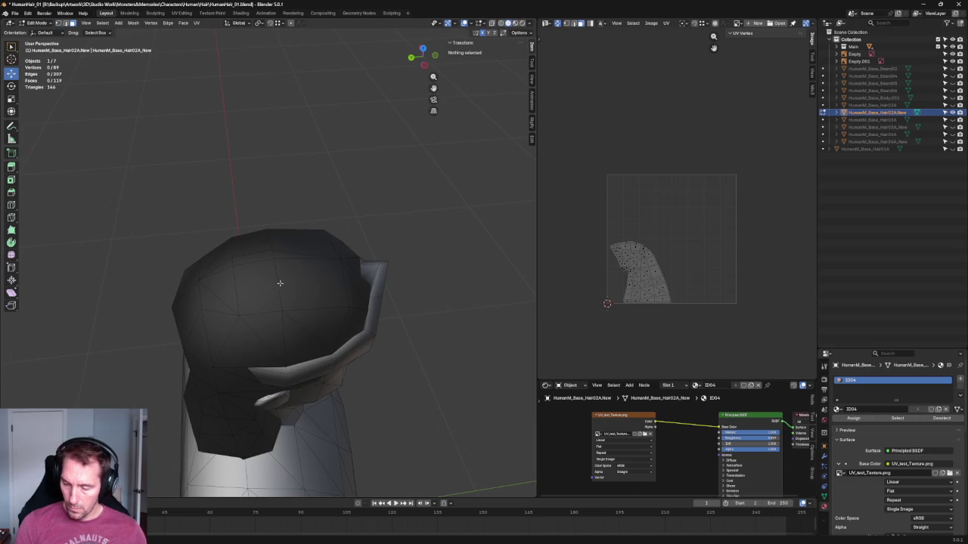
left_click(279, 283)
key("alt+z")
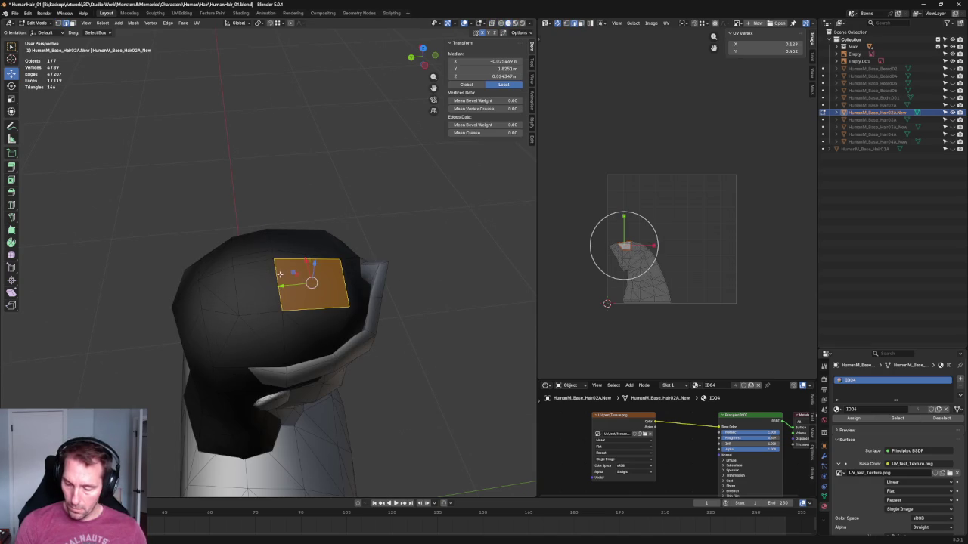
left_click(279, 276)
left_click(234, 288, "shift")
key("f")
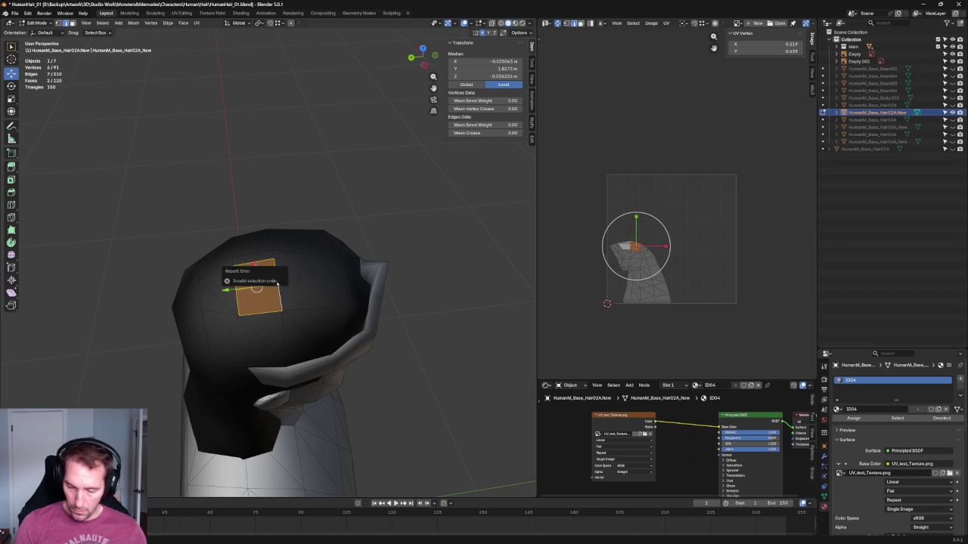
Dissolve the unwanted inner edges of the hair cap with Ctrl+X.
scroll(325, 282, "up", 2)
key("1")
left_click(371, 261)
left_click(281, 300, "shift")
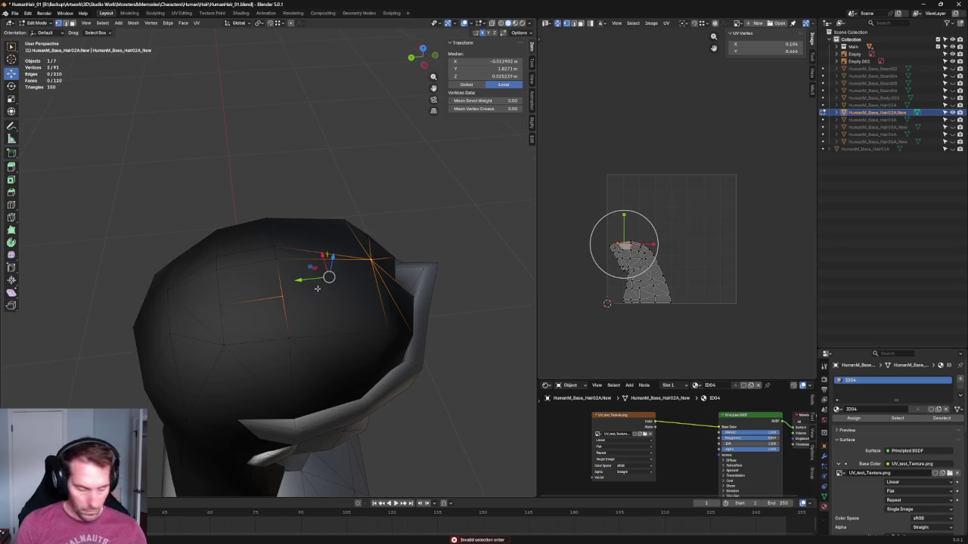
key("alt+a")
mouse_move(317, 288)
middle_mouse_down()
mouse_move(445, 298)
mouse_move(287, 330)
mouse_move(322, 304)
middle_mouse_up()
left_click(325, 309)
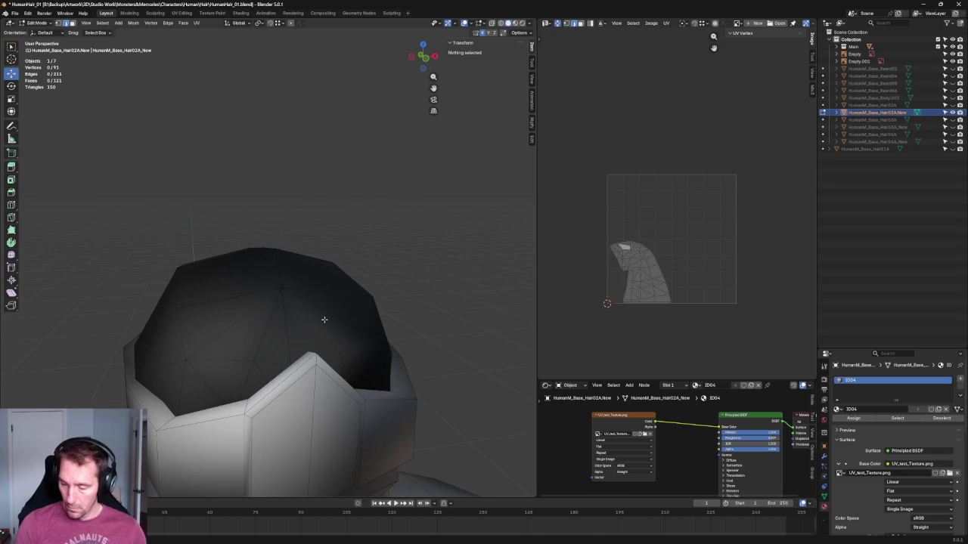
left_click(280, 324)
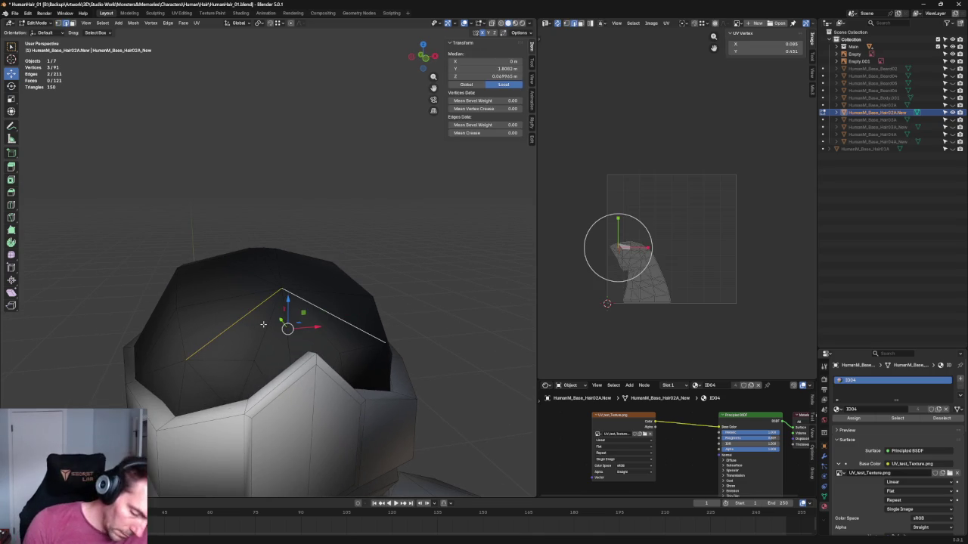
key("ctrl+x")
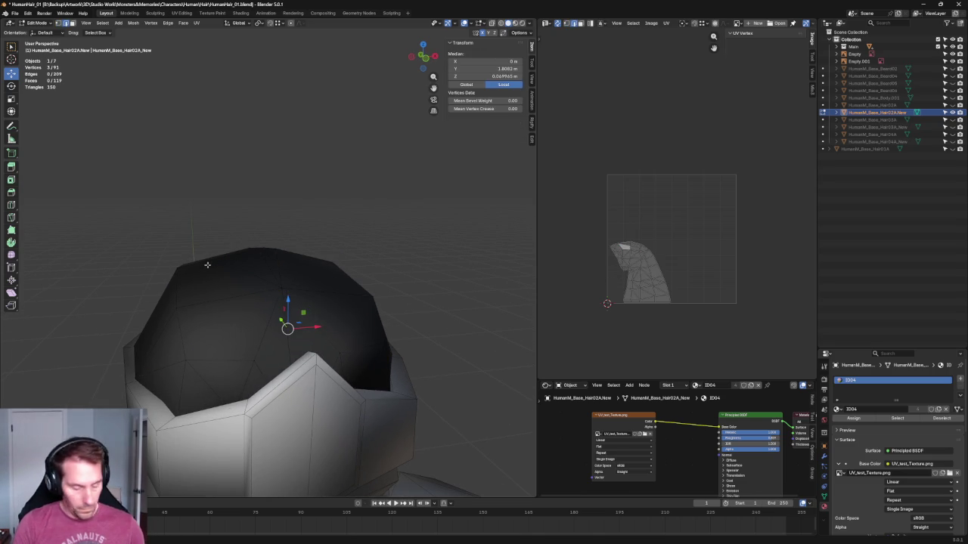
Cut two new edges across the crown by joining vertex pairs with J.
left_click(218, 259)
left_click(258, 360, "shift")
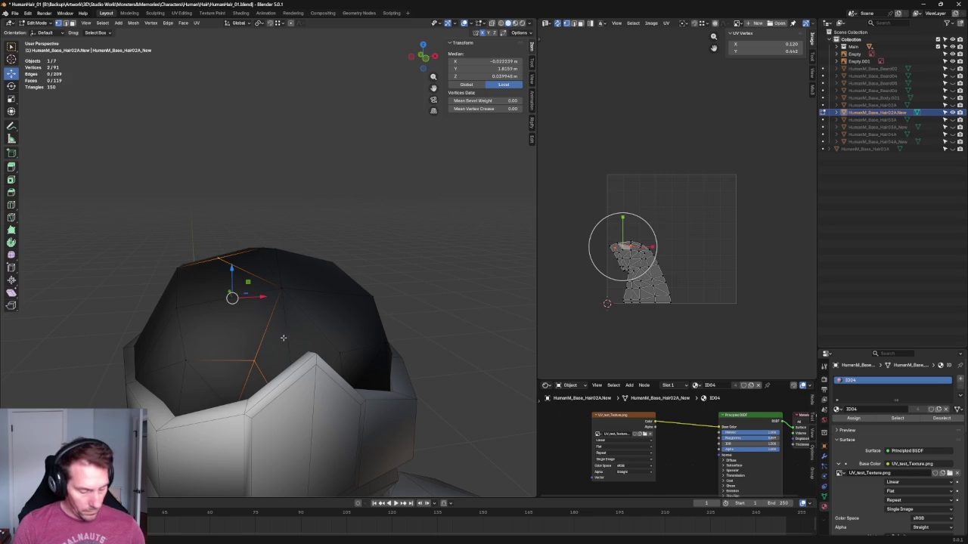
key("j")
middle_click_drag(359, 277, 325, 287)
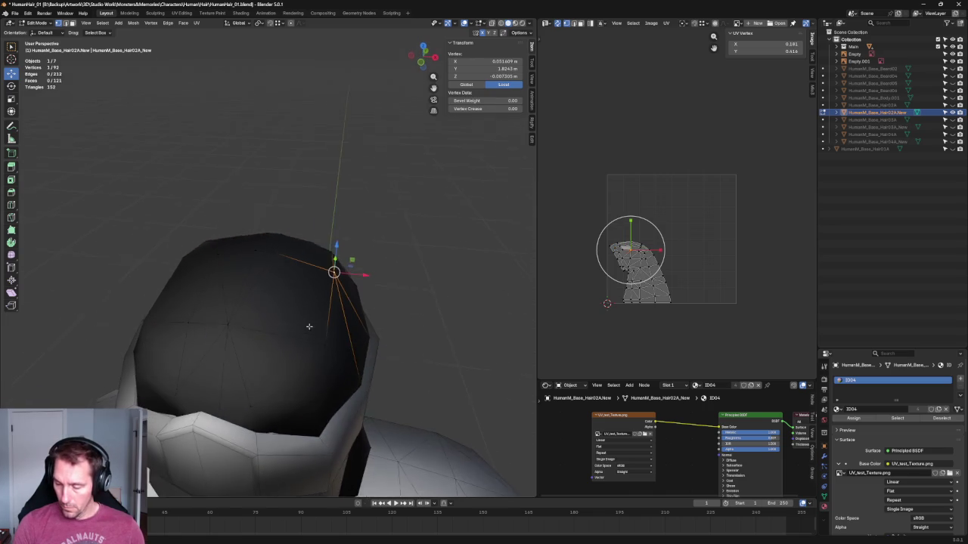
left_click(273, 251)
middle_click_drag(298, 342, 298, 348)
left_click(263, 370, "shift")
key("j")
key("alt+a")
Join one more crown vertex pair with a new edge, then deselect.
mouse_move(371, 248)
middle_mouse_down()
mouse_move(356, 263)
mouse_move(254, 287)
mouse_move(255, 307)
mouse_move(292, 302)
middle_mouse_up()
left_click(309, 294)
left_click(254, 336, "shift")
key("j")
key("alt+a")
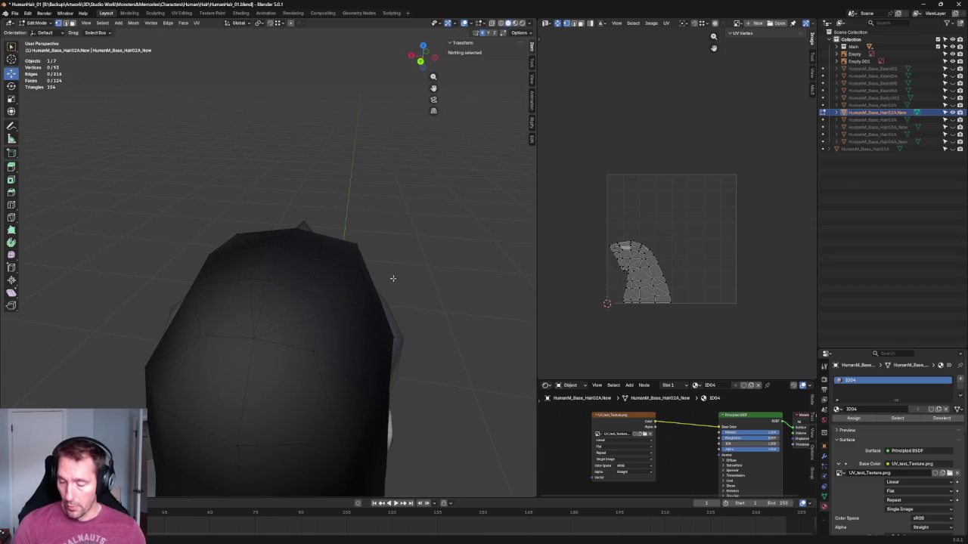
key("grave")
In front orthographic view with X-ray, raise a vertex on the cap's top outline slightly.
left_click(278, 268)
scroll(278, 268, "up", 4)
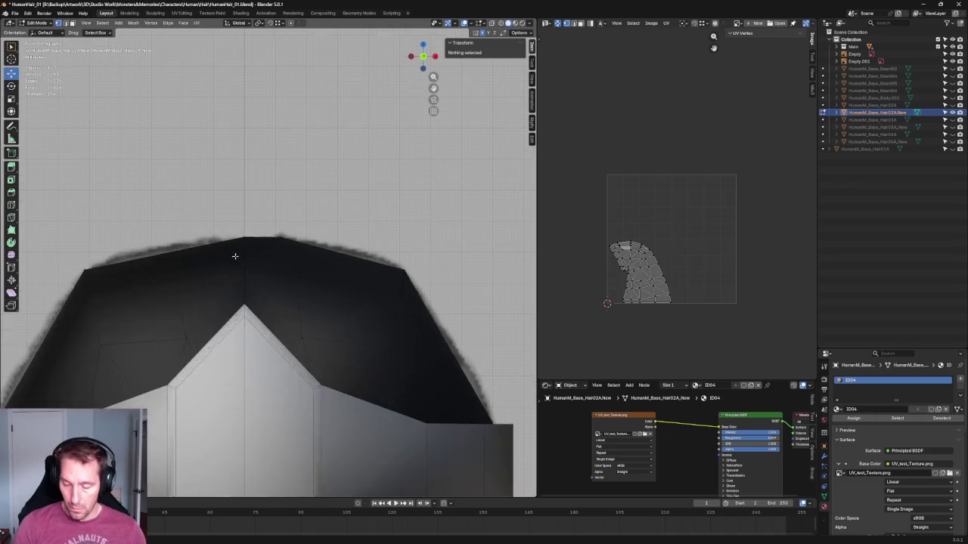
key("alt+z")
left_click(172, 248)
key("alt+z")
left_click_drag(172, 249, 173, 241)
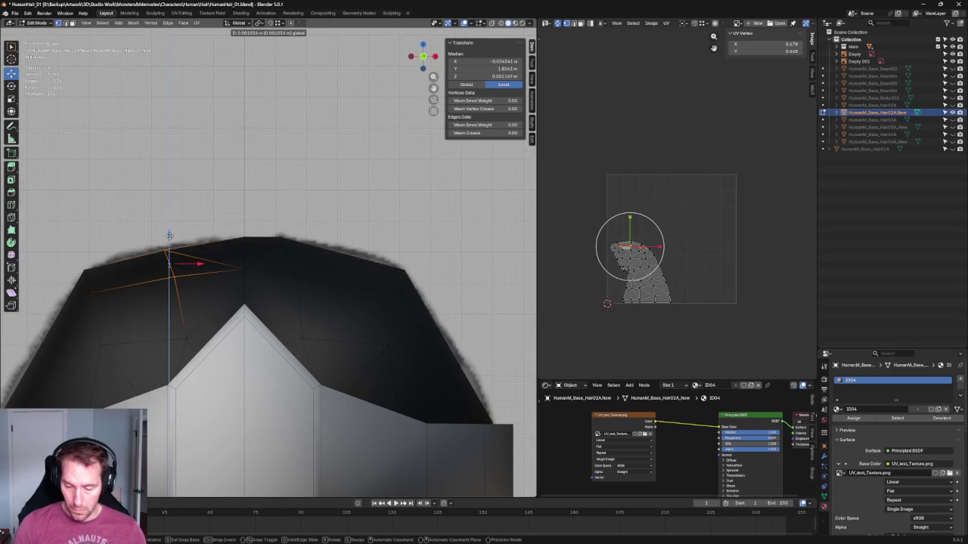
key("alt+z")
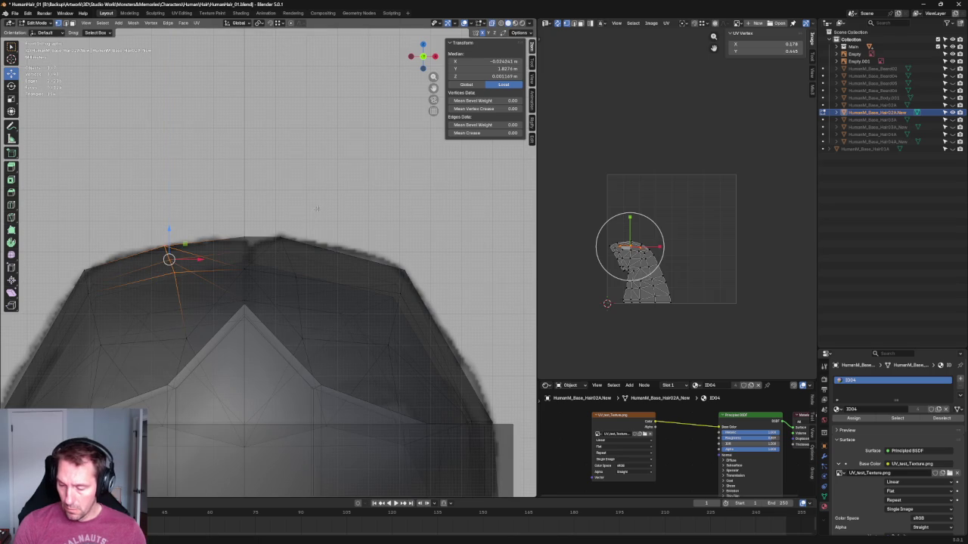
Raise a second top-outline vertex and nudge the cap's top-centre vertex vertically.
left_click(296, 271)
key("alt+z")
left_click_drag(295, 271, 297, 250)
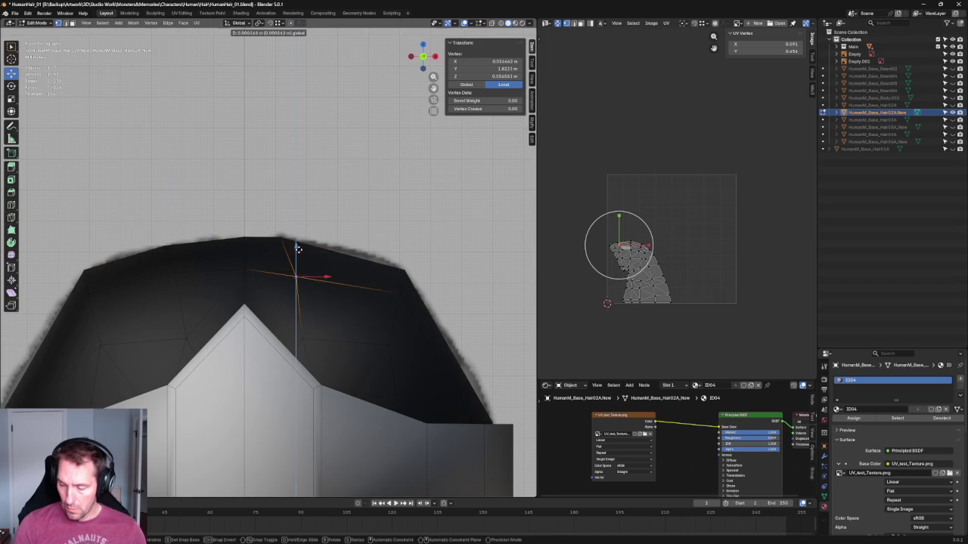
key("alt+z")
left_click(243, 239)
left_click_drag(245, 217, 247, 224)
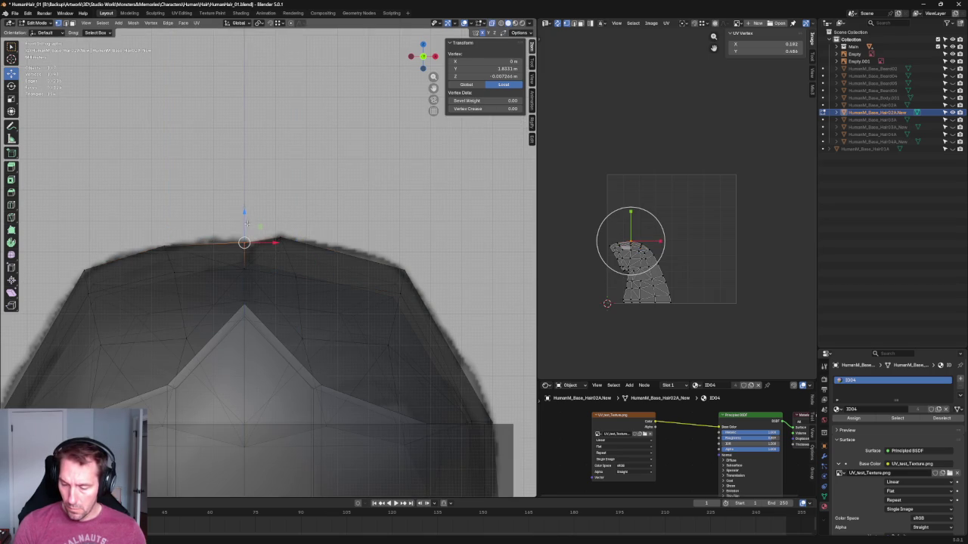
Adjust the top vertex's height while checking the cap from an angled view.
middle_click_drag(247, 224, 365, 306)
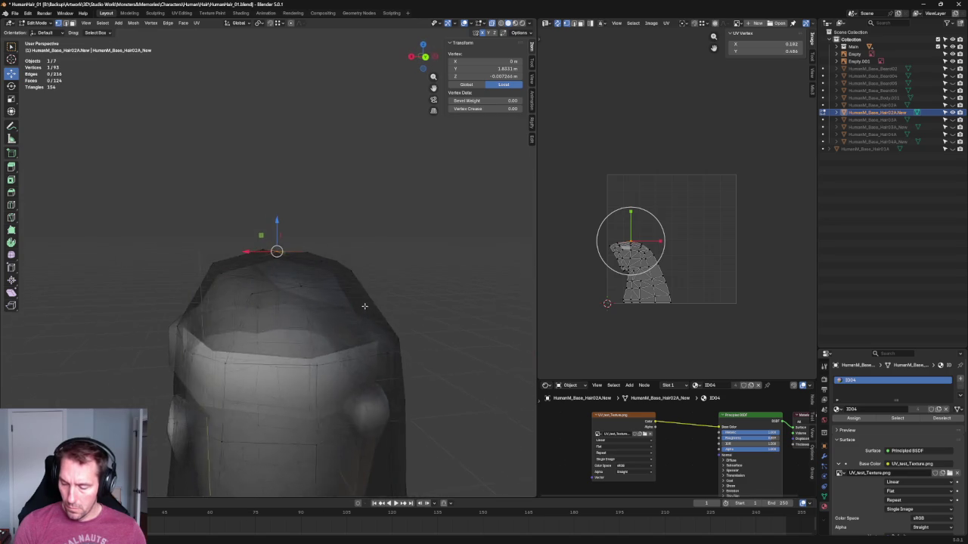
key("alt+z")
scroll(325, 288, "up", 3)
mouse_move(283, 245)
left_mouse_down()
mouse_move(291, 254)
mouse_move(296, 239)
left_mouse_up()
mouse_move(296, 240)
middle_mouse_down()
mouse_move(249, 225)
mouse_move(259, 229)
middle_mouse_up()
From the left side view, reposition the top vertex to follow the head's profile.
key("grave")
left_click(207, 246)
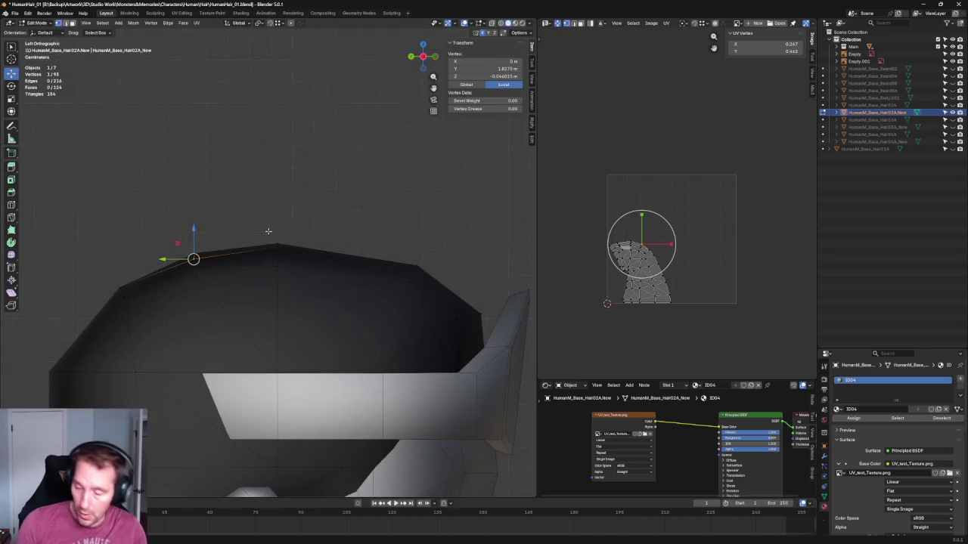
scroll(207, 250, "up", 3)
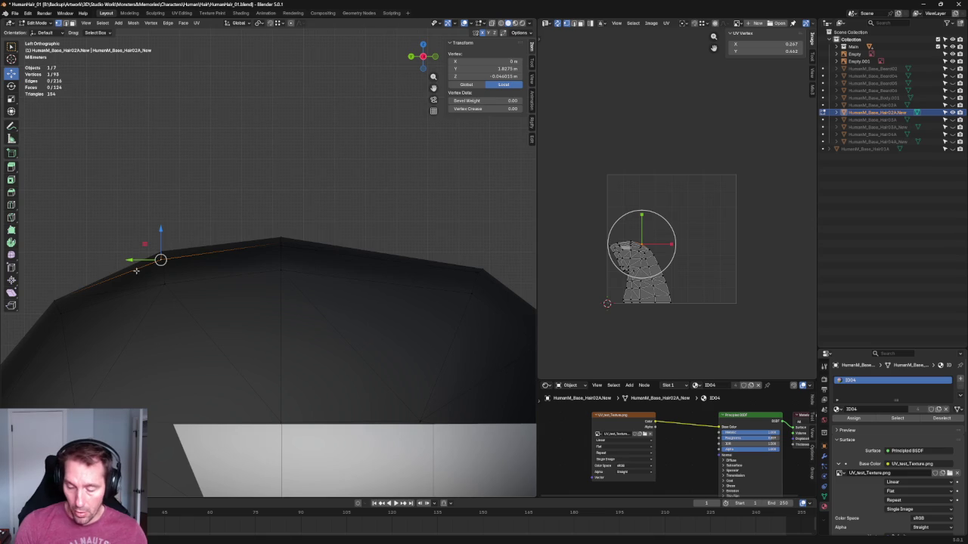
left_click_drag(132, 261, 134, 262)
mouse_move(161, 229)
left_mouse_down()
mouse_move(280, 246)
mouse_move(388, 182)
left_mouse_up()
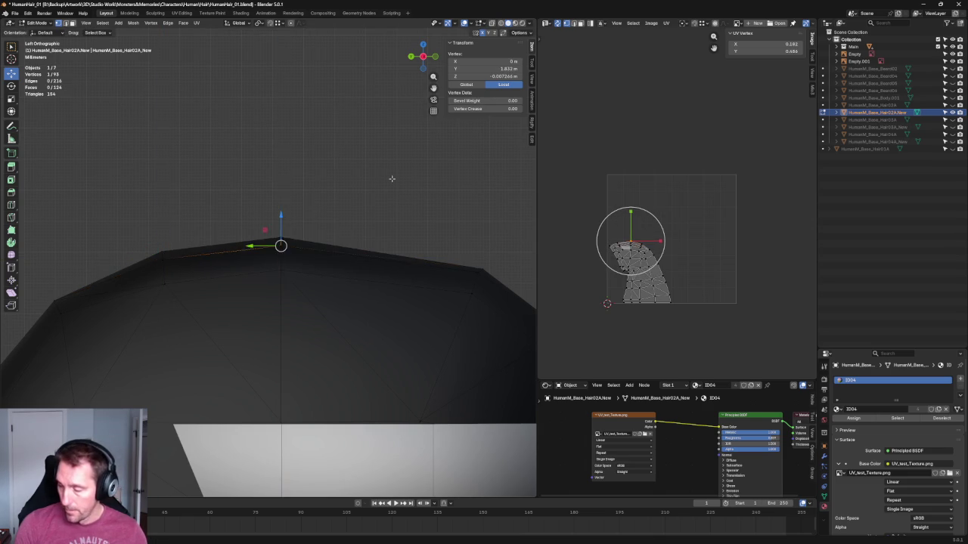
left_click(388, 181)
Back in front view, lower the crown's centre vertex slightly to Z 0.0577 m.
key("KP_1")
scroll(243, 269, "up", 3)
left_click(243, 269)
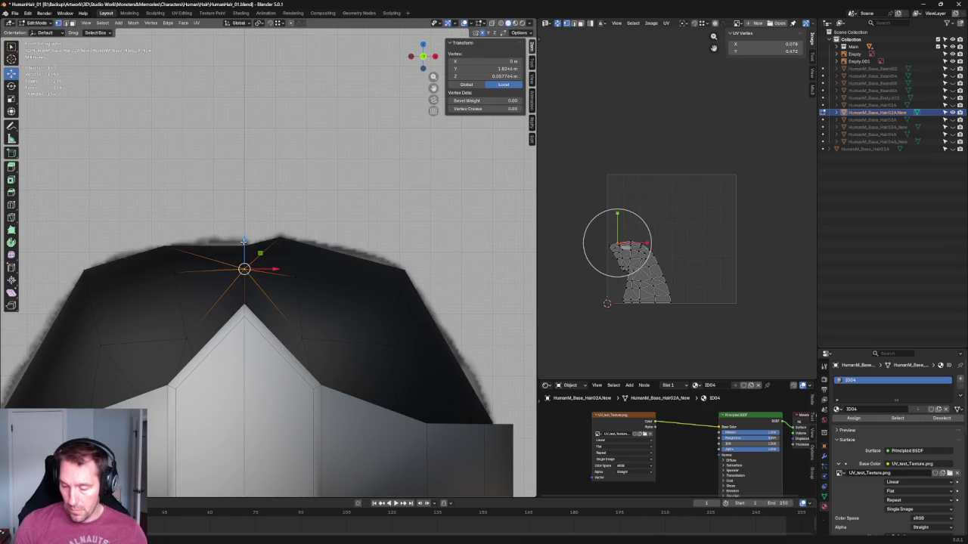
left_click_drag(243, 242, 246, 246)
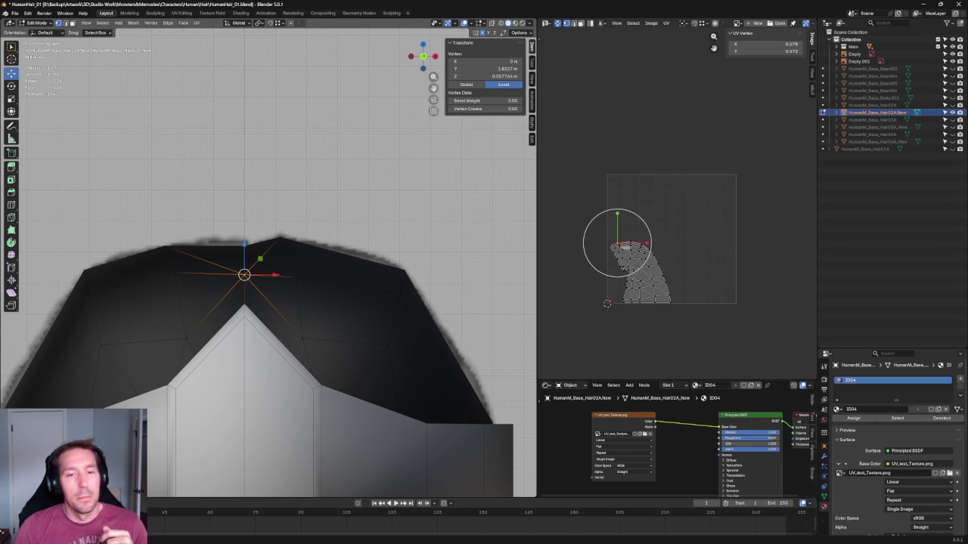
With X-ray on, try selecting vertices at the cap's top centre, then clear the selection.
key("alt+z")
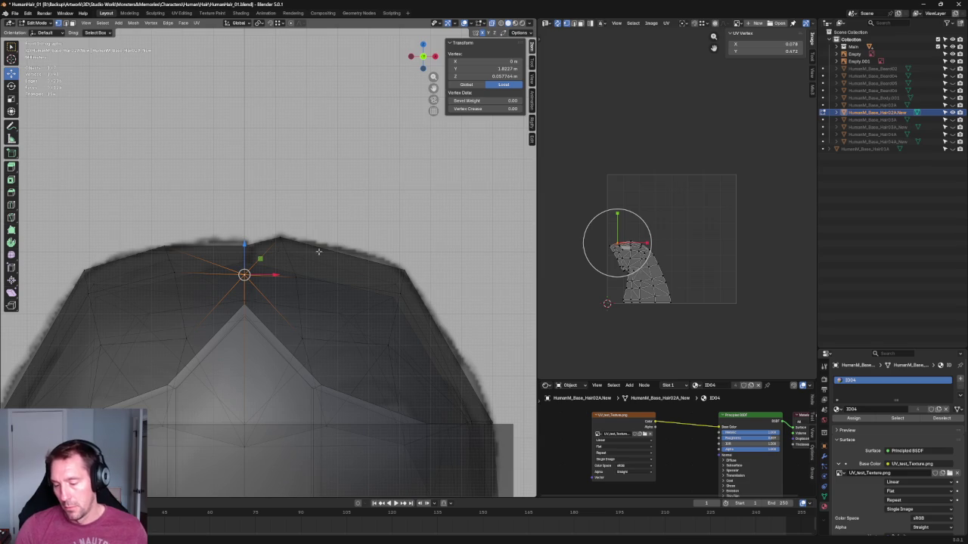
left_click(288, 247)
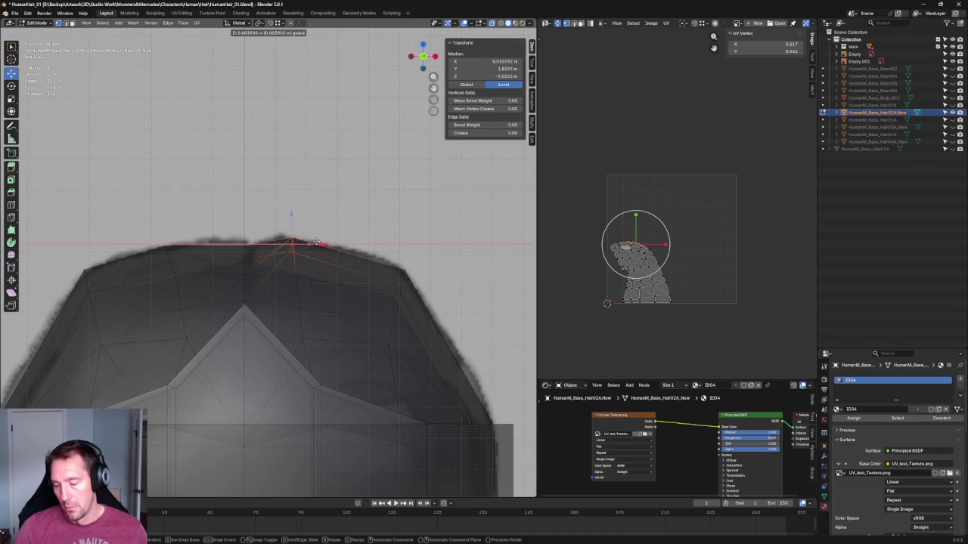
left_click(292, 260)
left_click(158, 247)
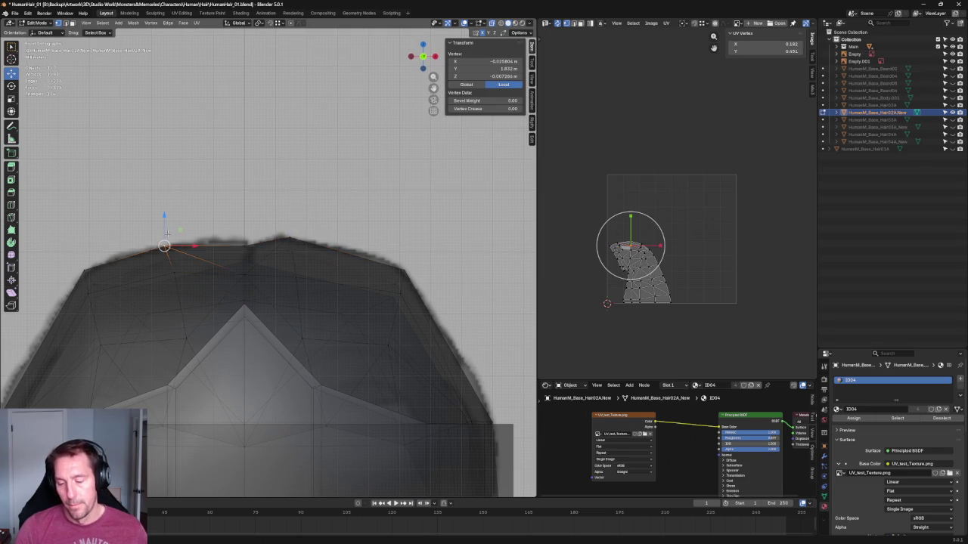
left_click(250, 230)
left_click(236, 246)
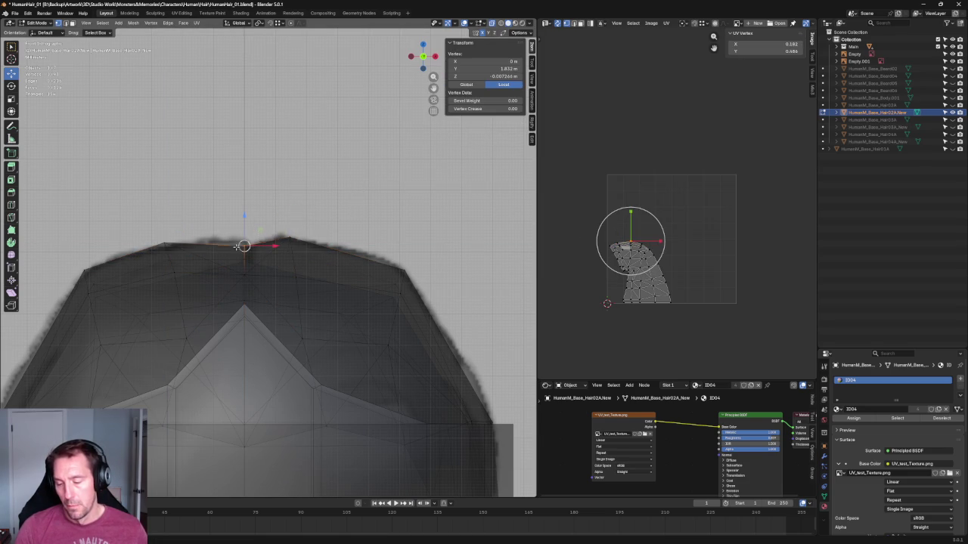
left_click(246, 260)
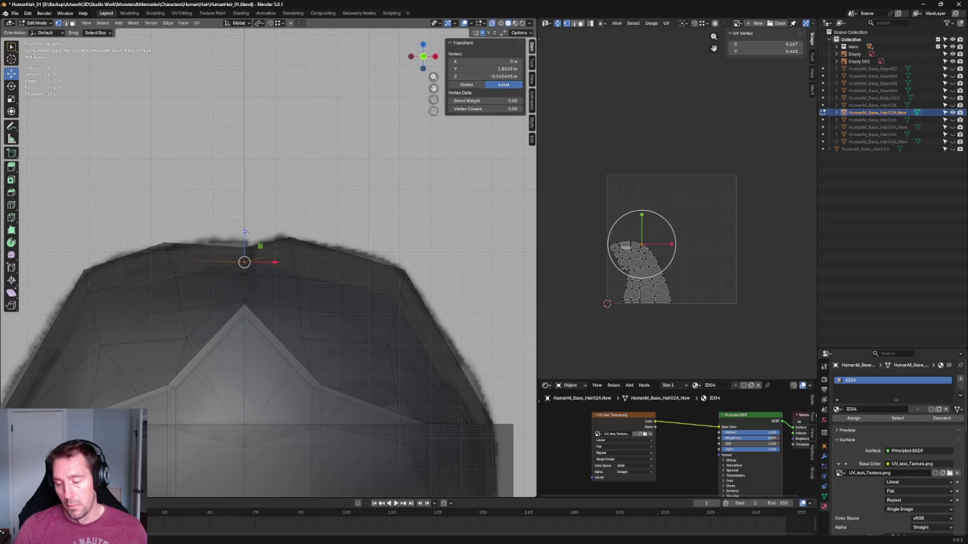
key("alt+z")
left_click(312, 157)
Check the cap's crown from the side and front views.
key("KP_5")
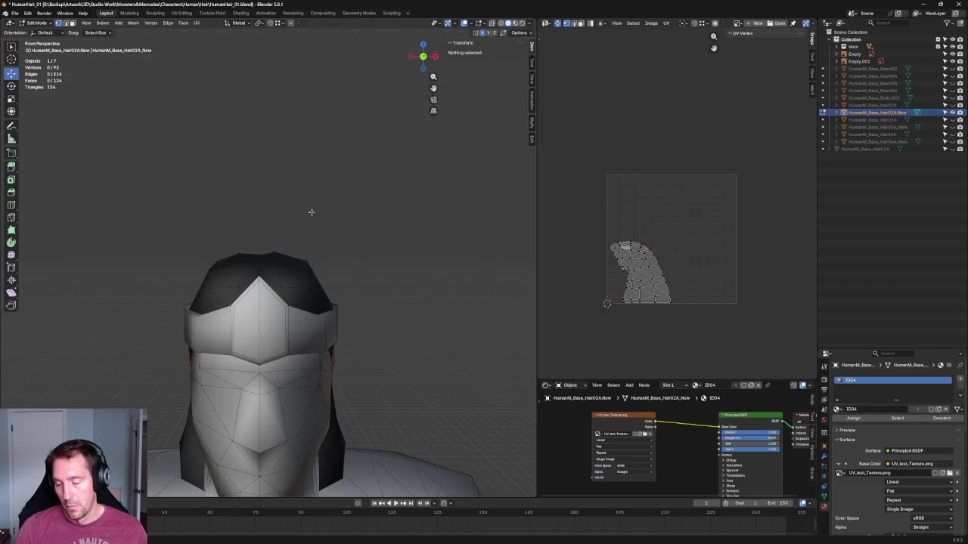
key("KP_3")
scroll(303, 219, "up", 2)
scroll(337, 231, "up", 3)
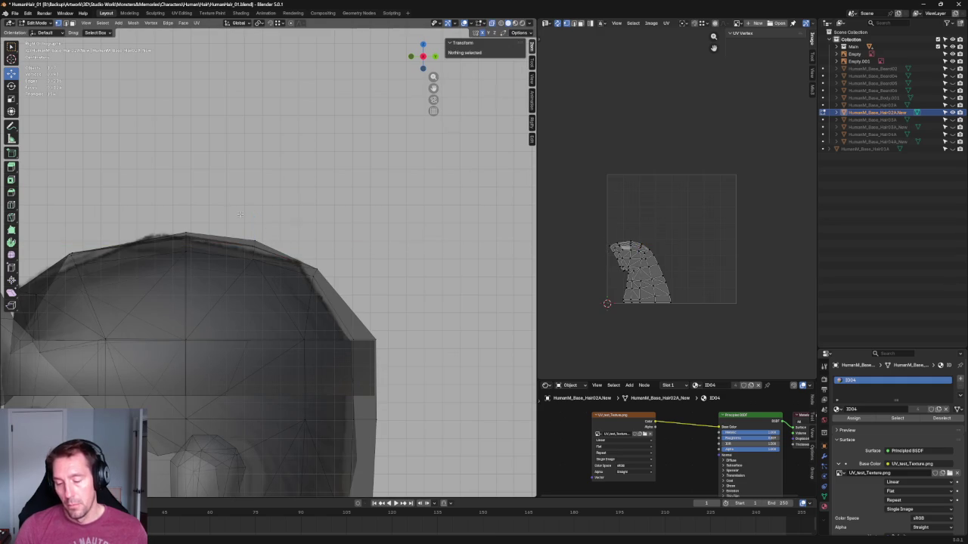
key("KP_1")
scroll(295, 209, "up", 4)
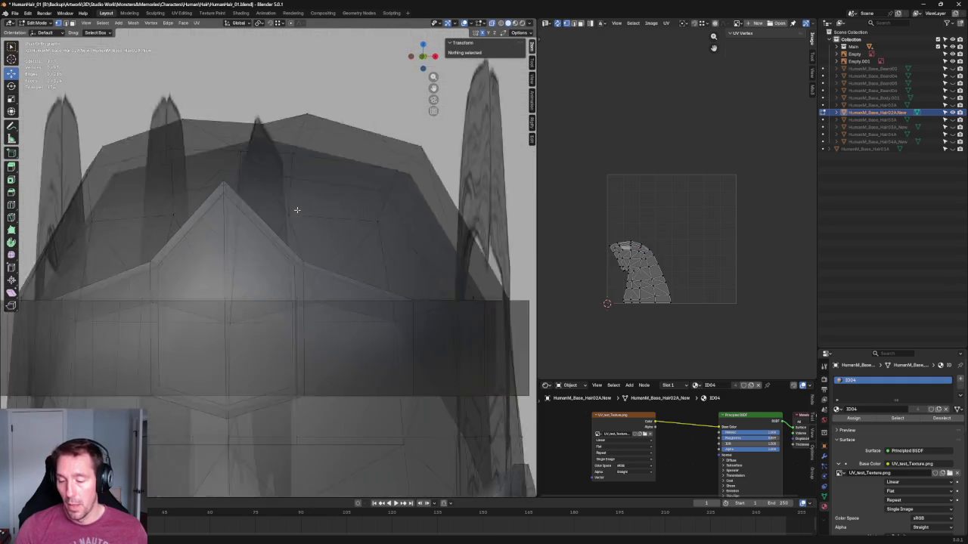
Move the top-edge vertex down to Y 1.8207 m, Z 0.0551 m, ending in front view.
left_click(242, 151)
middle_click_drag(242, 152, 278, 154)
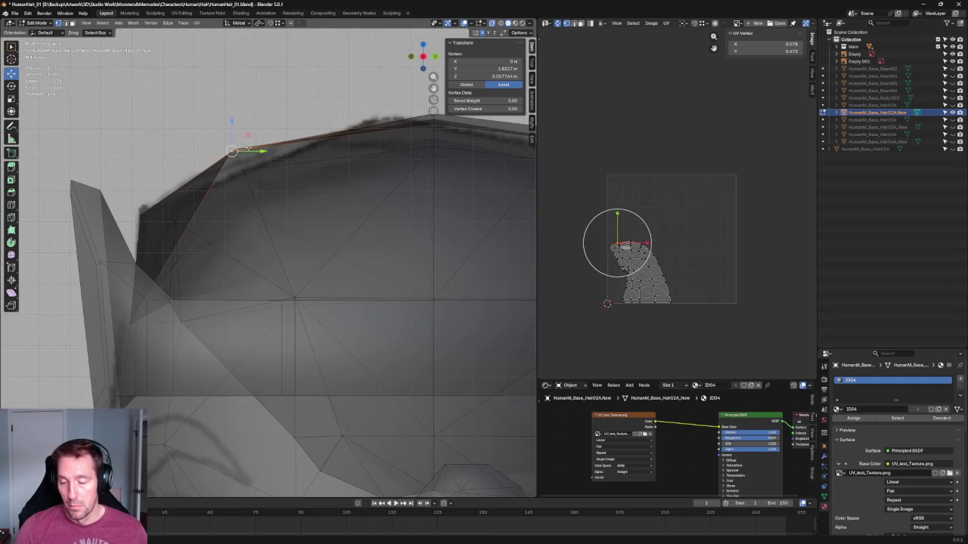
key("g")
left_click(255, 144)
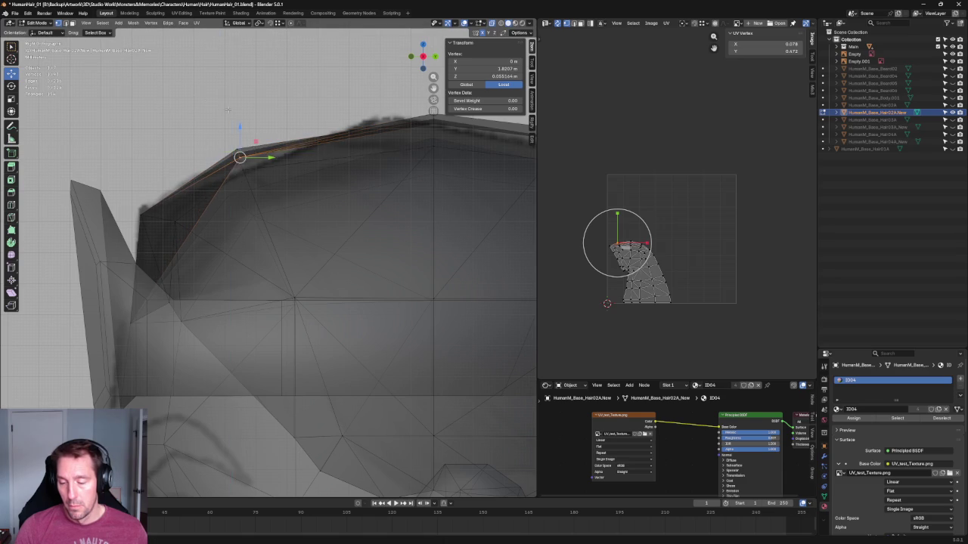
key("alt+a")
scroll(255, 151, "down", 5)
key("grave")
key("KP_1")
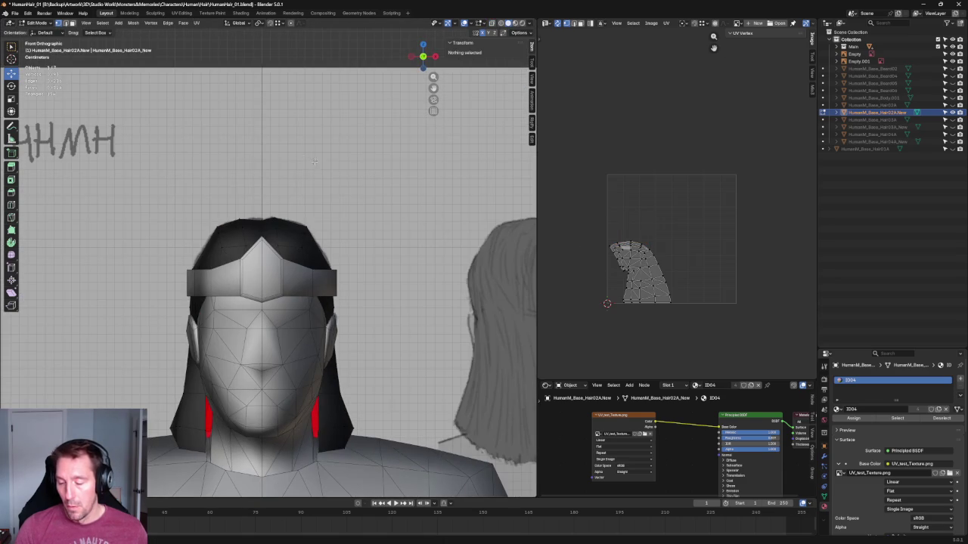
From the top view, narrow the side-to-side width of the crown vertices.
scroll(316, 159, "up", 2)
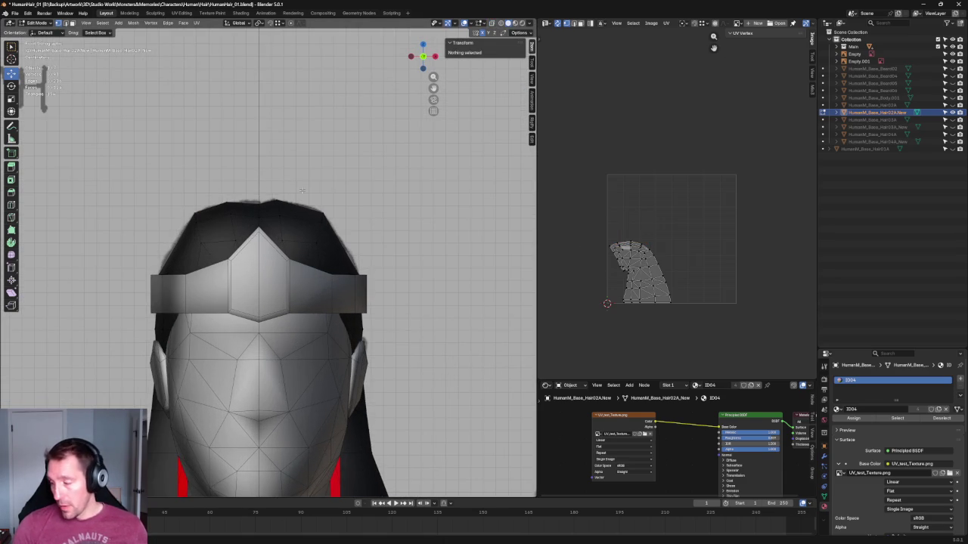
scroll(296, 185, "down", 2)
mouse_move(296, 184)
middle_mouse_down()
mouse_move(255, 210)
mouse_move(226, 210)
mouse_move(219, 270)
mouse_move(333, 257)
mouse_move(327, 247)
middle_mouse_up()
key("KP_7")
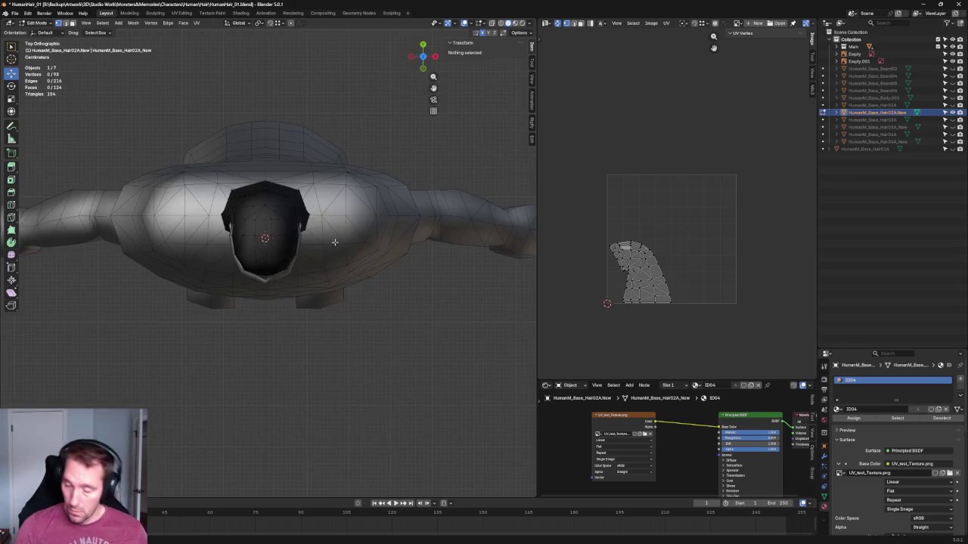
scroll(272, 209, "up", 4)
left_click(282, 189)
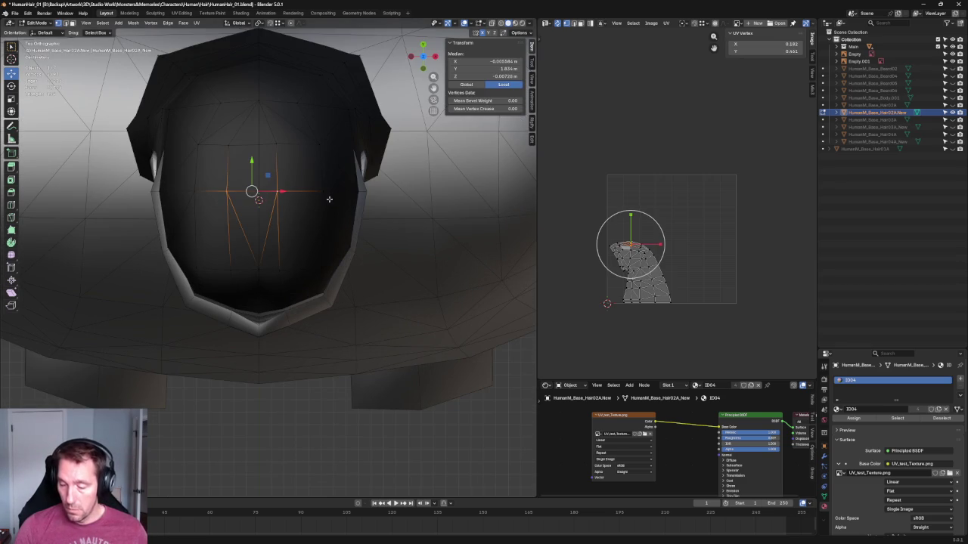
key("shift+space")
key("s")
left_click_drag(299, 200, 289, 191)
left_click(290, 192)
left_click(285, 145)
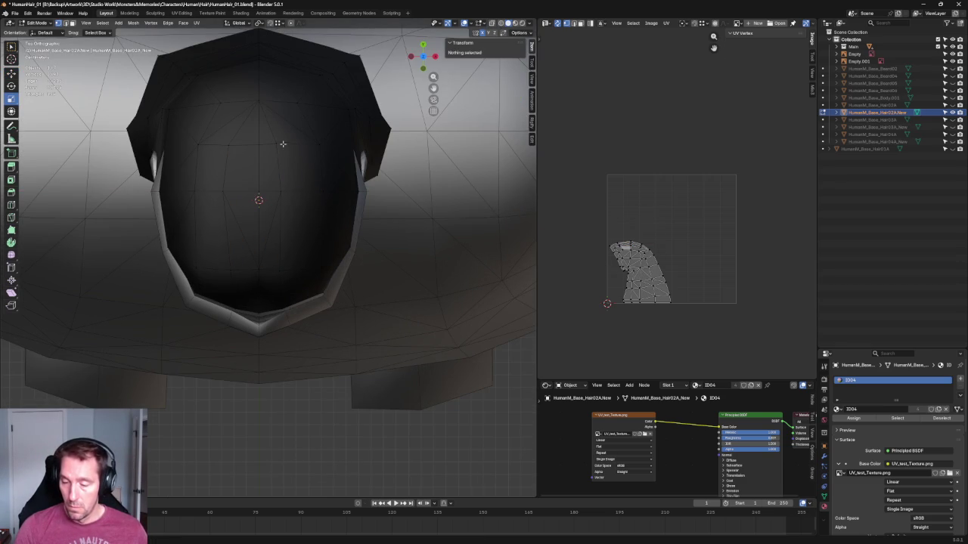
Orbit to look up inside the cap and select vertices on its inner faces.
key("KP_1")
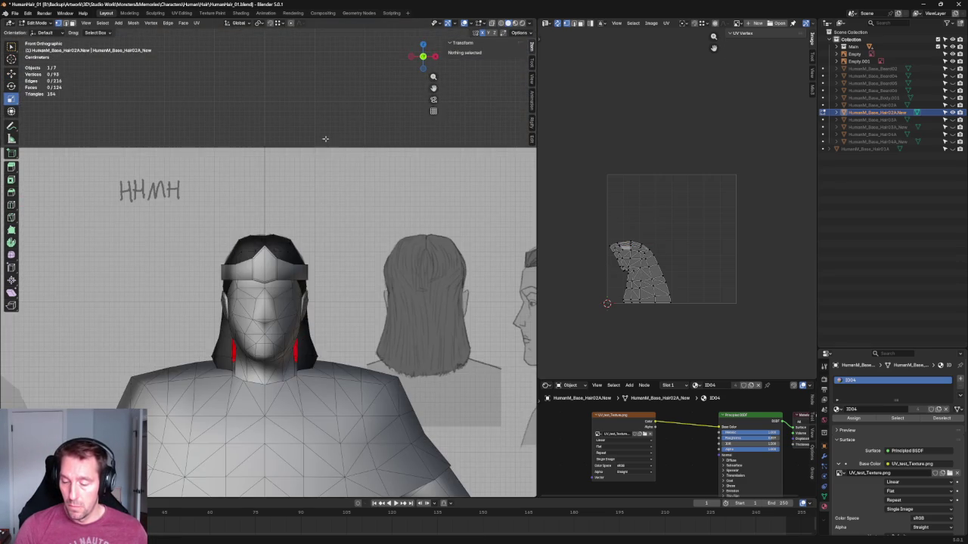
scroll(346, 255, "up", 4)
scroll(349, 254, "up", 2)
scroll(340, 172, "down", 6)
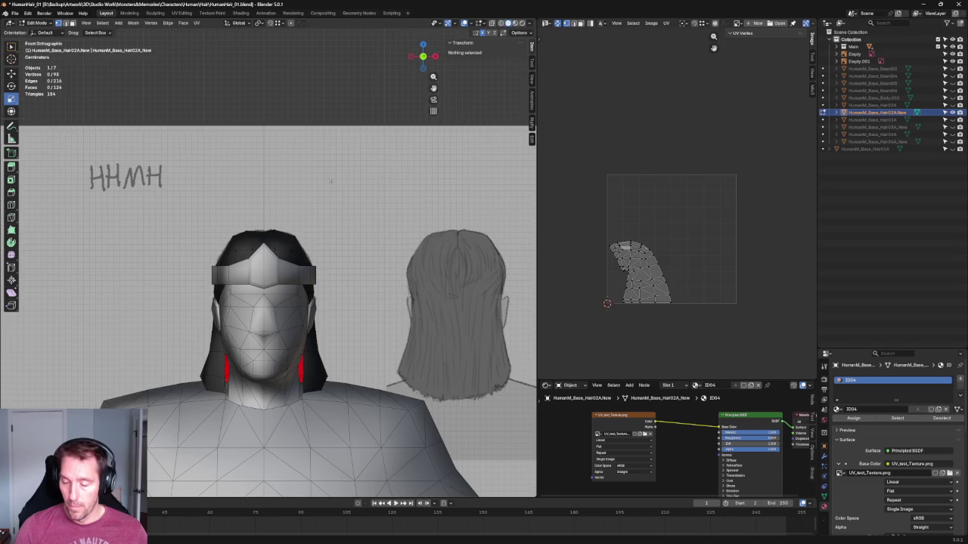
mouse_move(297, 92)
middle_mouse_down()
mouse_move(301, 217)
mouse_move(280, 208)
middle_mouse_up()
scroll(301, 217, "up", 3)
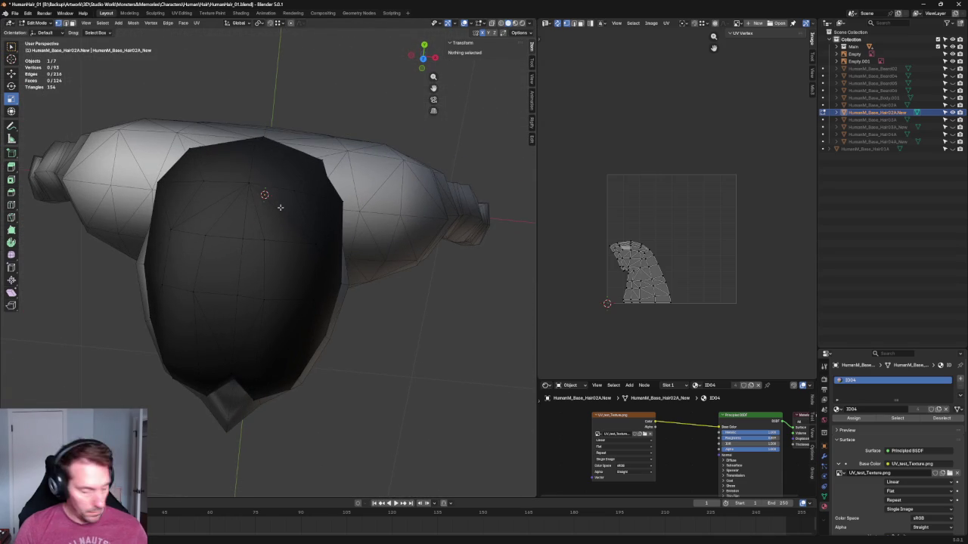
left_click(280, 208)
left_click(205, 201, "shift")
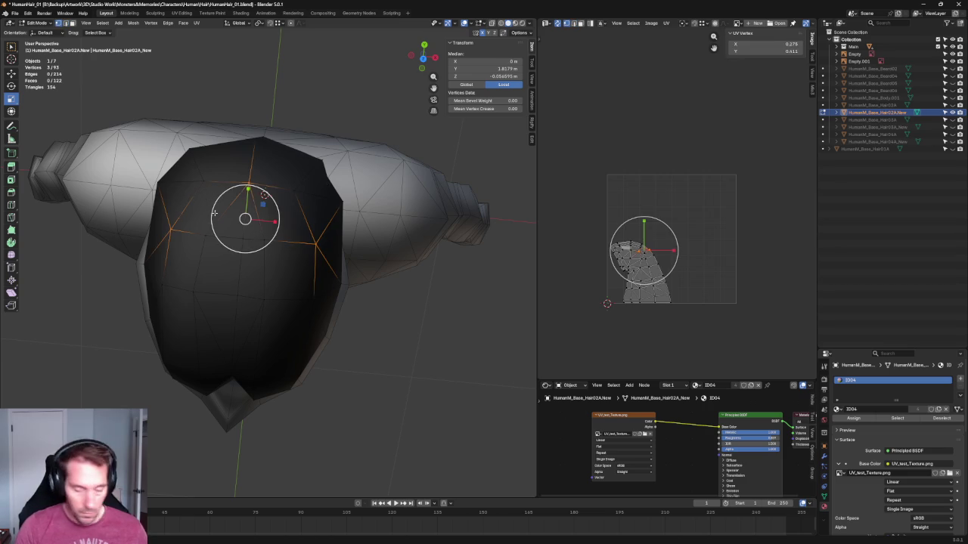
left_click(204, 182)
left_click(204, 236, "shift")
left_click(292, 191, "shift")
left_click(266, 237, "shift")
Apply an operation from the mesh context menu to the inner vertices, then deselect.
right_click(265, 243)
left_click(266, 251)
key("alt+a")
scroll(266, 251, "down", 5)
Orbit around the character and check it from the right side and front views.
mouse_move(352, 315)
middle_mouse_down()
mouse_move(325, 288)
mouse_move(318, 257)
mouse_move(224, 228)
mouse_move(210, 196)
mouse_move(216, 207)
mouse_move(330, 219)
middle_mouse_up()
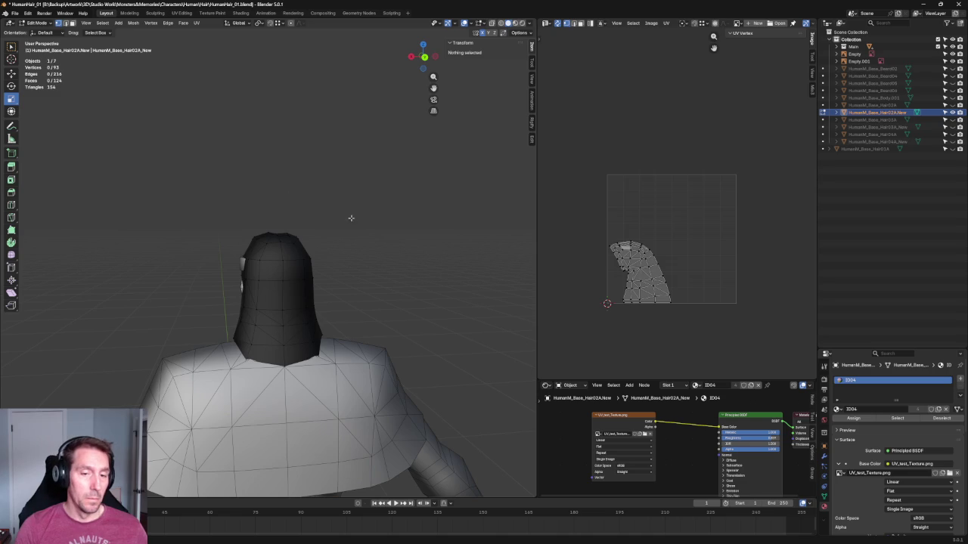
middle_click_drag(189, 219, 197, 223)
middle_click_drag(114, 217, 174, 209)
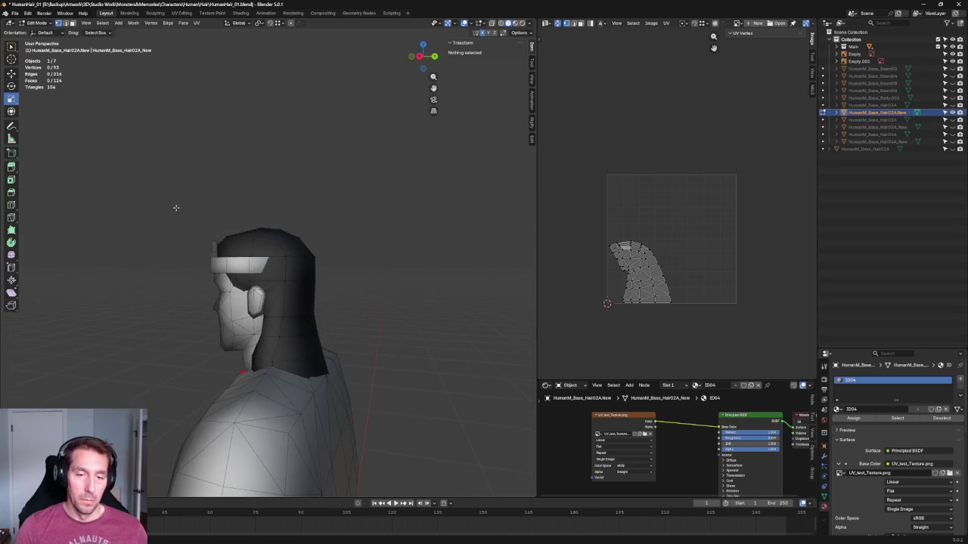
key("KP_3")
key("KP_1")
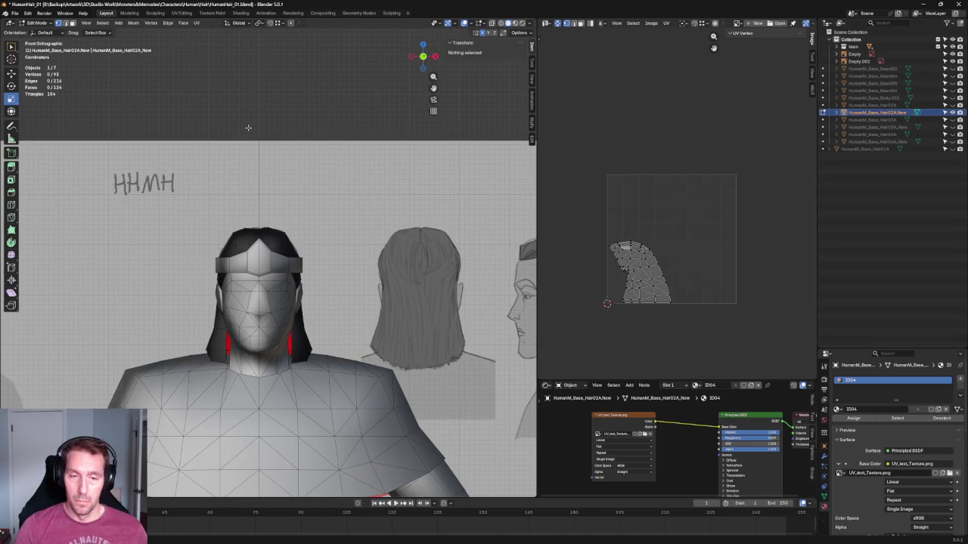
scroll(278, 167, "up", 8)
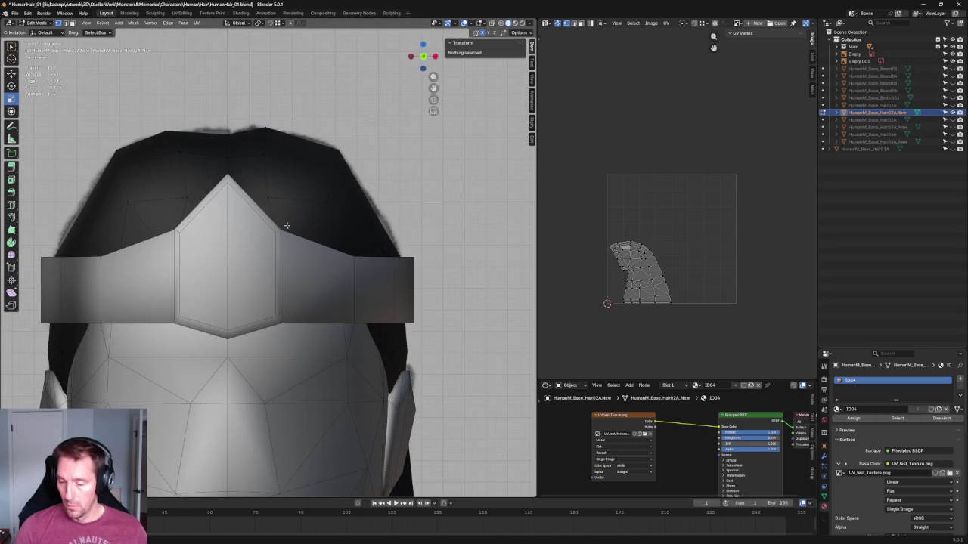
scroll(280, 165, "up", 2)
Slide the cap's top vertex and a lower crown vertex along the X axis.
left_click(269, 151)
key("g")
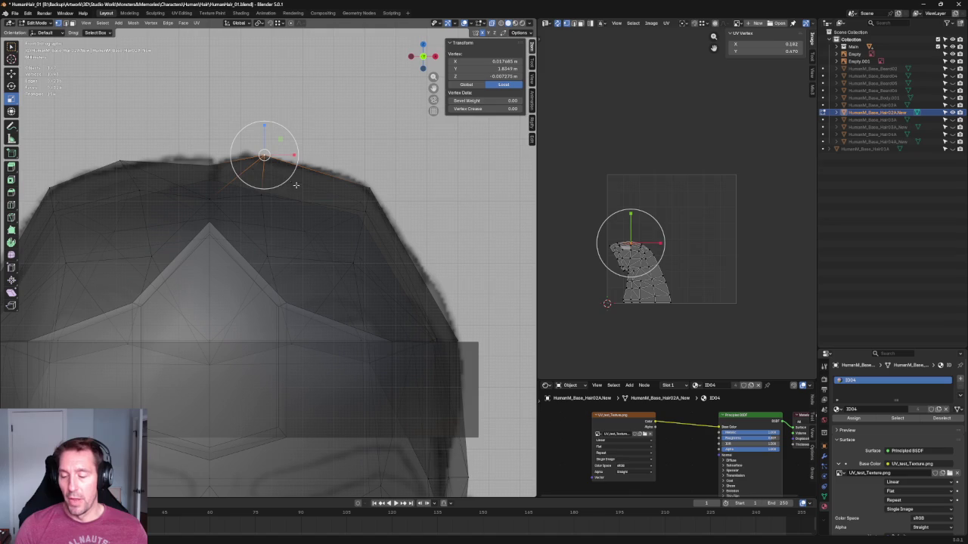
key("x")
key("Escape")
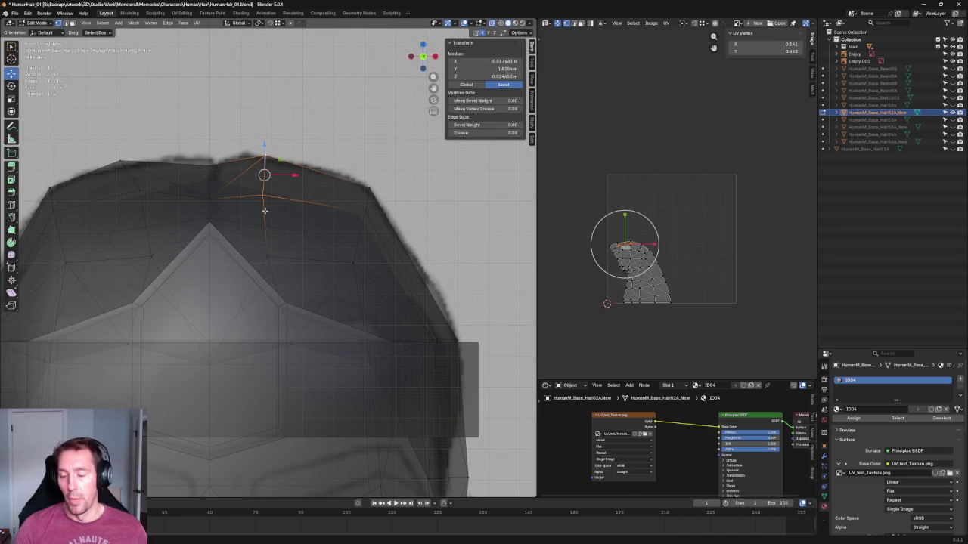
left_click(265, 196)
key("g")
key("x")
key("Escape")
left_click(311, 139)
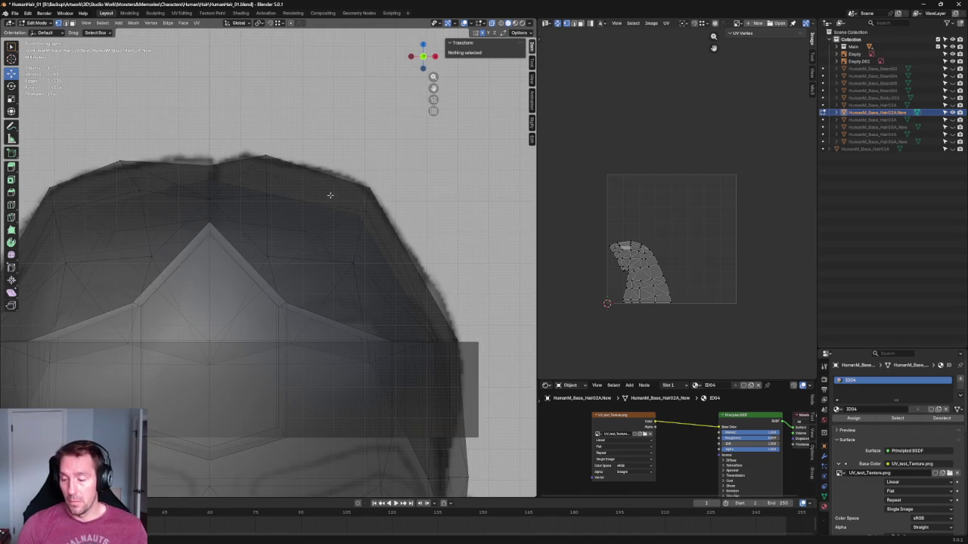
Move another hair vertex on the crown to refine the outline.
left_click(364, 210)
key("g")
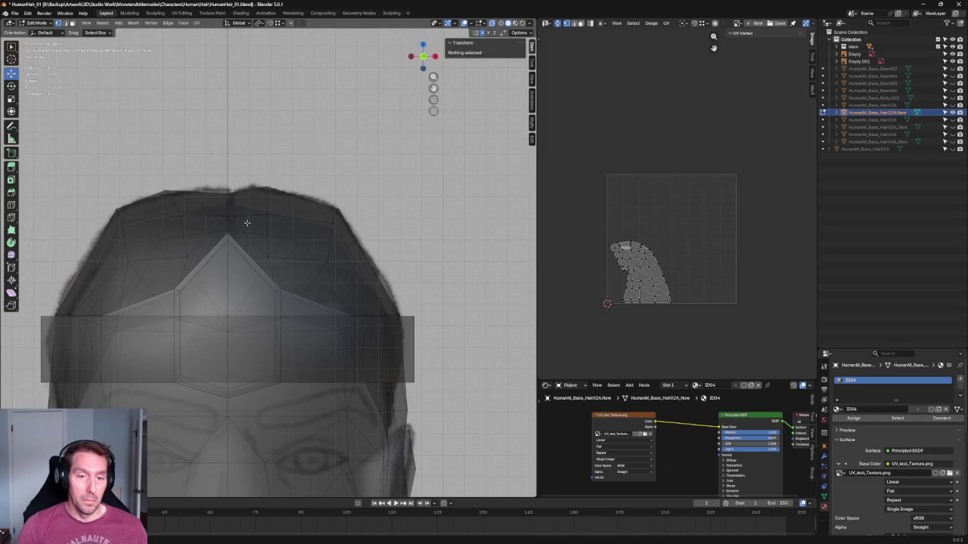
scroll(246, 222, "down", 3)
scroll(250, 221, "down", 4)
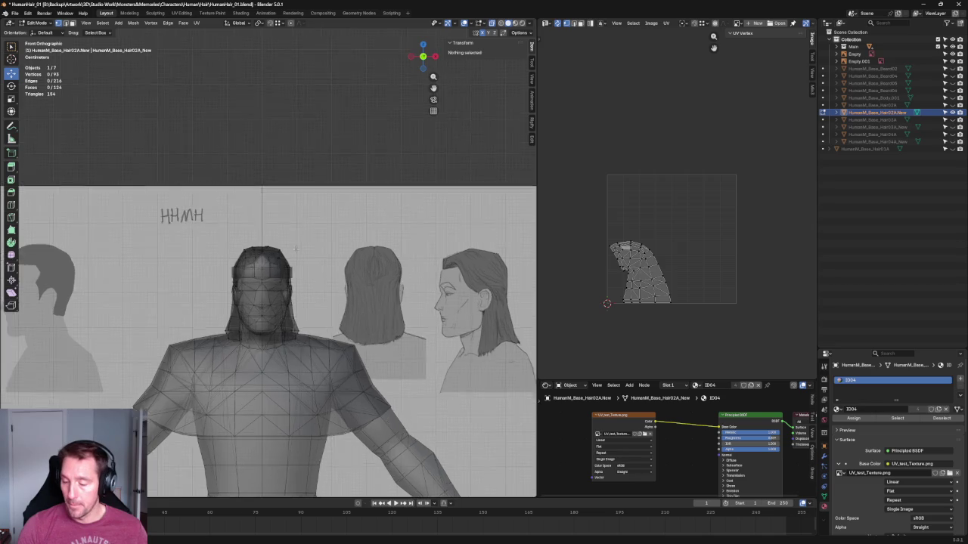
scroll(299, 264, "up", 5)
scroll(300, 264, "up", 2)
Slide two vertices at the top of the head along the X axis.
left_click(165, 191)
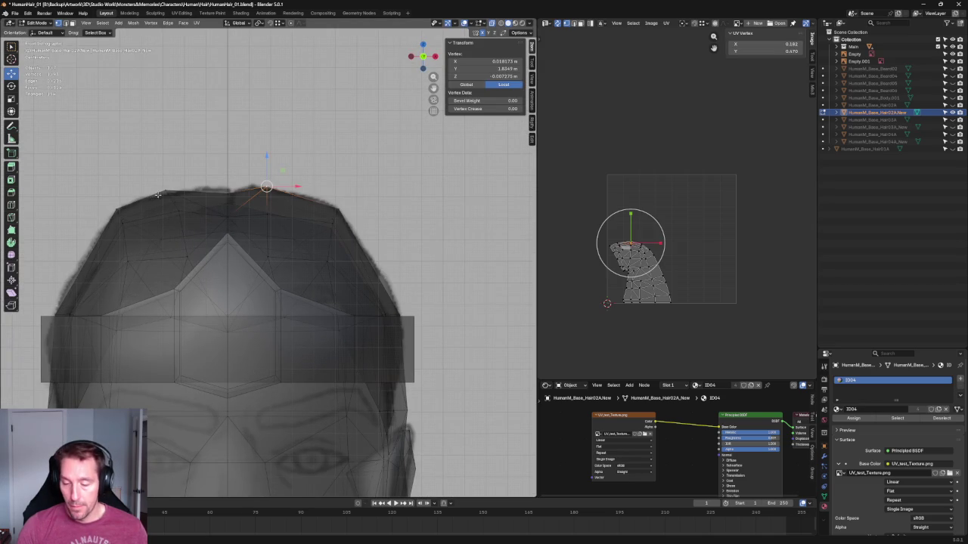
key("g")
key("x")
right_click(193, 186)
left_click(272, 149)
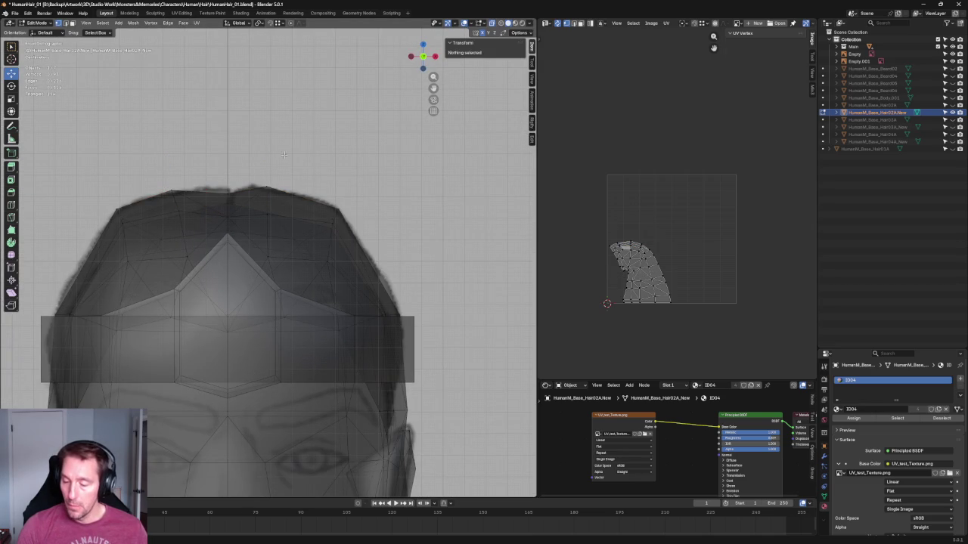
left_click(251, 198)
key("g")
key("x")
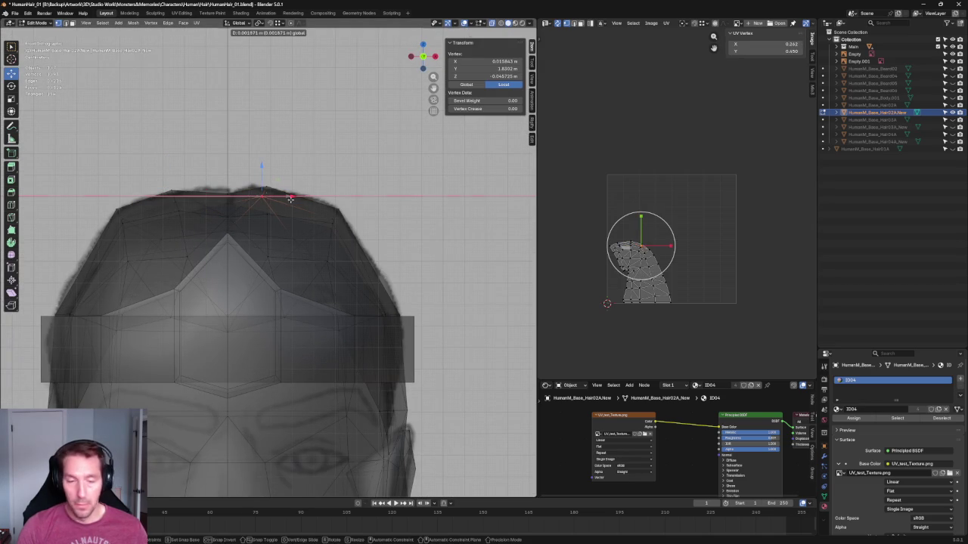
right_click(291, 198)
left_click(306, 139)
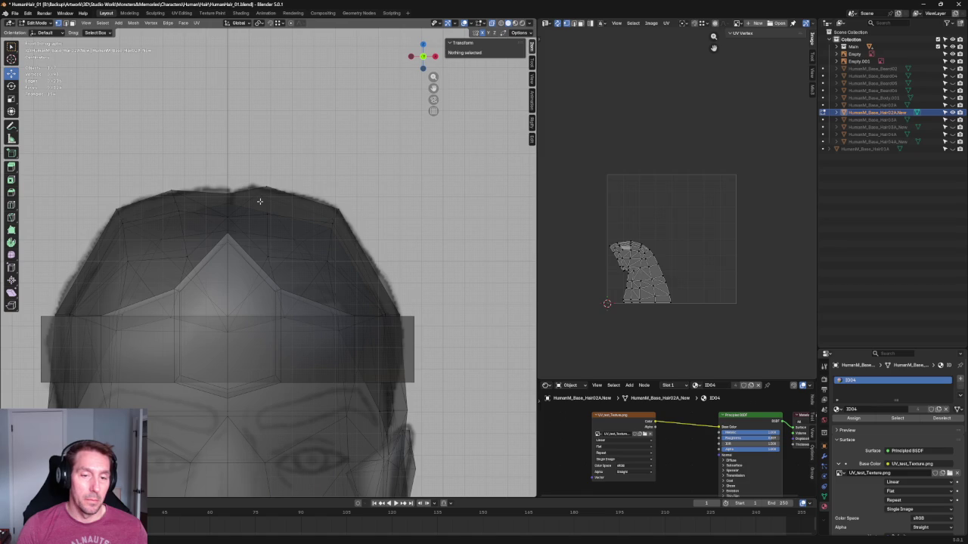
From the right side view, compare the cap against the head in X-ray.
scroll(259, 201, "down", 3)
scroll(266, 159, "down", 2)
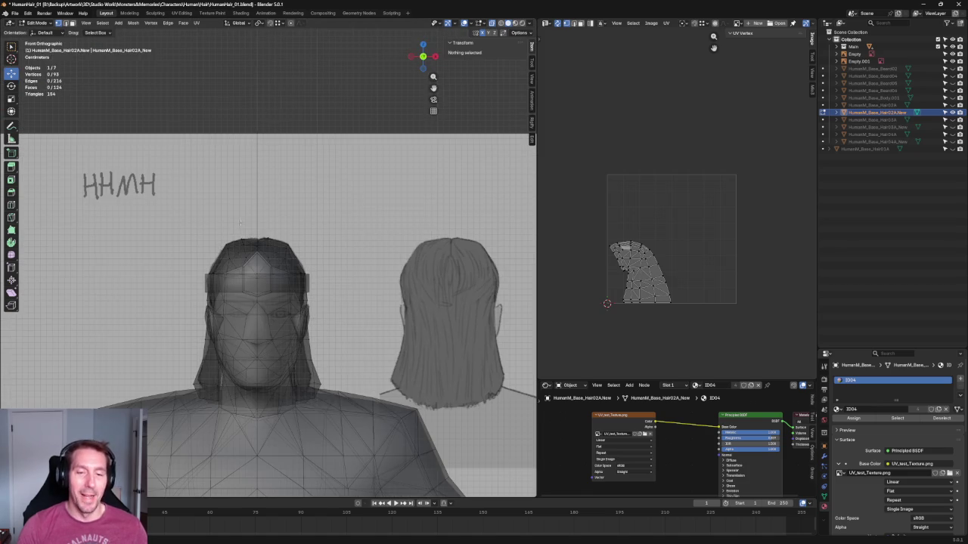
key("KP_3")
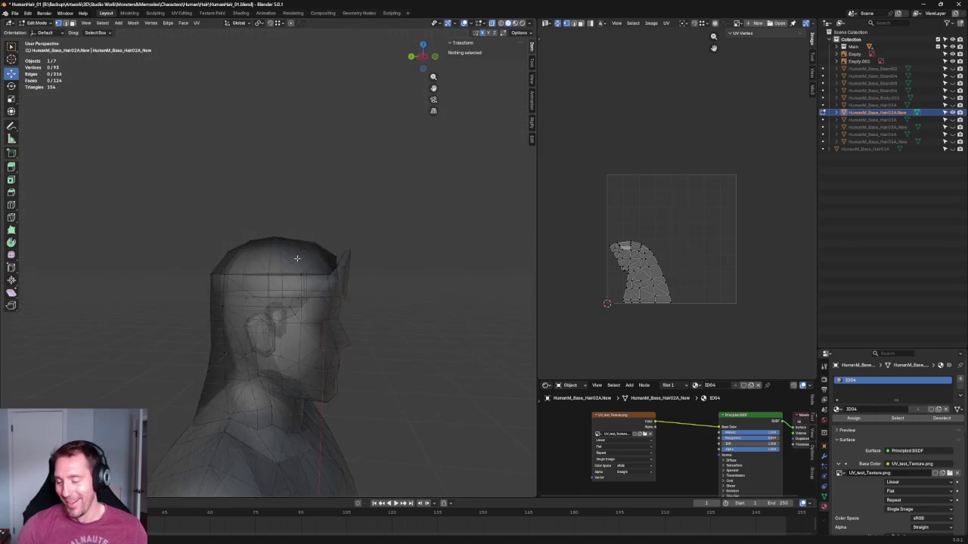
scroll(303, 228, "up", 2)
scroll(240, 216, "up", 5)
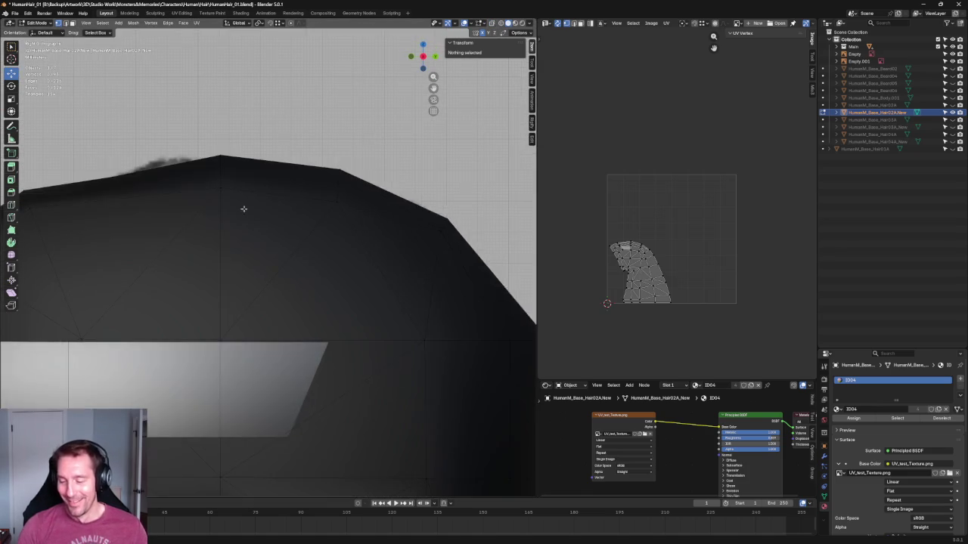
key("alt+z")
scroll(221, 163, "down", 4)
scroll(222, 130, "up", 1)
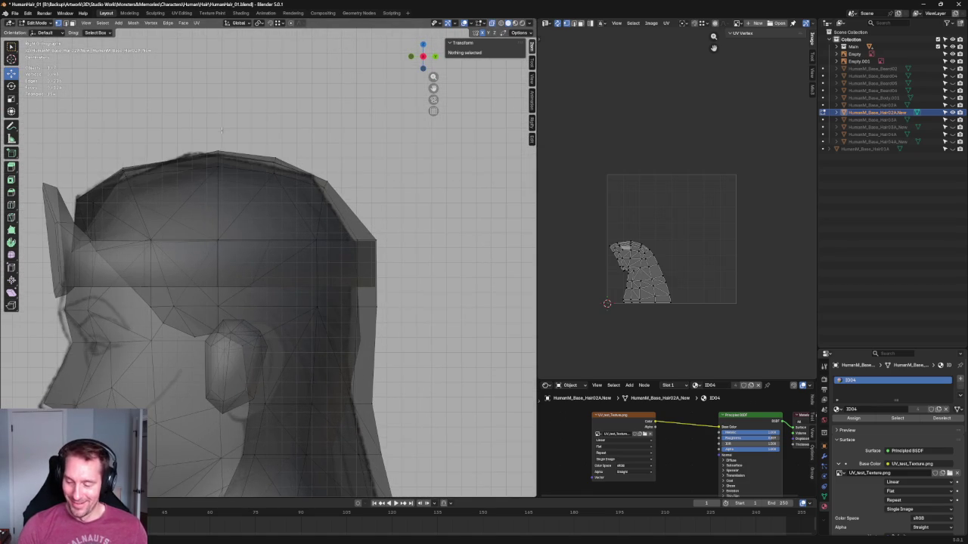
key("alt+z")
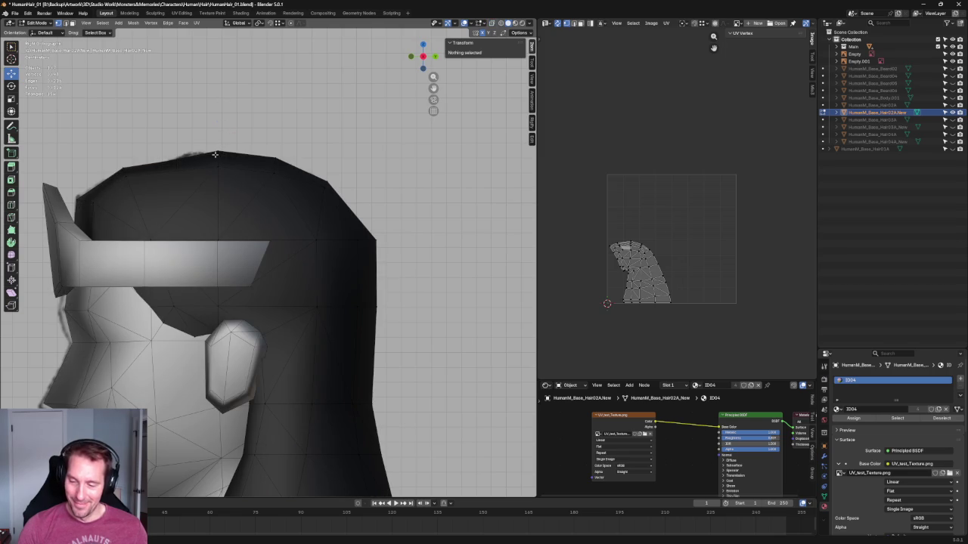
Centre the front view on a top hair vertex and check it against the head in X-ray.
left_click(214, 154)
key("KP_Decimal")
key("KP_1")
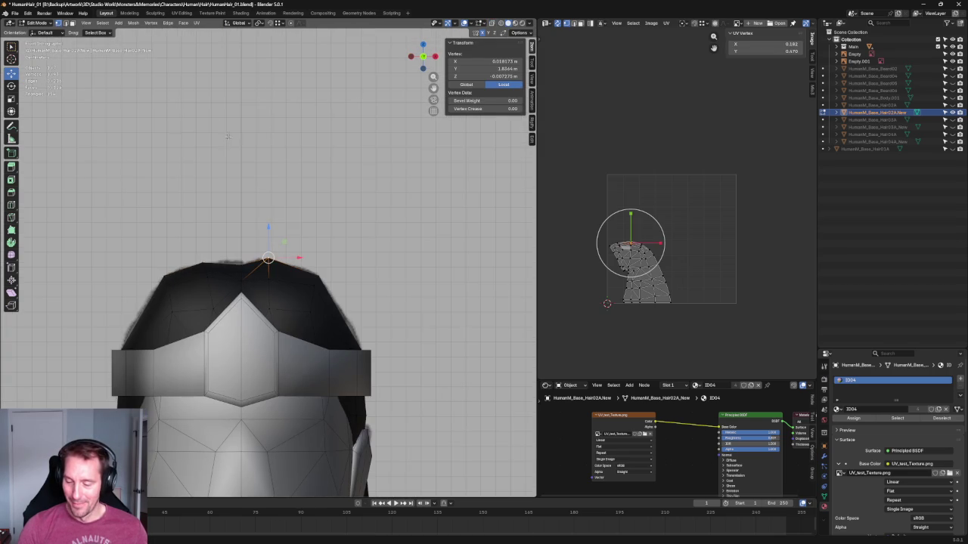
key("alt+z")
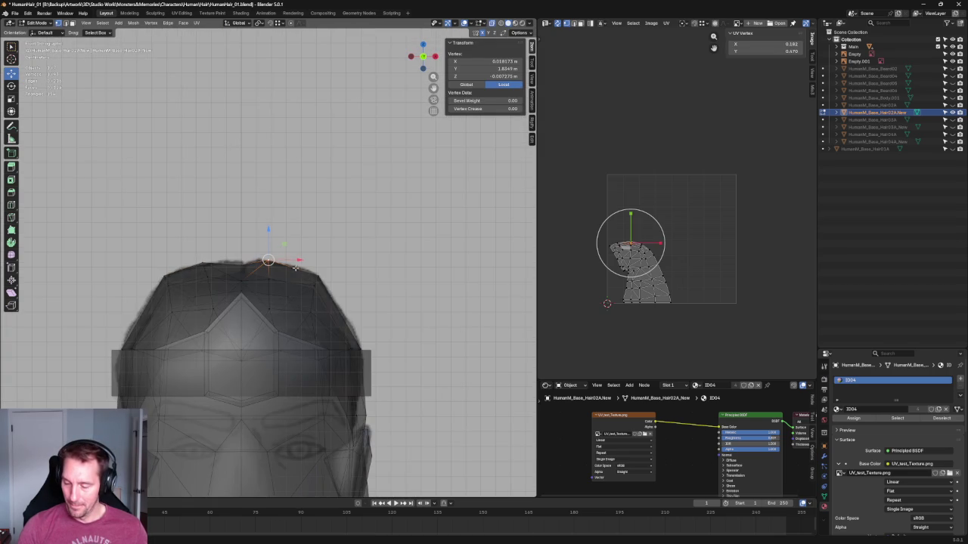
key("alt+z")
Orbit to look down on the head and display the UV checker texture on the cap.
scroll(300, 264, "down", 5)
scroll(300, 264, "down", 4)
key("alt+a")
scroll(302, 302, "up", 2)
mouse_move(303, 302)
middle_mouse_down()
mouse_move(319, 352)
mouse_move(170, 294)
mouse_move(250, 285)
mouse_move(341, 325)
mouse_move(425, 307)
middle_mouse_up()
scroll(341, 325, "up", 2)
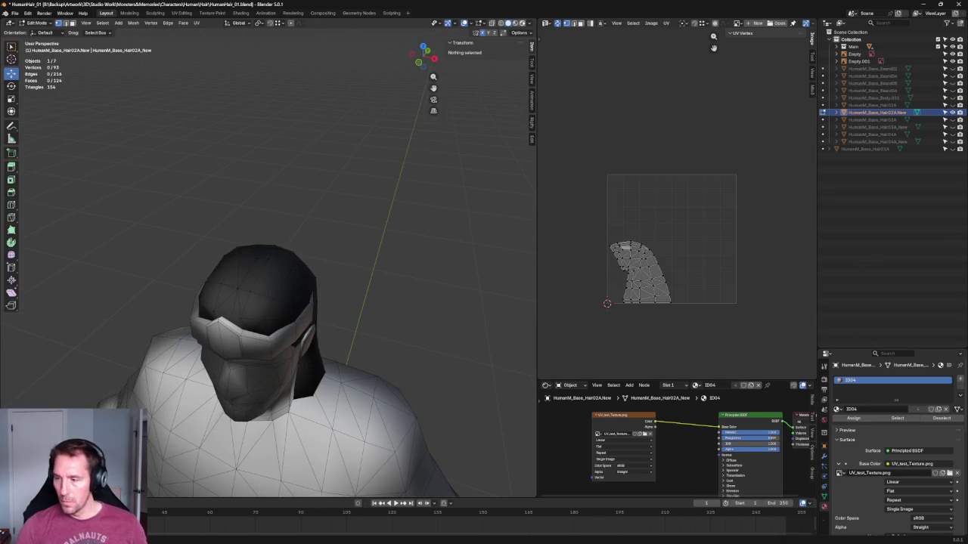
left_click(514, 22)
Select a back hair vertex, then inspect the head from the Back and Right preset views.
mouse_move(396, 249)
middle_mouse_down()
mouse_move(395, 186)
mouse_move(378, 259)
mouse_move(277, 234)
mouse_move(333, 279)
mouse_move(352, 214)
middle_mouse_up()
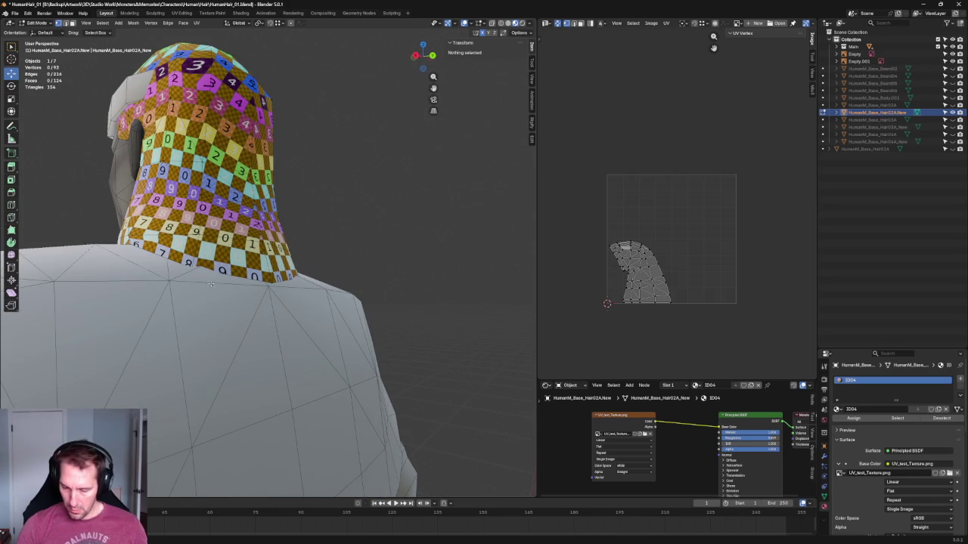
left_click(193, 270)
mouse_move(193, 269)
middle_mouse_down()
mouse_move(225, 392)
mouse_move(329, 358)
middle_mouse_up()
key("g")
right_click(226, 392)
key("grave")
left_click(354, 345)
key("grave")
left_click(313, 281)
scroll(348, 288, "up", 4)
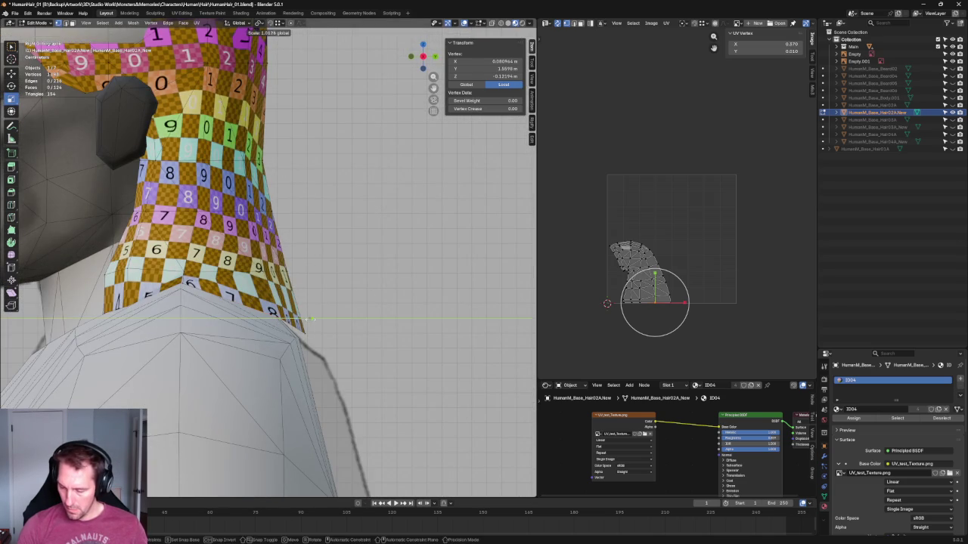
key("shift+space")
key("g")
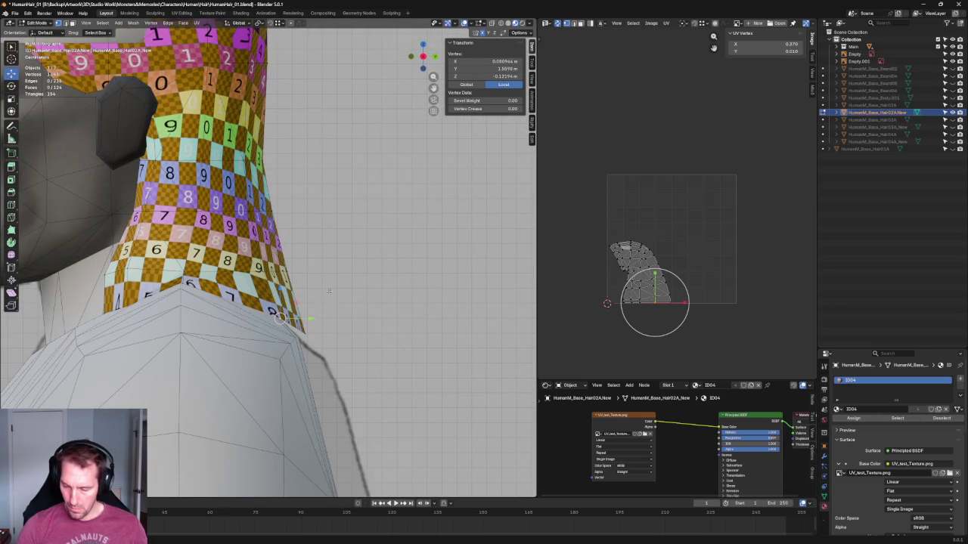
Pull the lowest back neck-hem vertex along Y down onto the shoulders, then deselect.
left_click(272, 271)
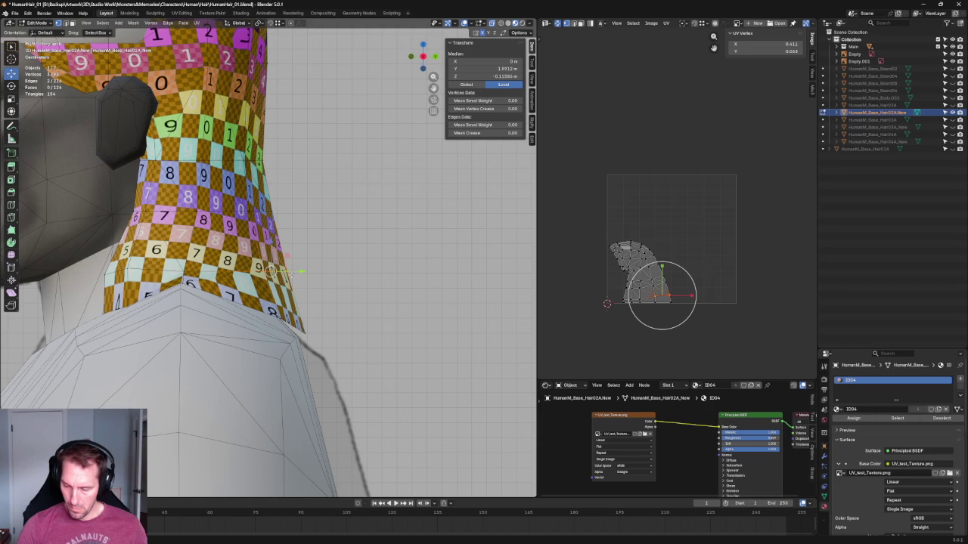
left_click(304, 340)
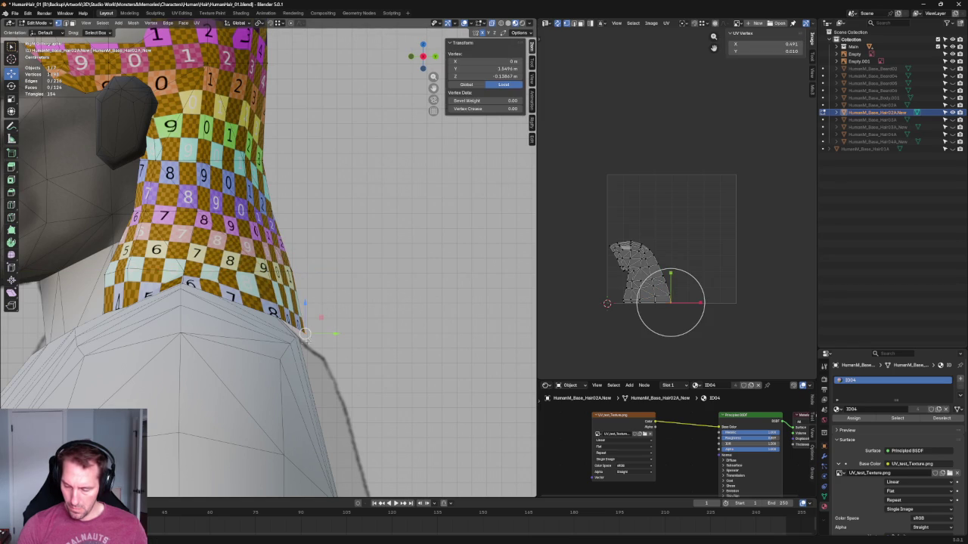
key("g")
key("y")
left_click(314, 334)
scroll(314, 333, "down", 5)
scroll(302, 325, "down", 4)
key("alt+a")
mouse_move(303, 325)
middle_mouse_down()
mouse_move(245, 306)
mouse_move(446, 281)
middle_mouse_up()
Check the hair cap's fit from the Front, Right and Back preset views.
key("grave")
left_click(396, 261)
scroll(325, 271, "up", 4)
middle_click_drag(325, 271, 132, 271, "shift")
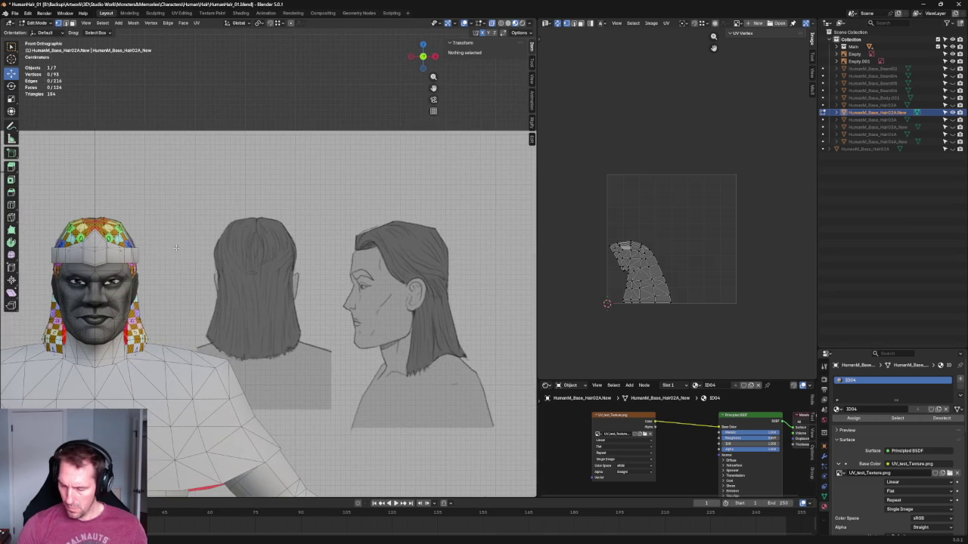
key("grave")
left_click(176, 246)
key("grave")
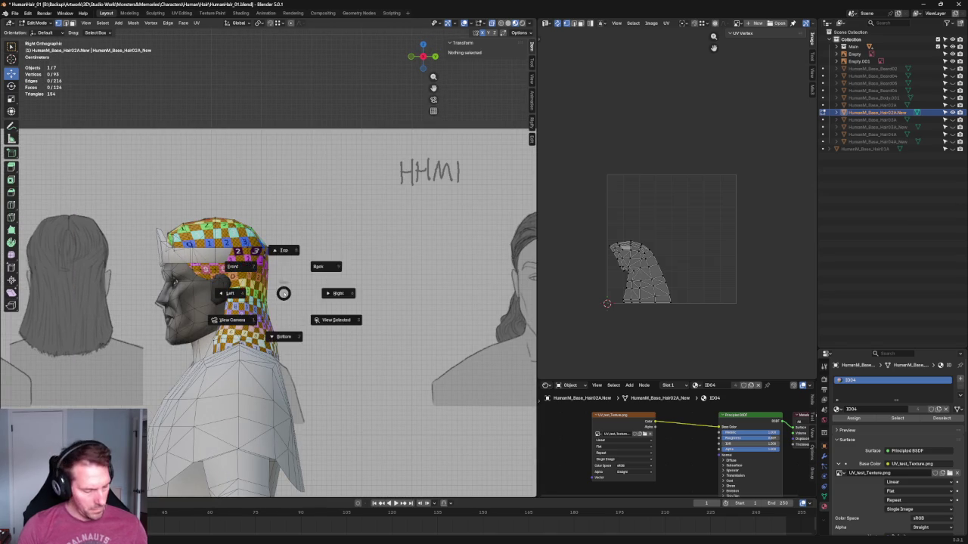
left_click(335, 268)
scroll(322, 336, "up", 1)
scroll(322, 336, "up", 3)
scroll(322, 336, "down", 3)
key("grave")
left_click(287, 302)
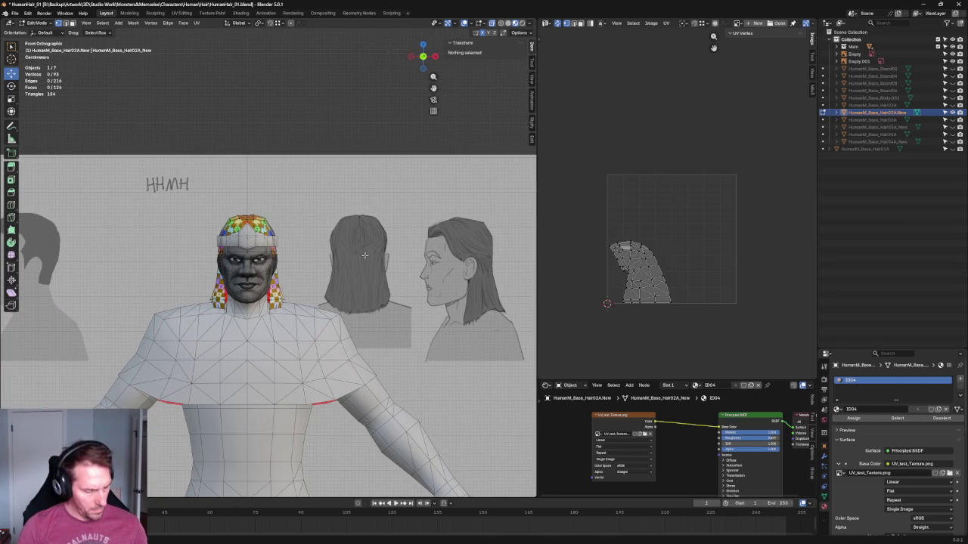
Return to Object Mode and select the reference image Empty.001, zooming out to the full sheet.
key("Tab")
left_click(364, 256)
scroll(340, 265, "down", 3)
scroll(333, 273, "down", 2)
scroll(331, 274, "down", 1)
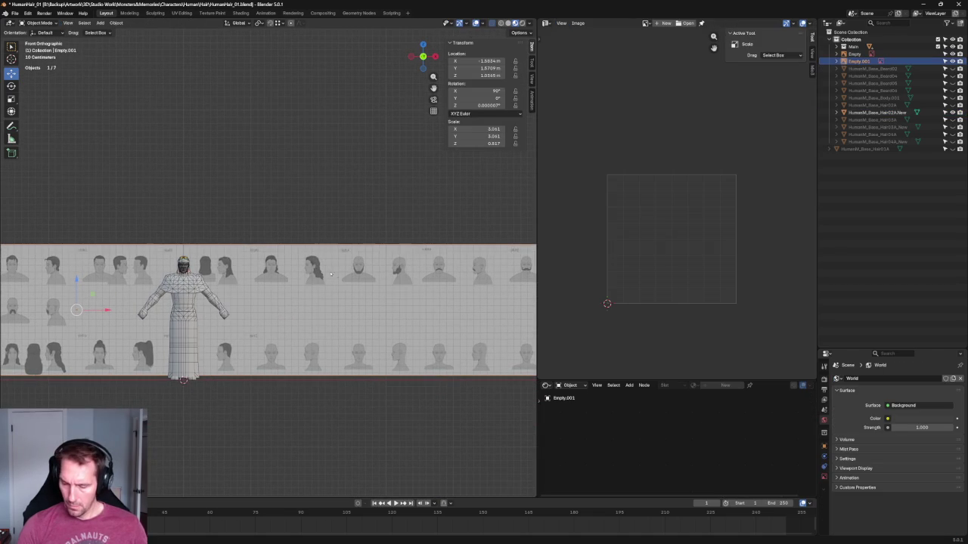
Slide the reference image empty along X to about X -1.9086 m behind the character.
key("g")
key("x")
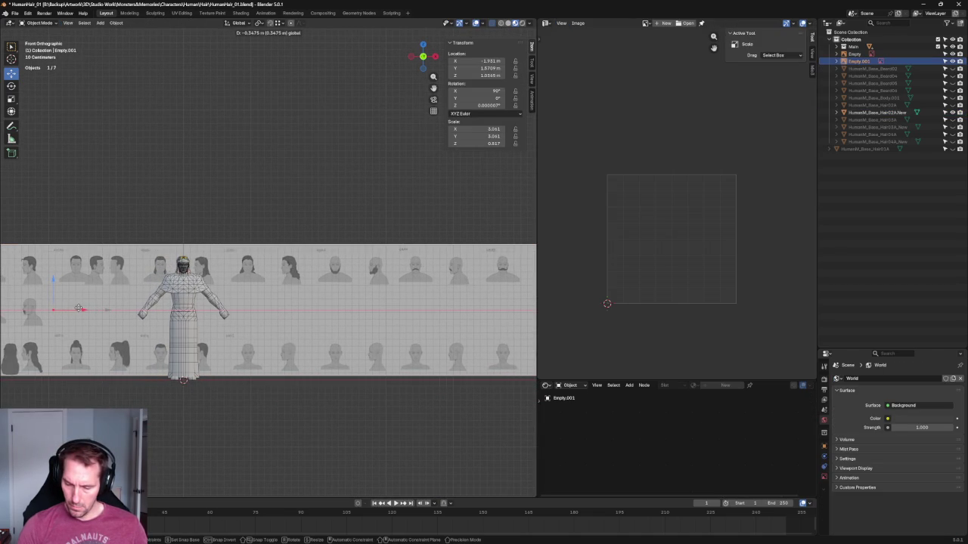
left_click(79, 308)
middle_click_drag(141, 276, 140, 189, "ctrl")
Switch to Solid shading with X-ray on and select the base body mesh at the neck.
key("z")
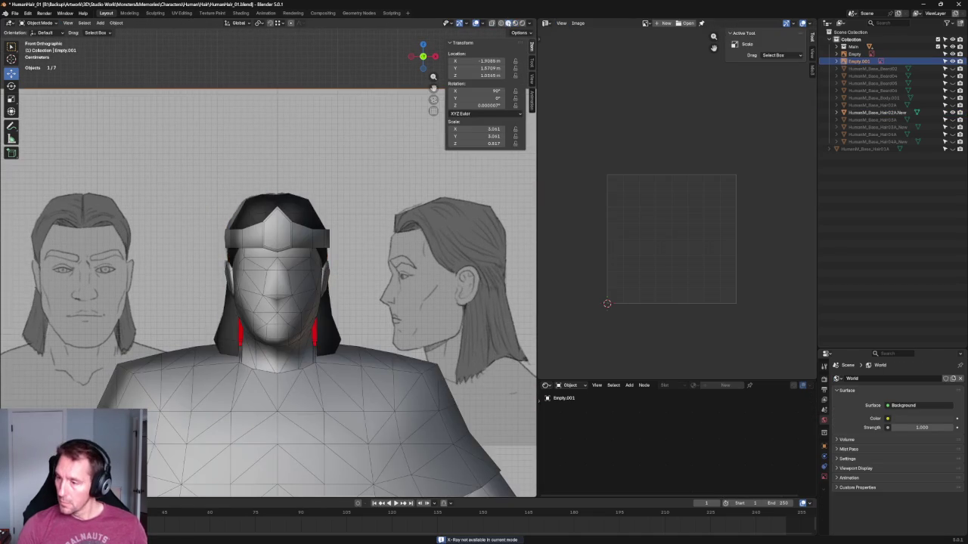
key("alt+z")
scroll(308, 210, "up", 3)
scroll(317, 266, "up", 2)
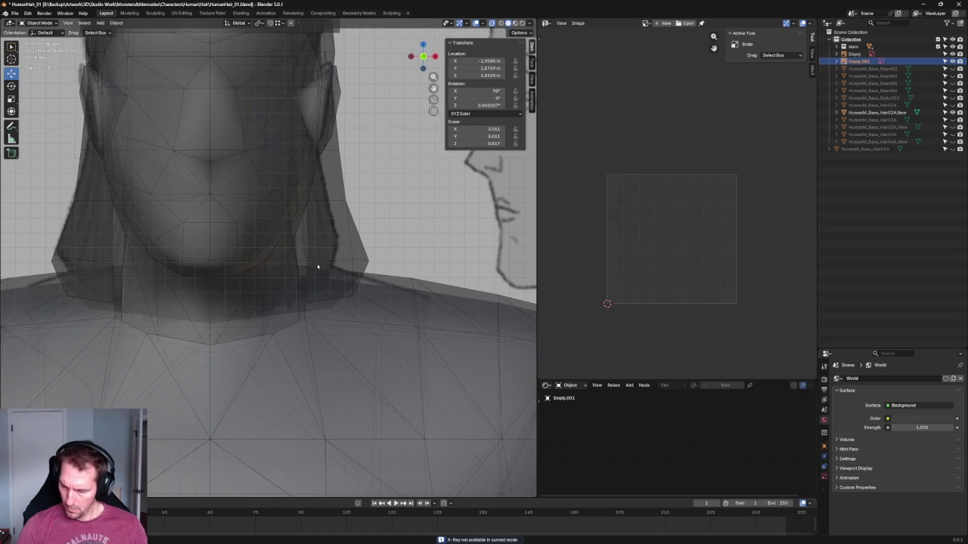
left_click(328, 315)
left_click(330, 310)
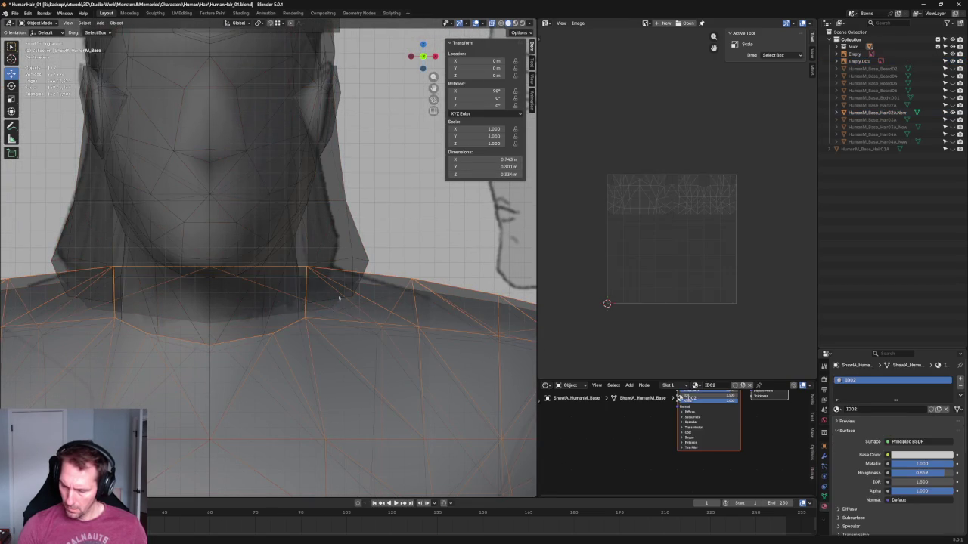
In Edit Mode, drag a hem vertex beside the neck up and inward, then turn X-ray off.
key("Tab")
left_click(330, 307)
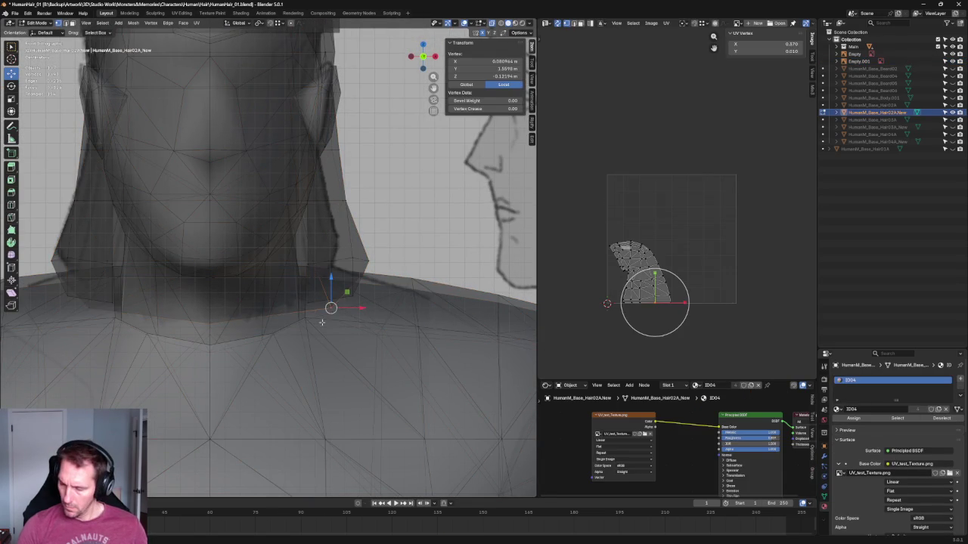
left_click_drag(336, 300, 331, 288)
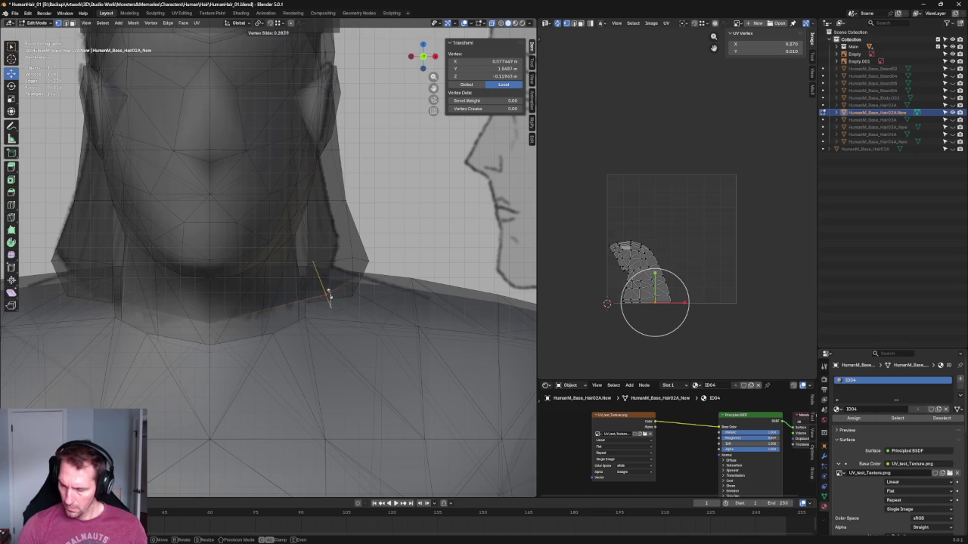
key("alt+z")
scroll(387, 266, "down", 3)
scroll(283, 267, "down", 5)
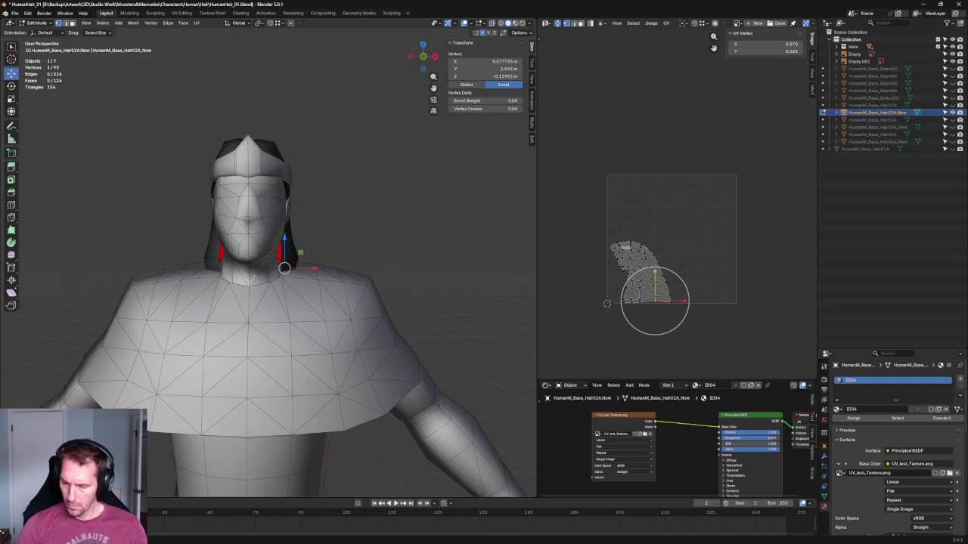
middle_click_drag(371, 274, 213, 265)
From the Back view, shift the neck hem vertex sideways along X.
key("shift+space")
key("s")
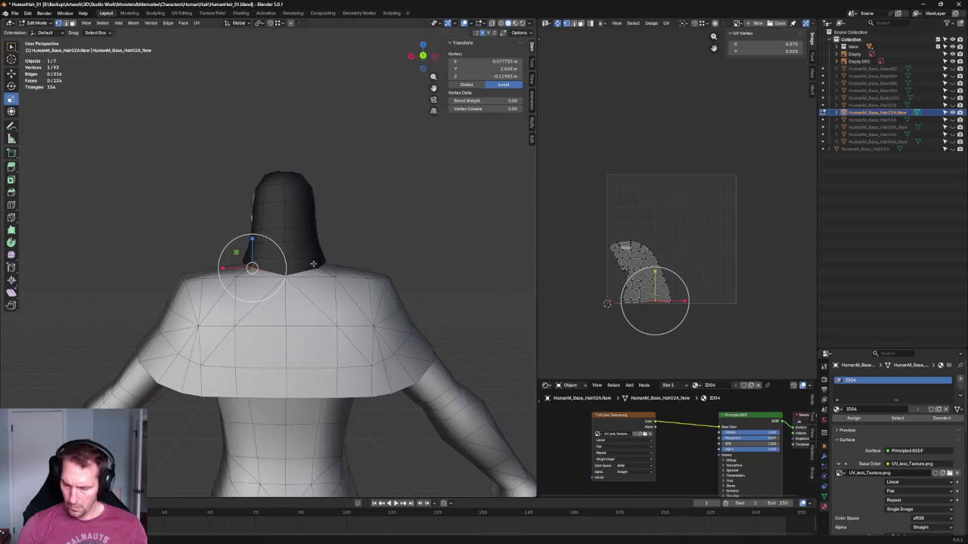
key("grave")
left_click(383, 189)
scroll(302, 272, "up", 2)
scroll(302, 272, "up", 2)
scroll(302, 272, "up", 2)
key("shift+space")
key("g")
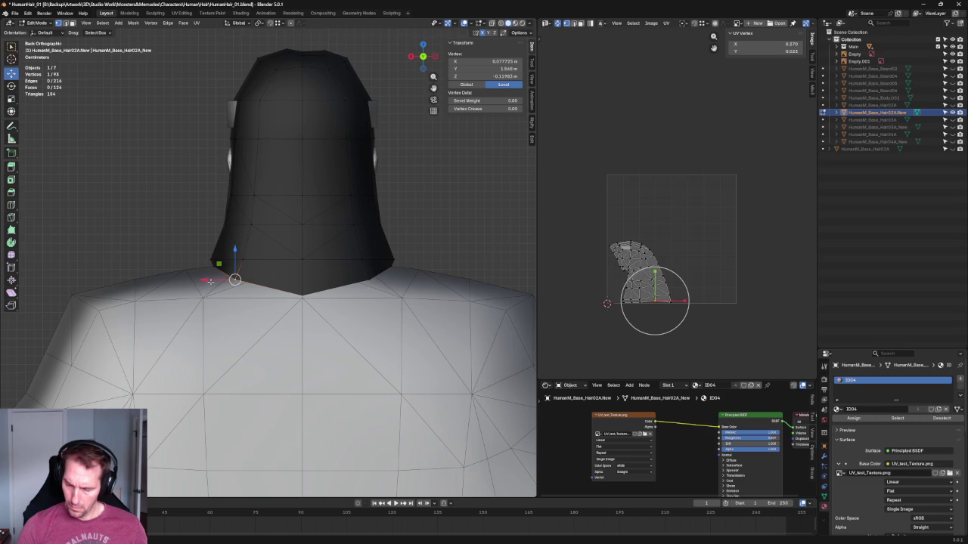
key("g")
key("x")
left_click(238, 249)
Raise the neck vertex along Z, nudge it along X, then deselect.
key("g")
key("z")
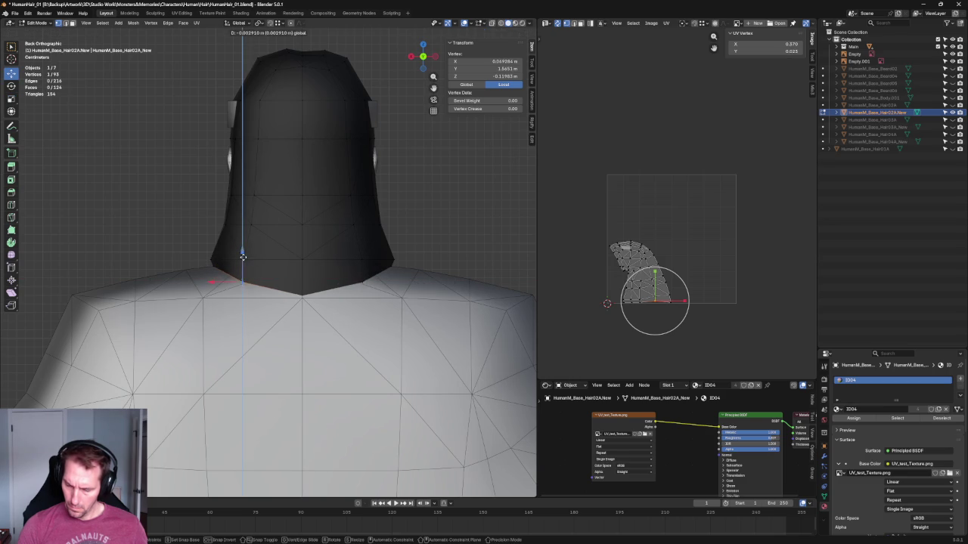
left_click(225, 263)
key("g")
key("x")
left_click(227, 262)
key("alt+a")
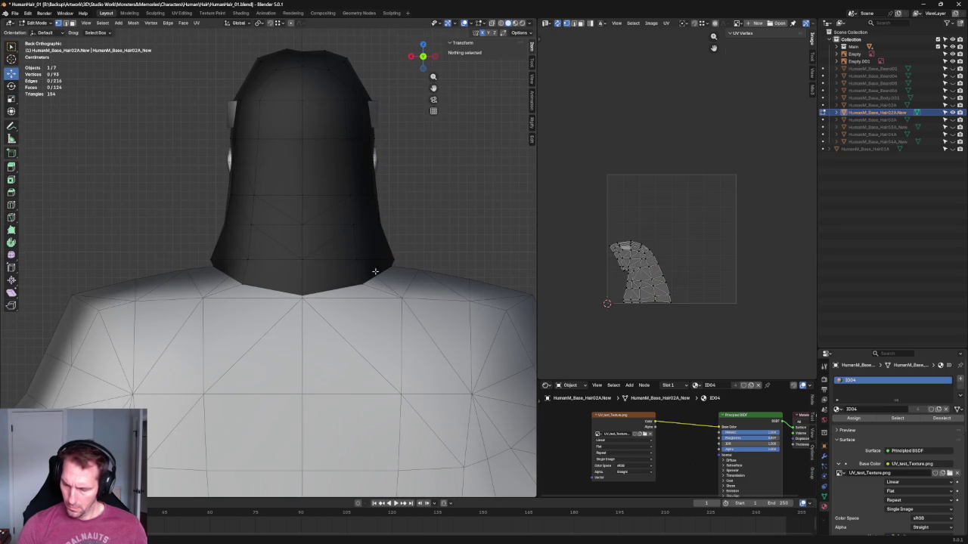
Pull the lower back hem corner vertex inward along X to about X 0.0655 m.
left_click(250, 285)
key("g")
key("x")
left_click(227, 282)
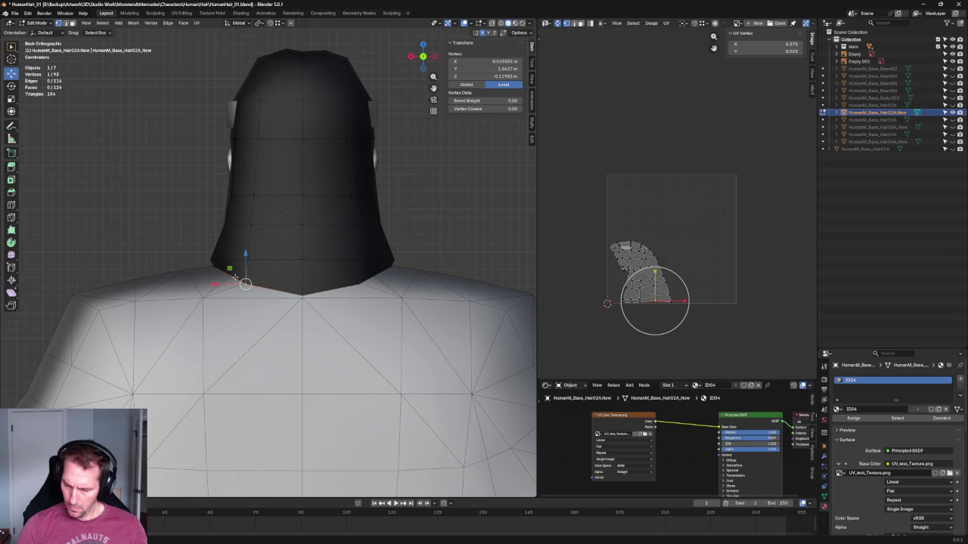
key("alt+a")
middle_click_drag(415, 175, 322, 242)
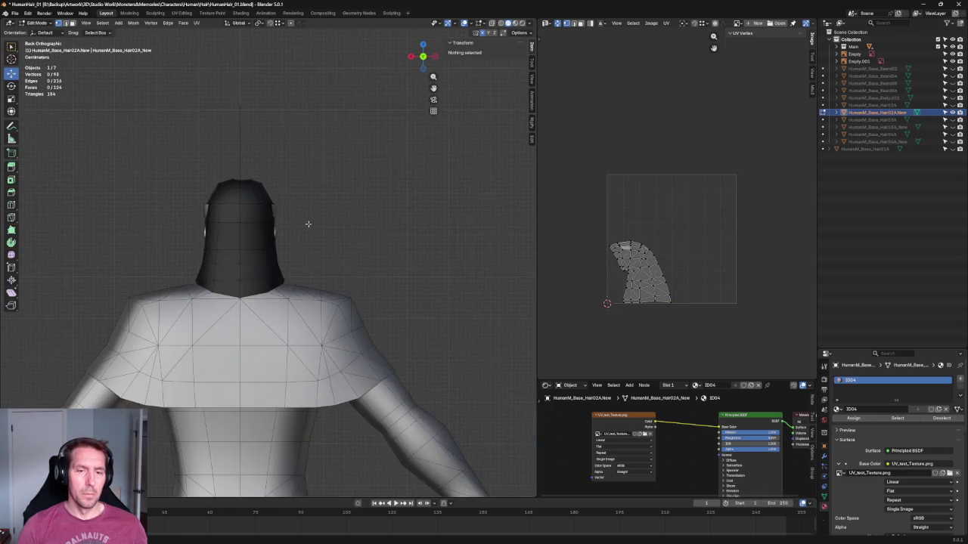
key("KP_3")
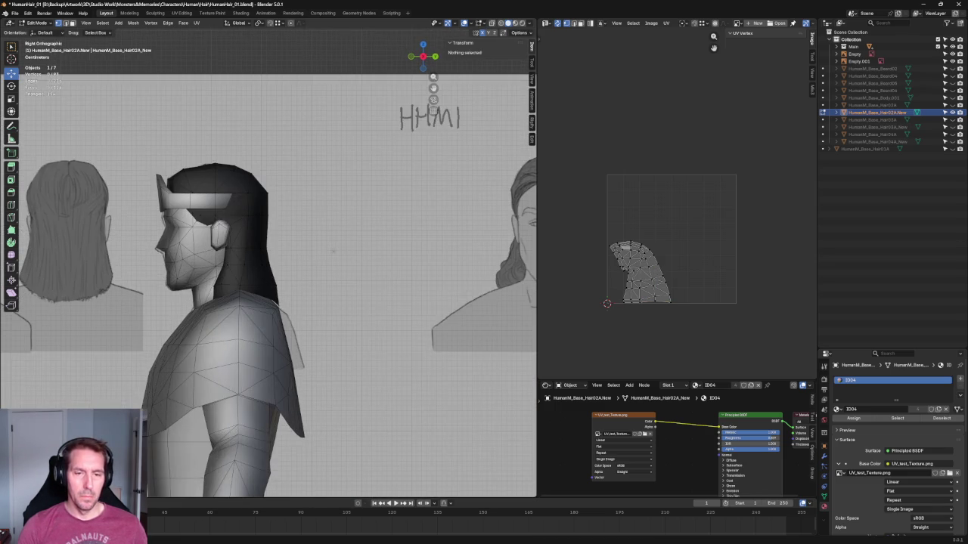
scroll(338, 243, "up", 2)
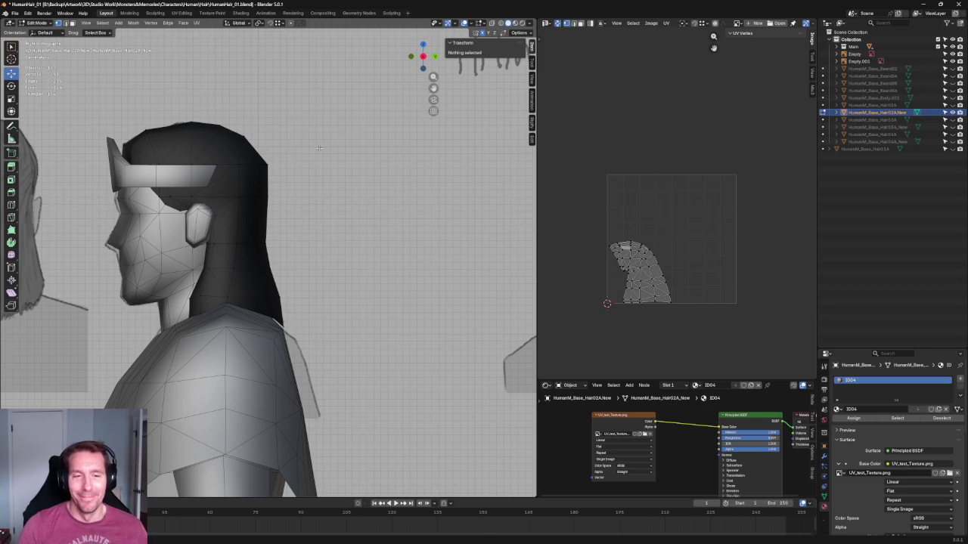
scroll(350, 142, "down", 3)
mouse_move(350, 142)
middle_mouse_down()
mouse_move(333, 174)
mouse_move(338, 189)
middle_mouse_up()
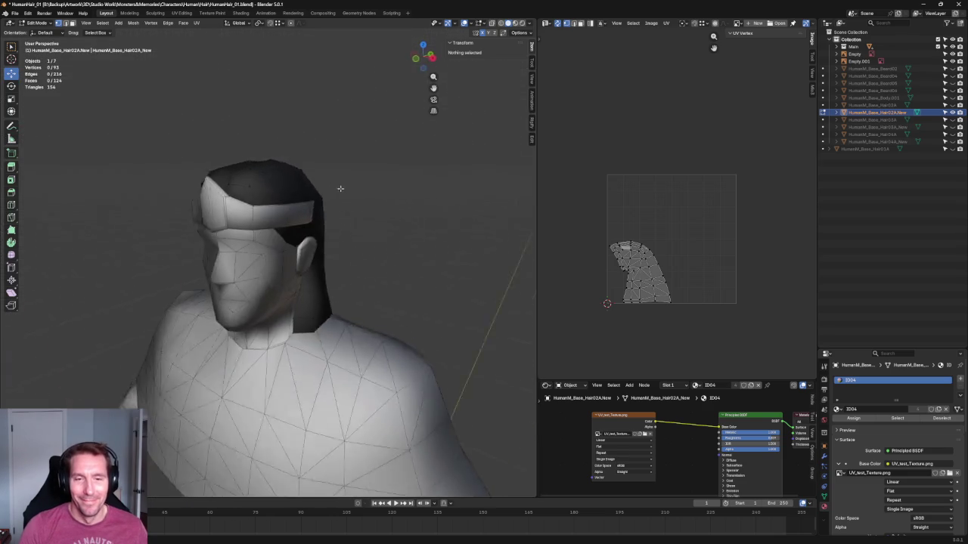
key("KP_1")
scroll(266, 214, "down", 2)
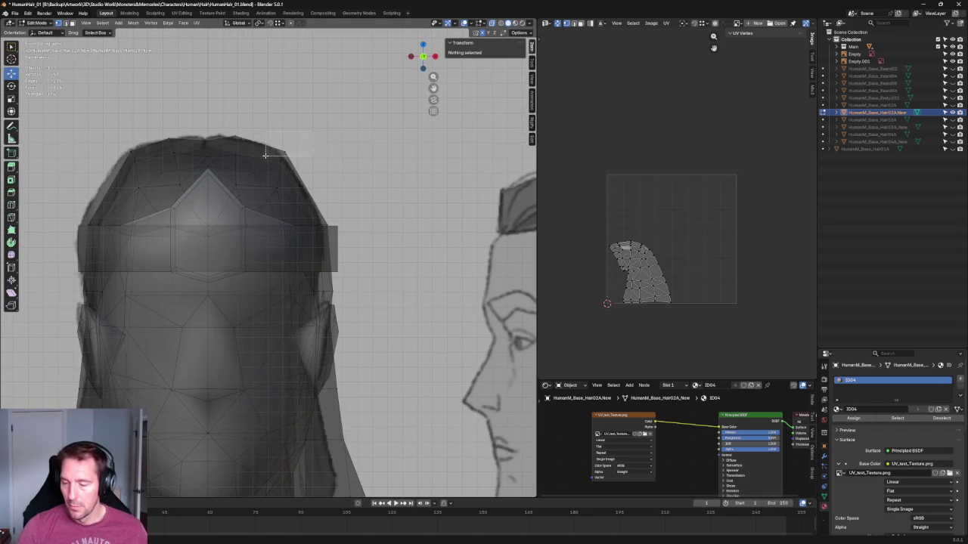
Shift a crown-outline vertex outward along X to about X 0.049 m.
left_click(268, 157)
key("g")
key("x")
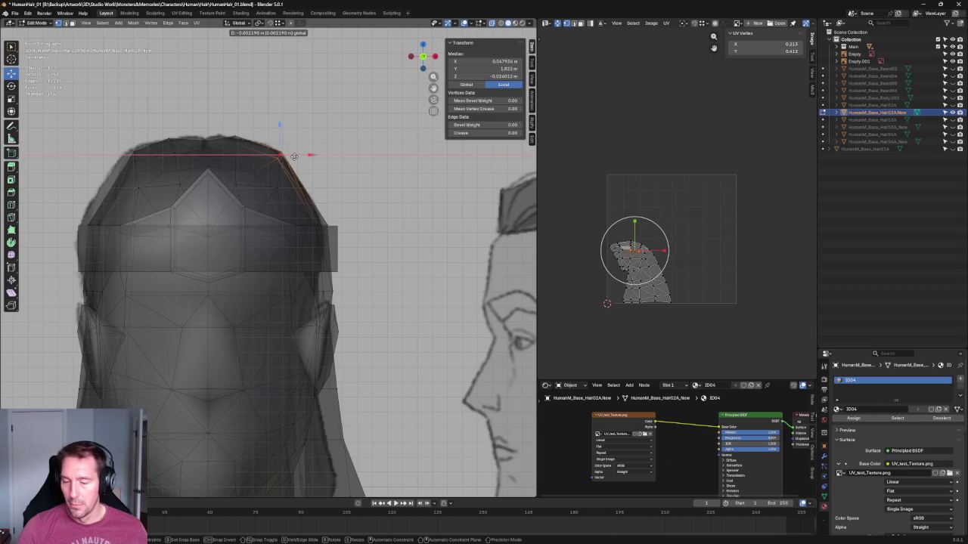
left_click(295, 155)
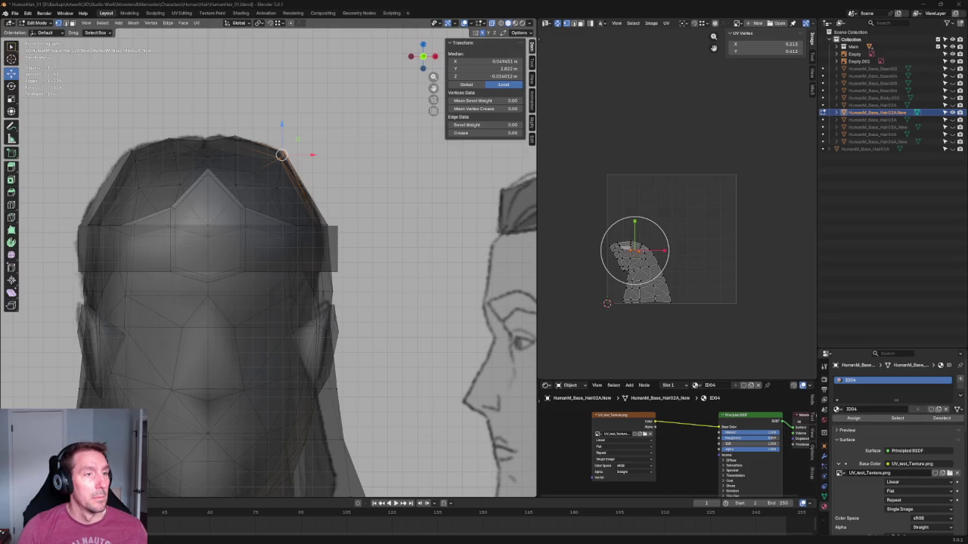
scroll(248, 242, "down", 1)
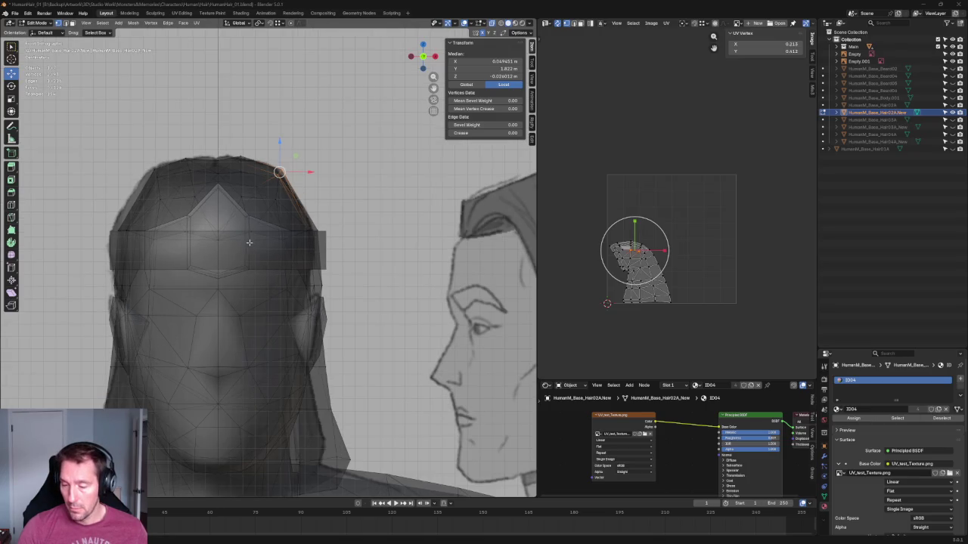
scroll(344, 224, "down", 4)
Deselect and view the hair cap from above in Material Preview with its UV checker.
left_click(334, 63)
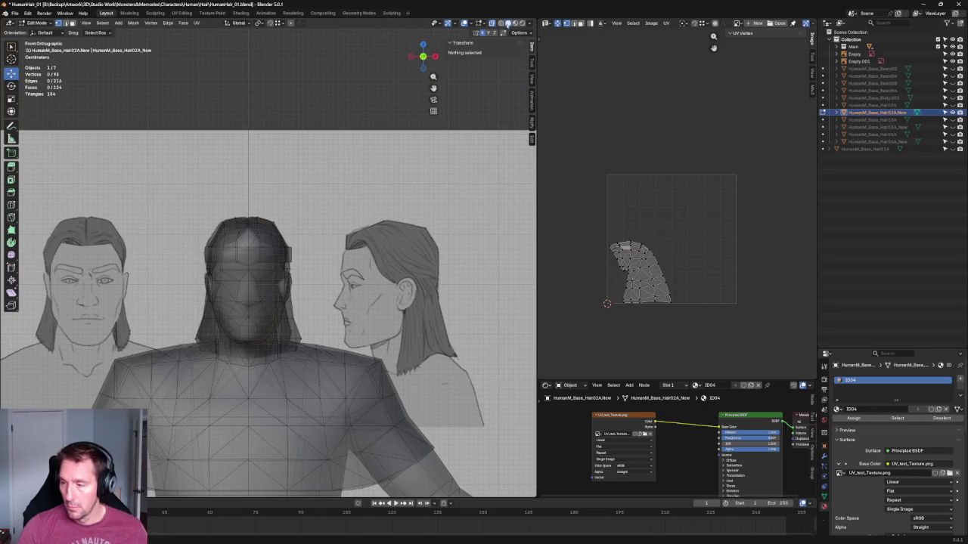
left_click(515, 24)
mouse_move(340, 196)
middle_mouse_down()
mouse_move(155, 311)
mouse_move(289, 233)
middle_mouse_up()
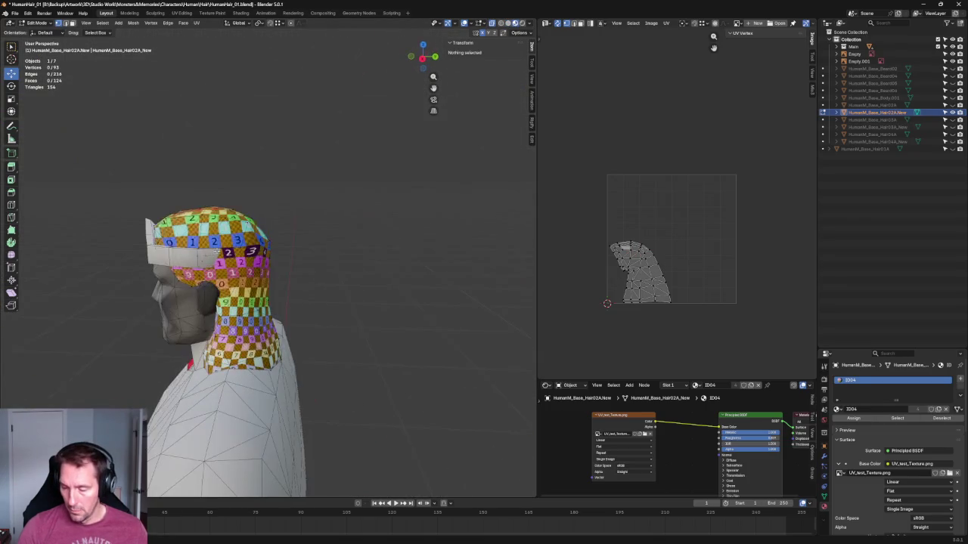
From the right-side view, zoom in and try selecting single vertices at the back of the crown.
key("KP_3")
scroll(288, 233, "up", 2)
scroll(289, 233, "up", 2)
scroll(289, 232, "up", 2)
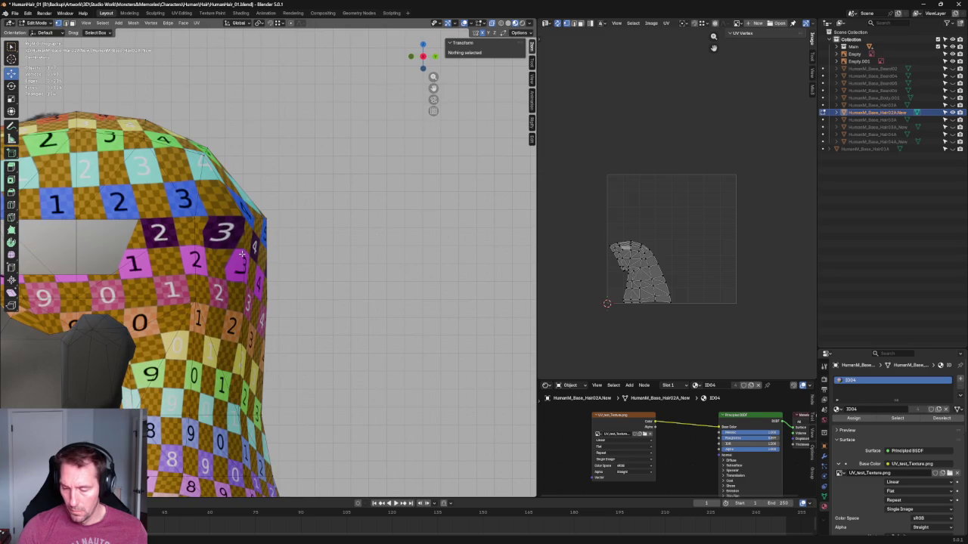
scroll(255, 163, "down", 2)
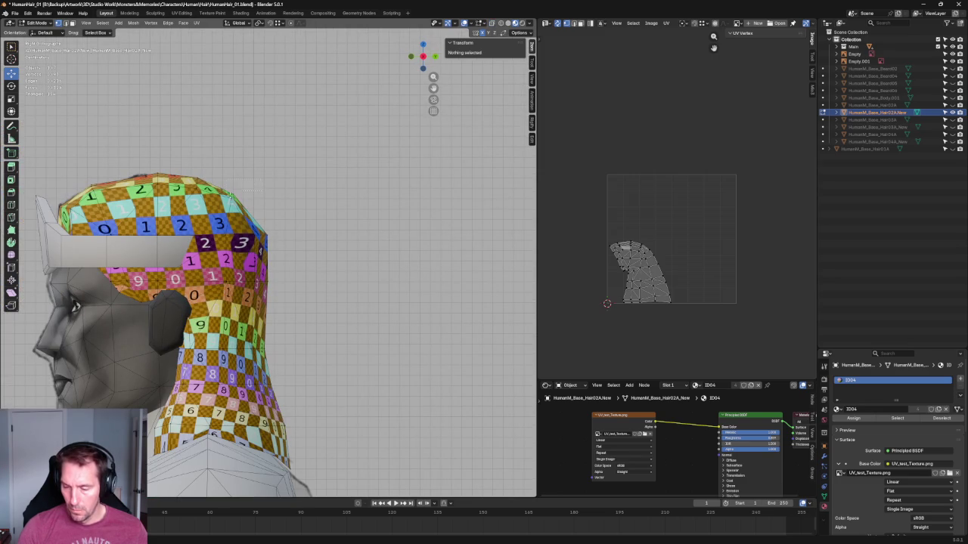
left_click(237, 192)
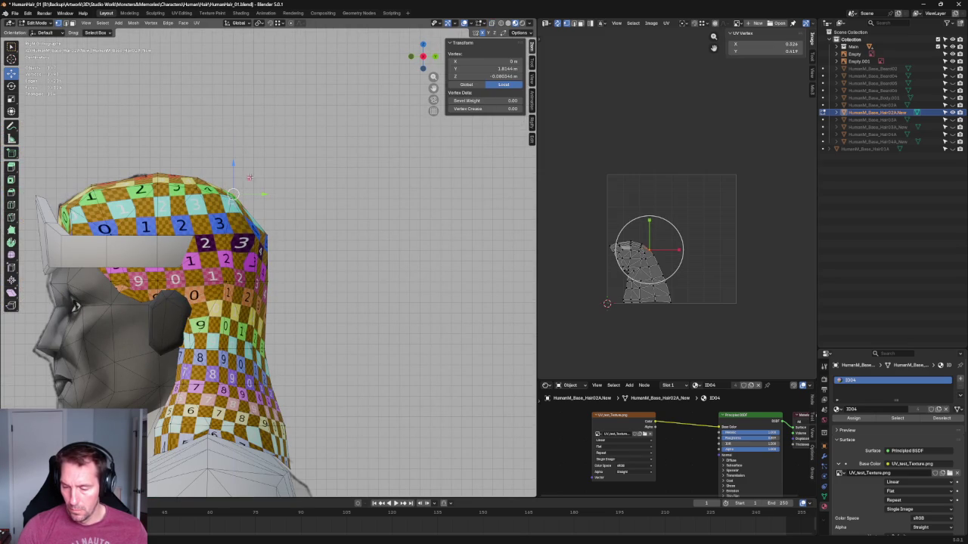
left_click(288, 182)
left_click(237, 194)
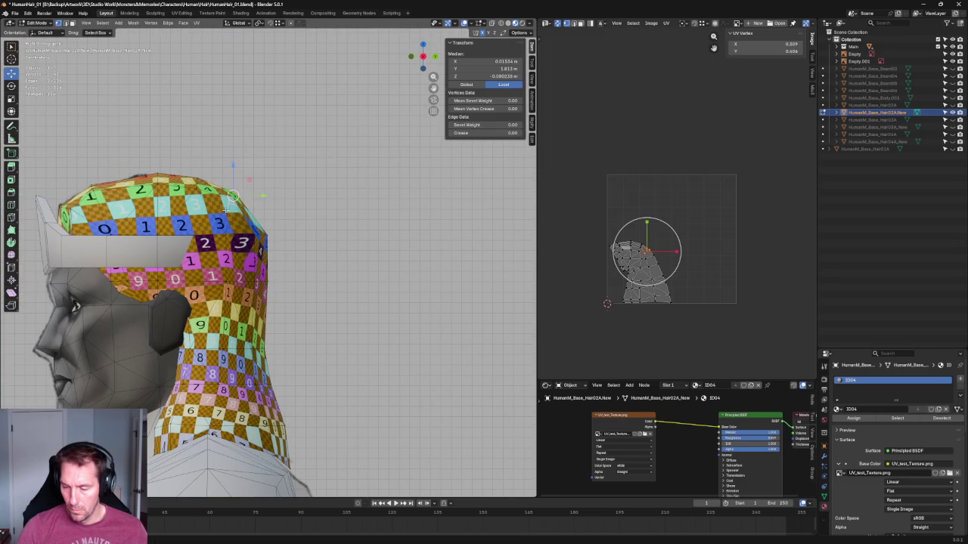
left_click(233, 201)
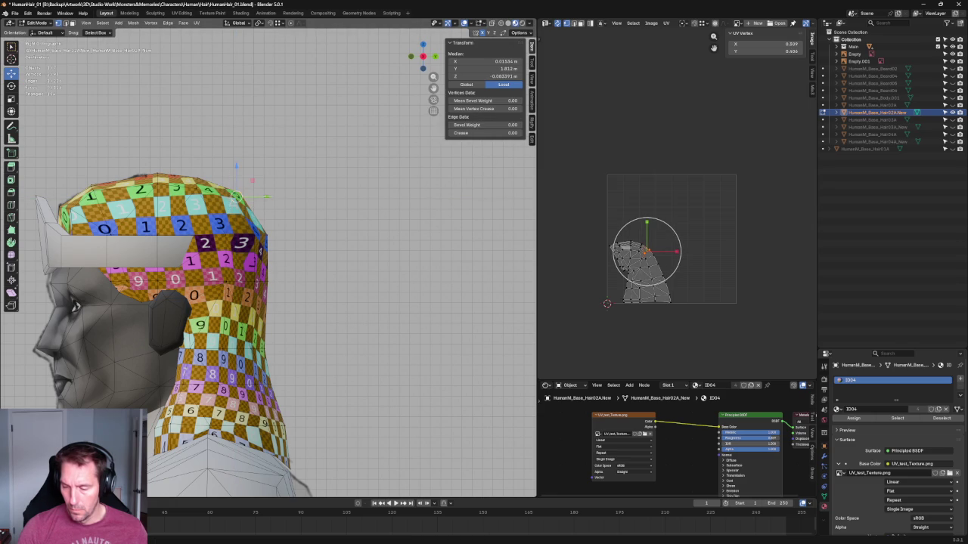
left_click(267, 195)
Try selecting different edges along the top of the hair cap.
left_click(196, 185)
scroll(195, 185, "down", 3)
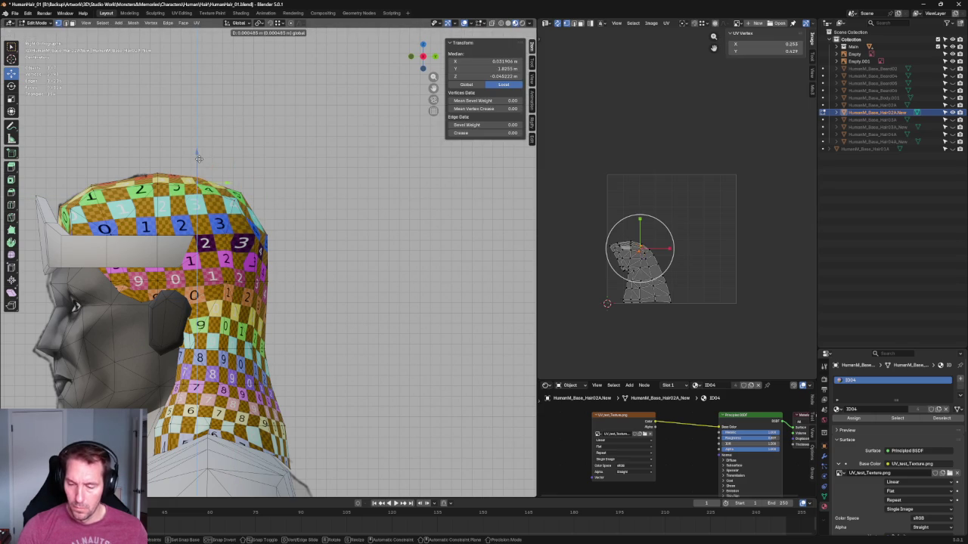
left_click(263, 203)
left_click(205, 213)
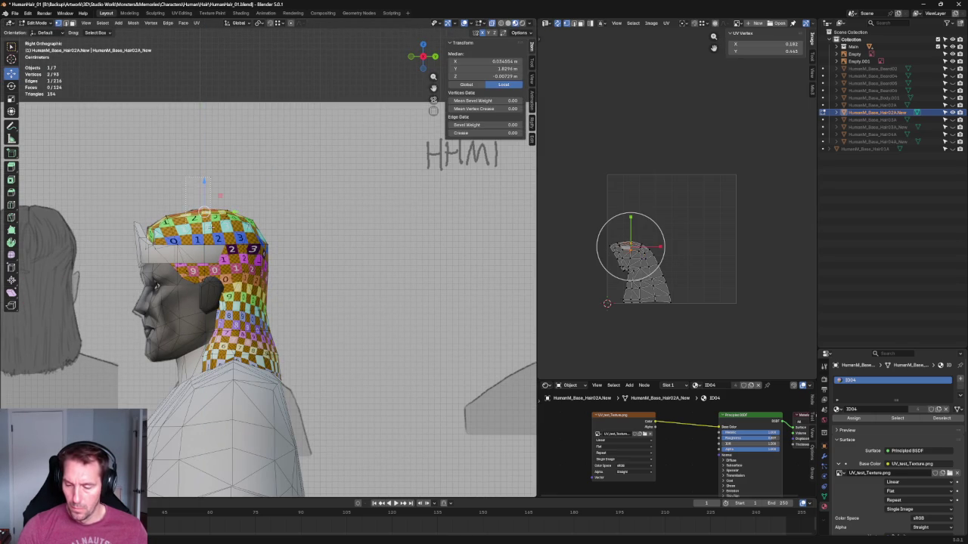
left_click(230, 185, "ctrl")
left_click(229, 185)
left_click(227, 215)
Shift the cap lower in view and select an edge and then a vertex on the crown.
scroll(198, 144, "up", 4)
left_click(182, 162, "shift")
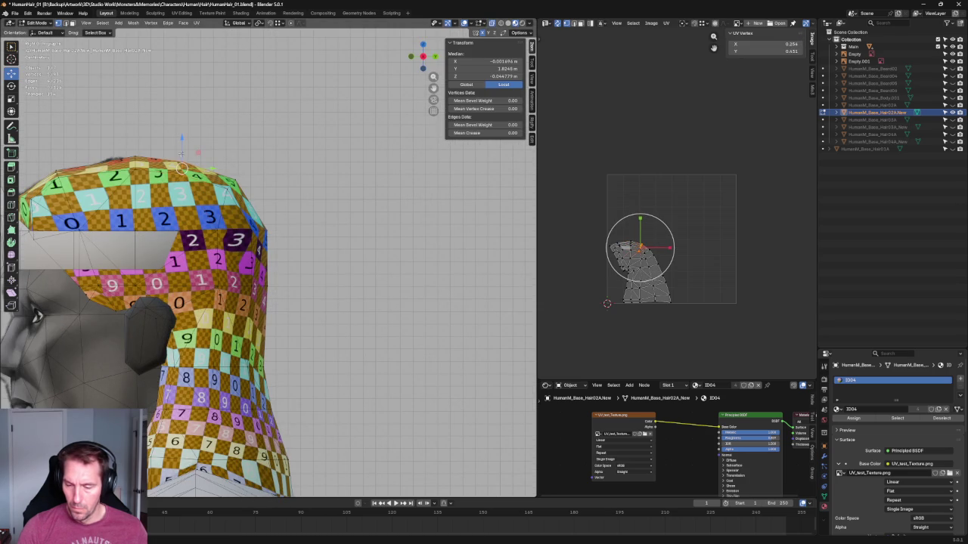
mouse_move(182, 163)
middle_mouse_down("shift")
mouse_move(195, 243)
mouse_move(318, 262)
middle_mouse_up("shift")
scroll(195, 244, "up", 3)
left_click(238, 227)
left_click(195, 243)
left_click(170, 270)
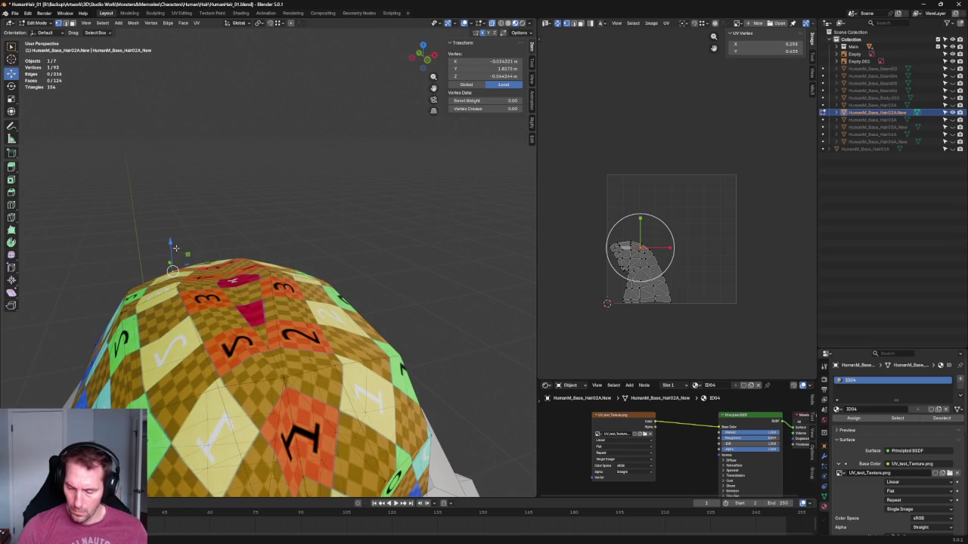
In orthographic side view, move a vertex on the crown ridge lower.
key("KP_3")
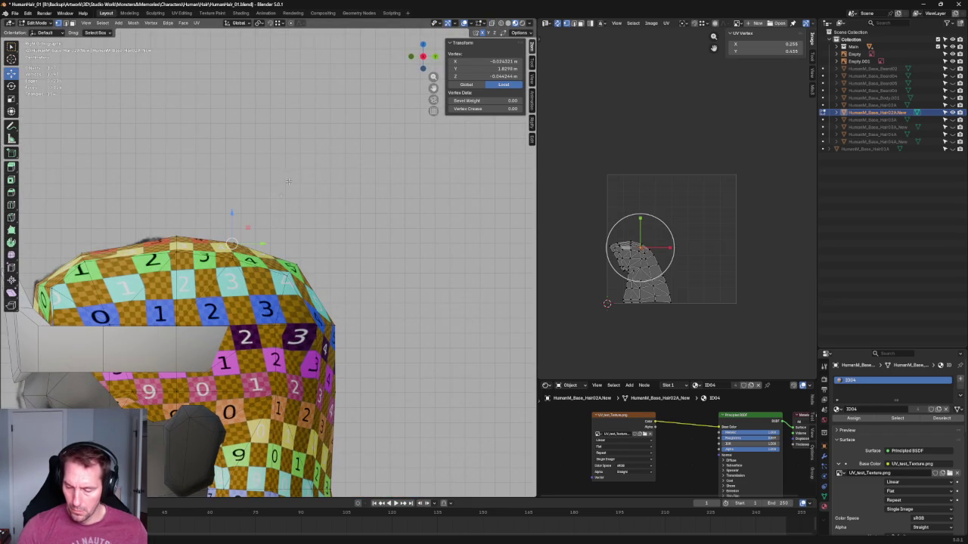
left_click(261, 227)
left_click(246, 261)
scroll(231, 262, "up", 3)
left_click(181, 216)
key("g")
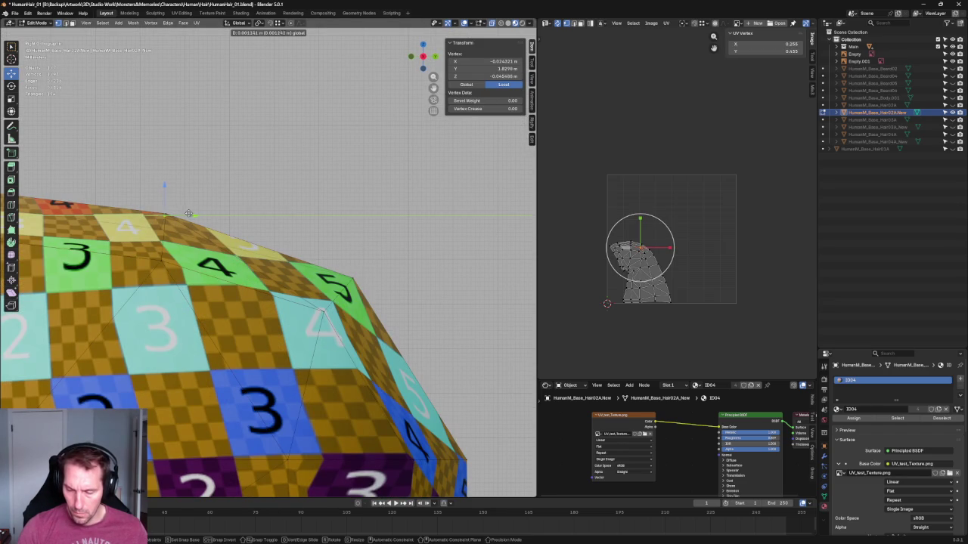
left_click(181, 227)
Check the cap from a new angle and make a small move to a top vertex.
mouse_move(181, 228)
middle_mouse_down()
mouse_move(240, 233)
mouse_move(90, 278)
mouse_move(323, 220)
middle_mouse_up()
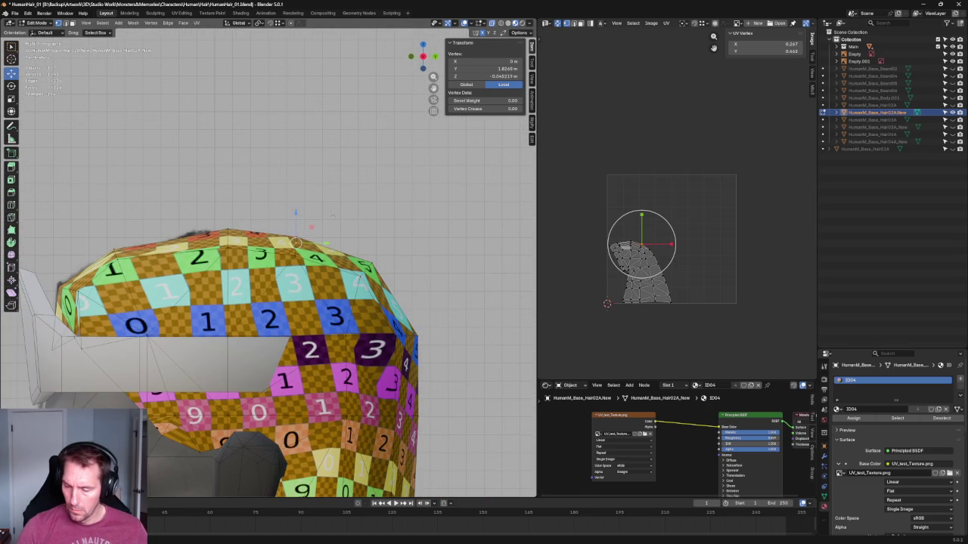
left_click(345, 165)
left_click(254, 269)
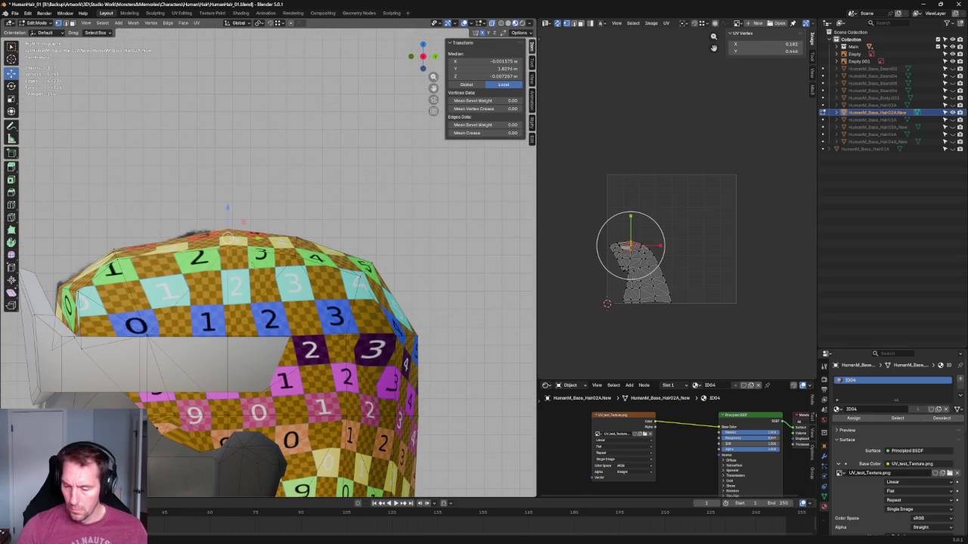
left_click(317, 246)
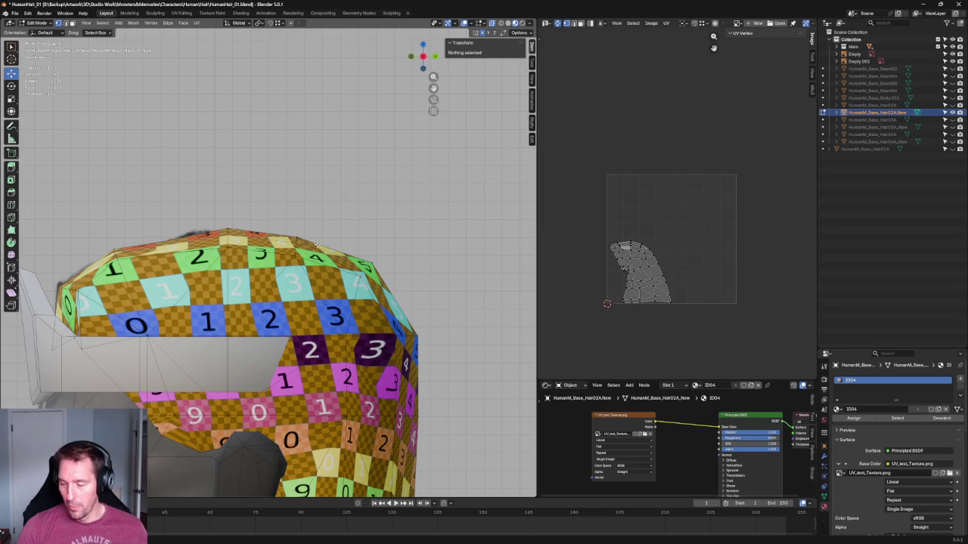
left_click(296, 245)
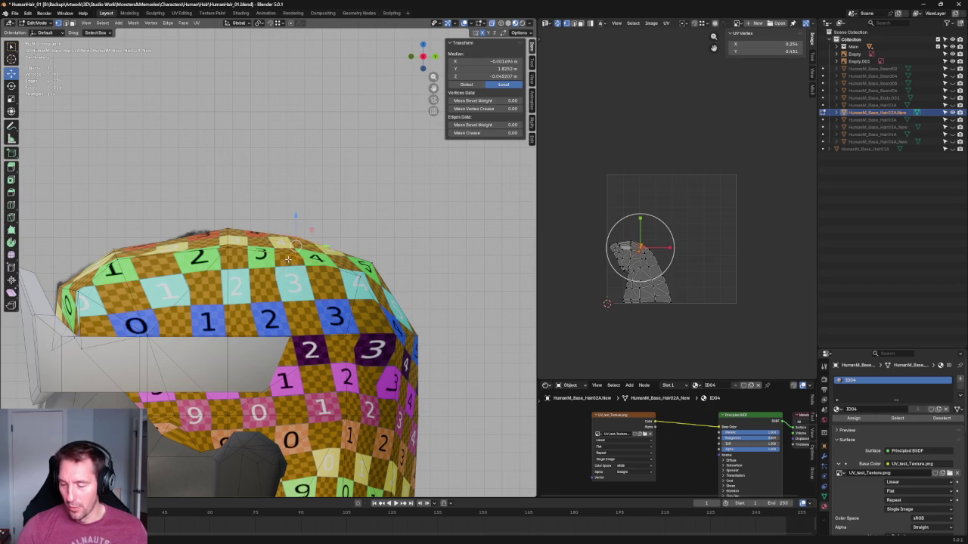
key("g")
left_click(369, 259)
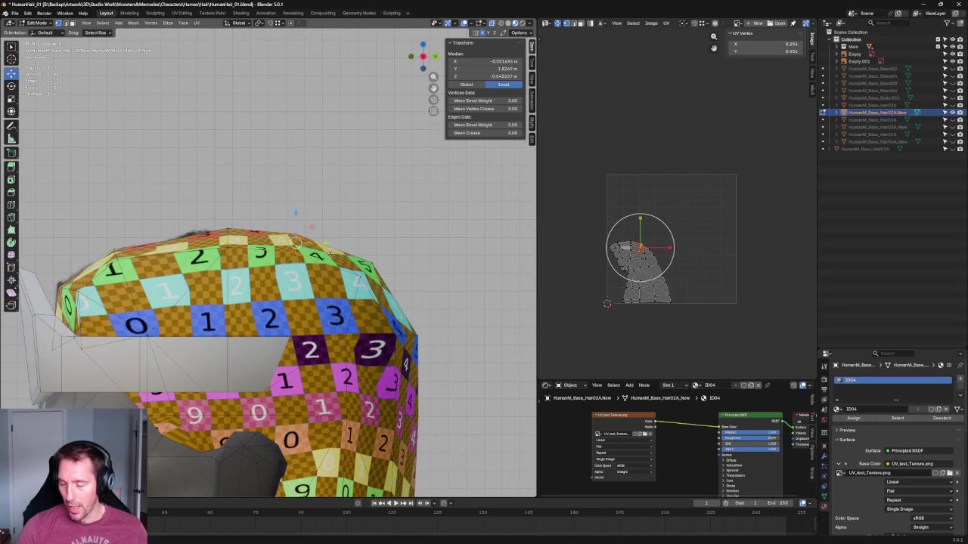
Move a different crown vertex a short distance along a single axis, then deselect all.
key("shift+space")
key("r")
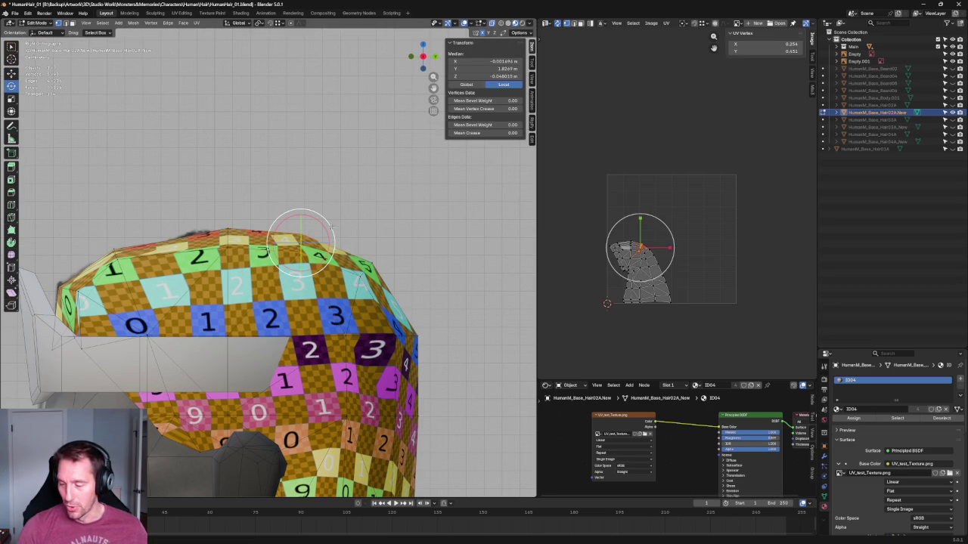
middle_click_drag(383, 244, 327, 215, "shift")
left_click(313, 225)
key("shift+space")
key("g")
left_click_drag(313, 225, 332, 231)
left_click(332, 230)
key("alt+a")
Check vertices on the cap's side and front crown, leaving nothing selected.
scroll(341, 242, "down", 3)
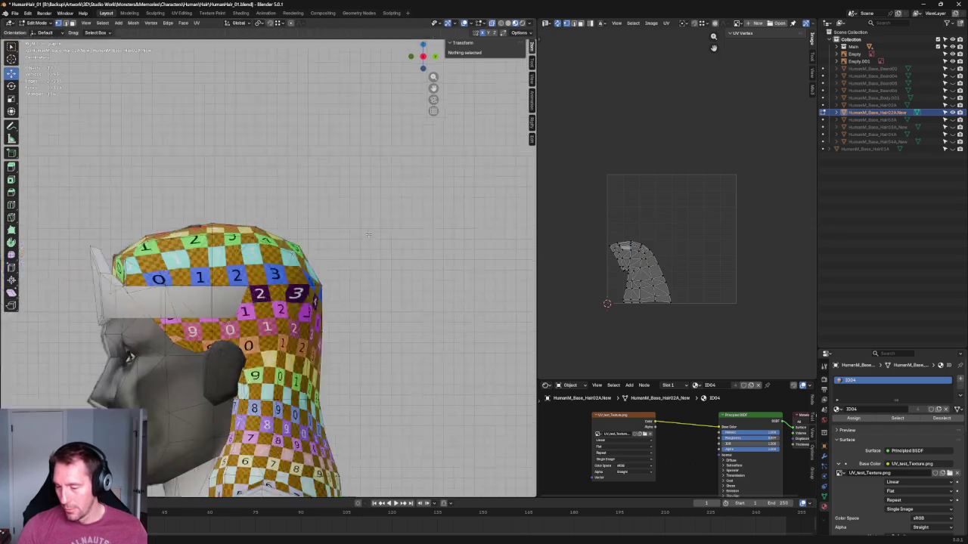
scroll(360, 261, "up", 2)
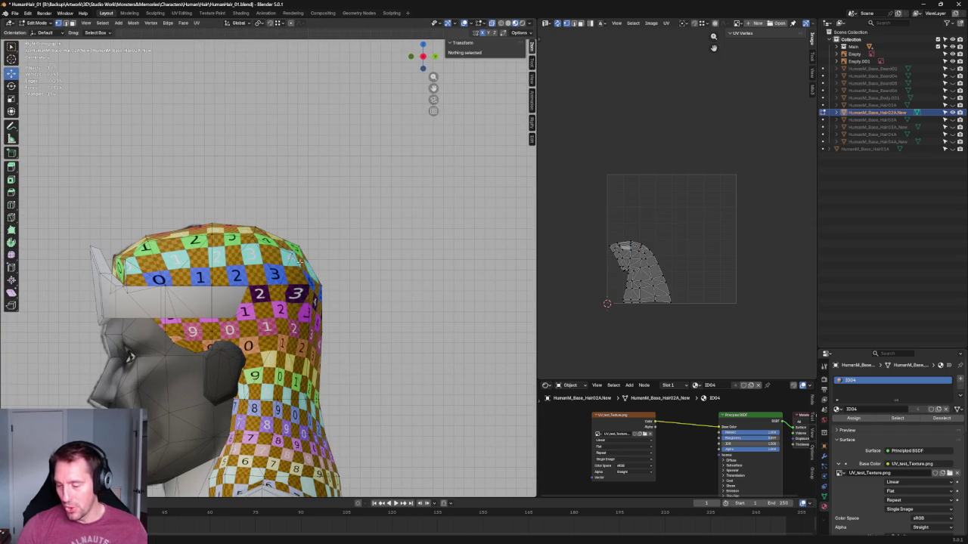
scroll(218, 148, "up", 4)
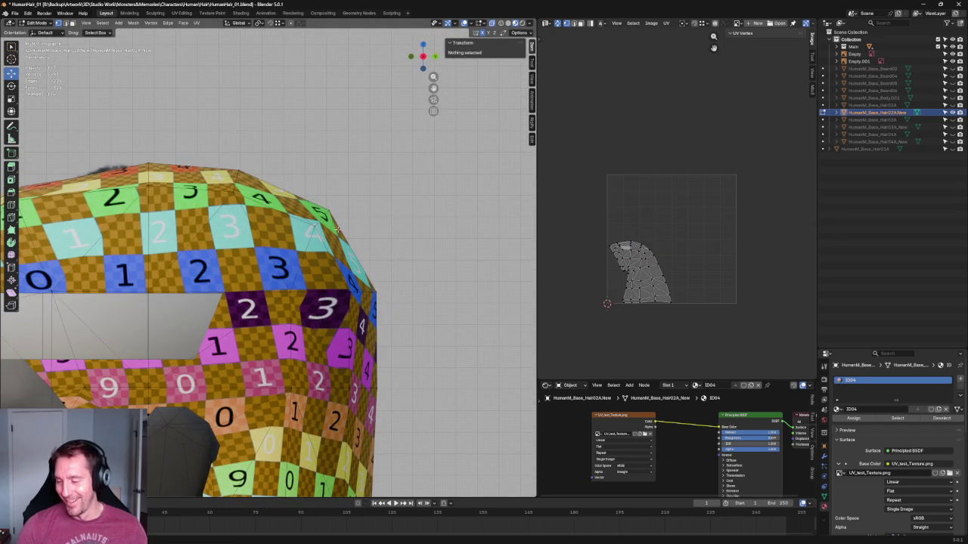
left_click(313, 227)
key("alt+a")
scroll(363, 234, "down", 3)
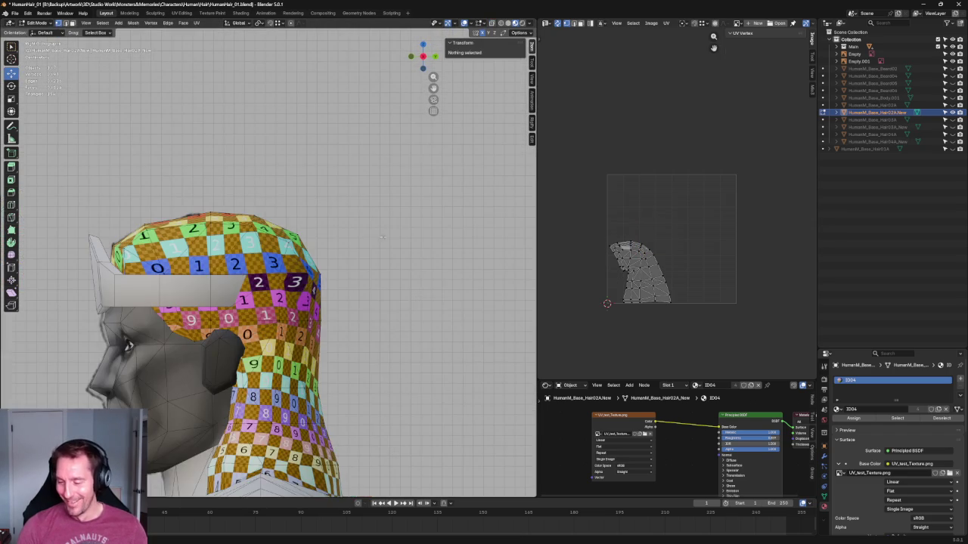
scroll(372, 233, "up", 3)
middle_click_drag(151, 250, 303, 264, "shift")
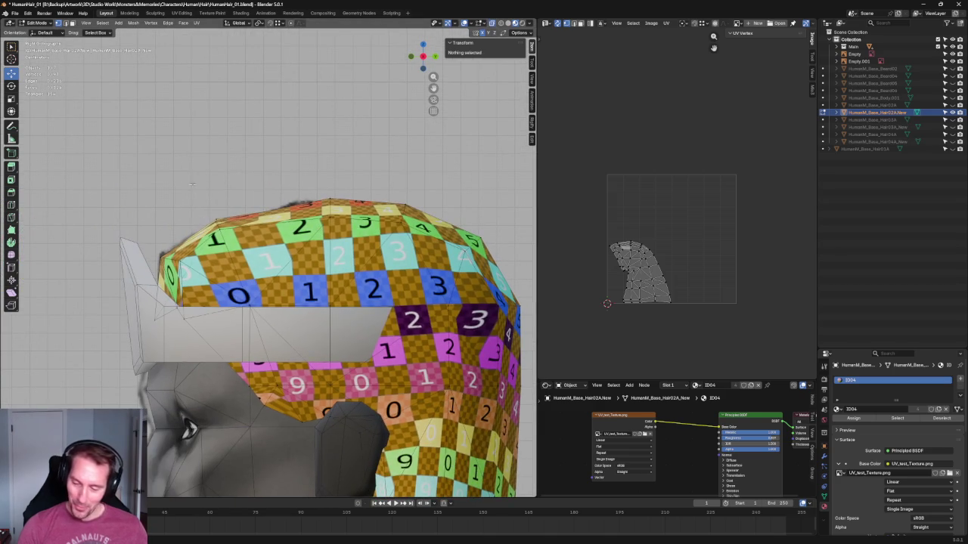
left_click(284, 250)
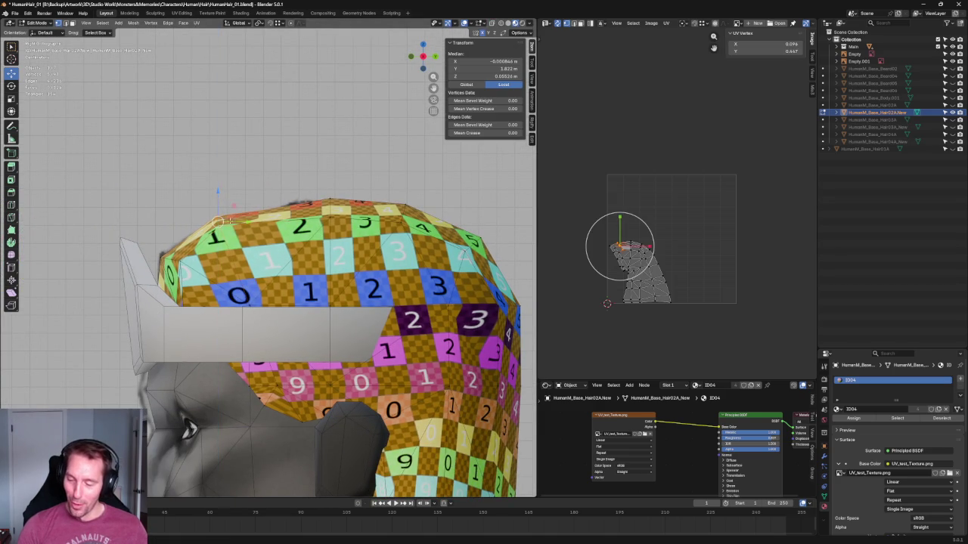
key("alt+a")
Select a crown vertex near the centre front and nudge it slightly down in side view.
key("KP_1")
left_click(283, 225)
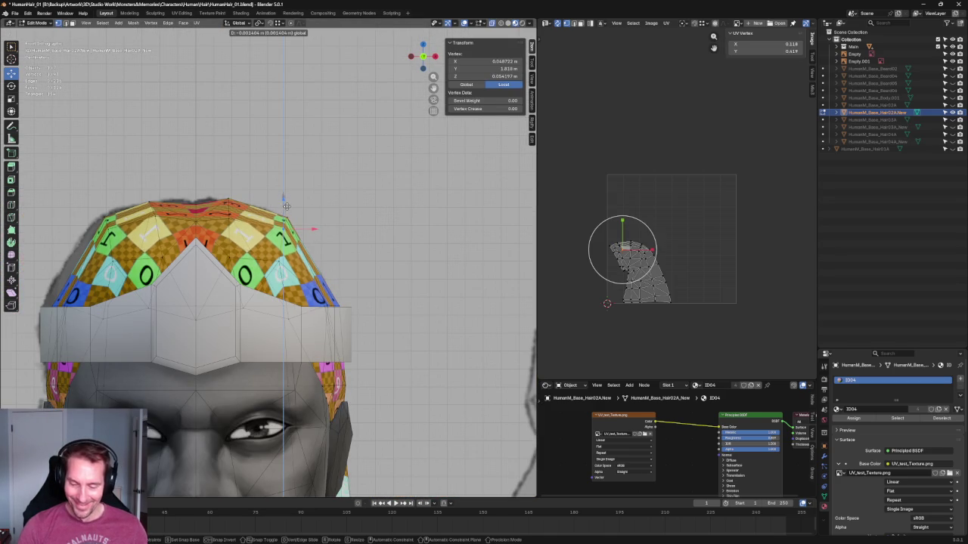
key("KP_3")
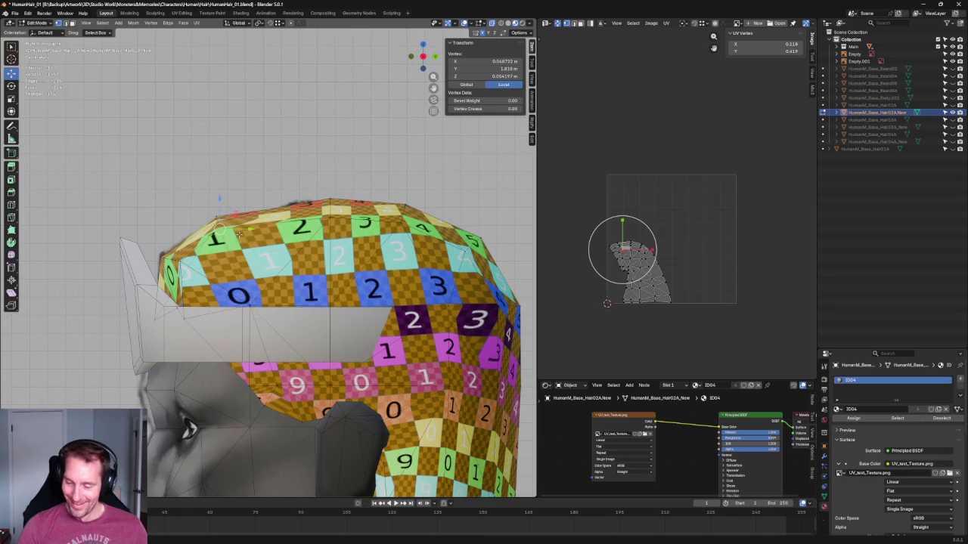
left_click_drag(220, 231, 222, 233)
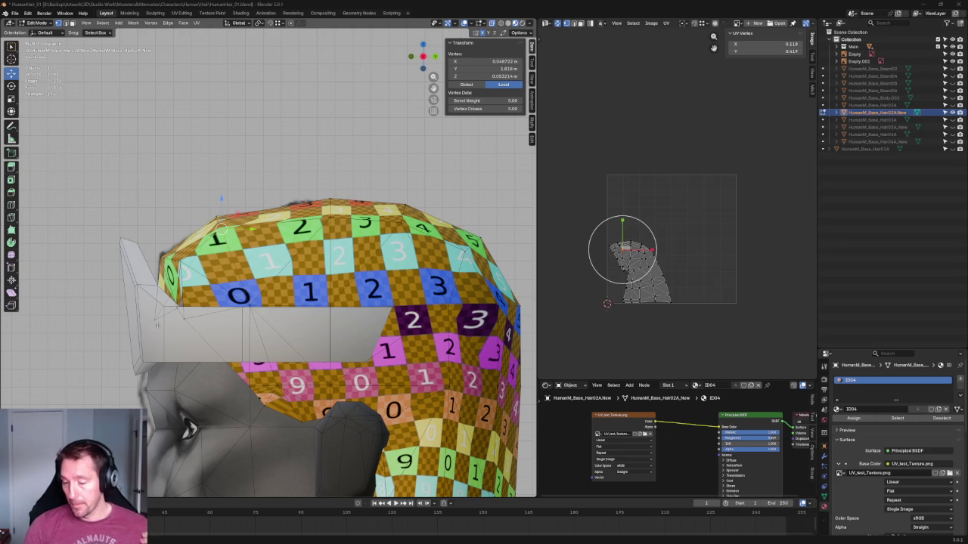
scroll(263, 155, "up", 2)
scroll(262, 155, "up", 2)
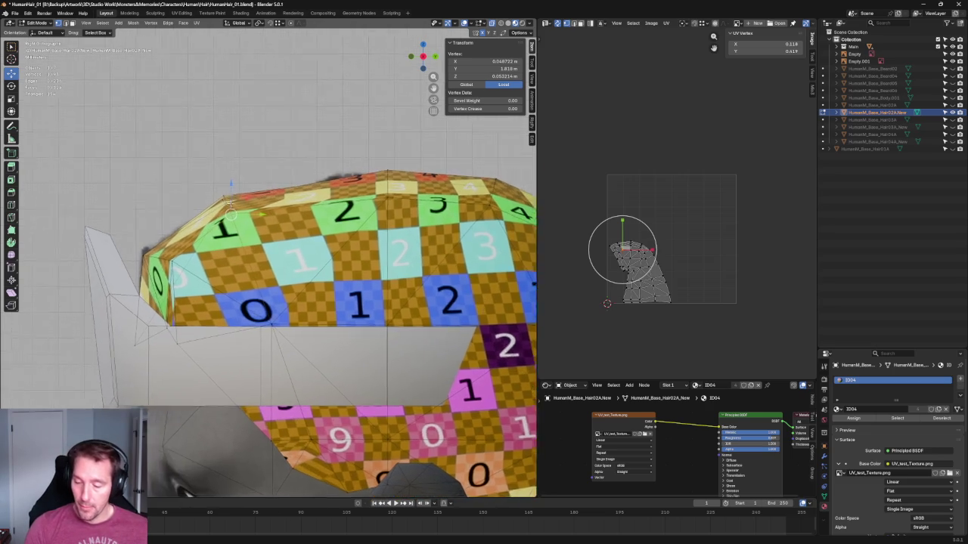
scroll(262, 155, "up", 1)
left_click(151, 187, "shift")
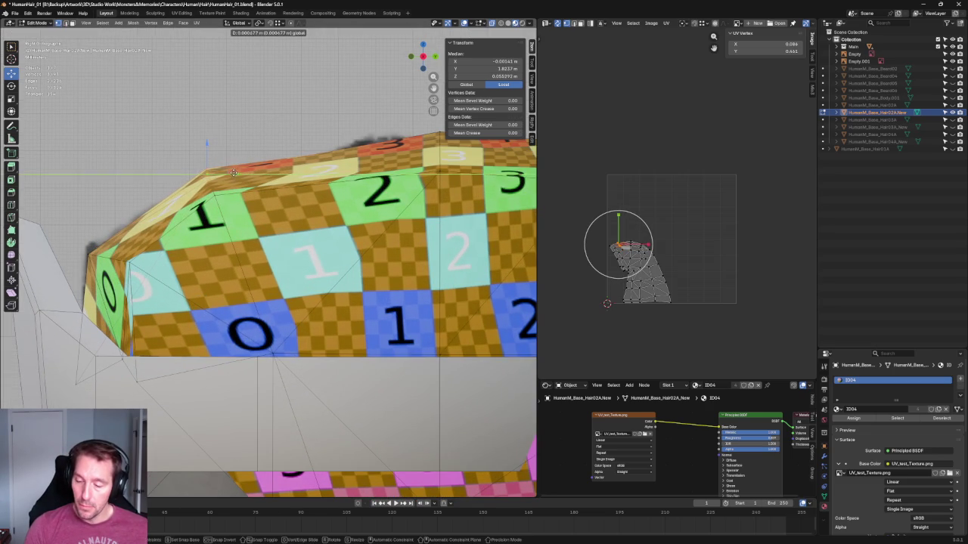
left_click(232, 142)
left_click(248, 162)
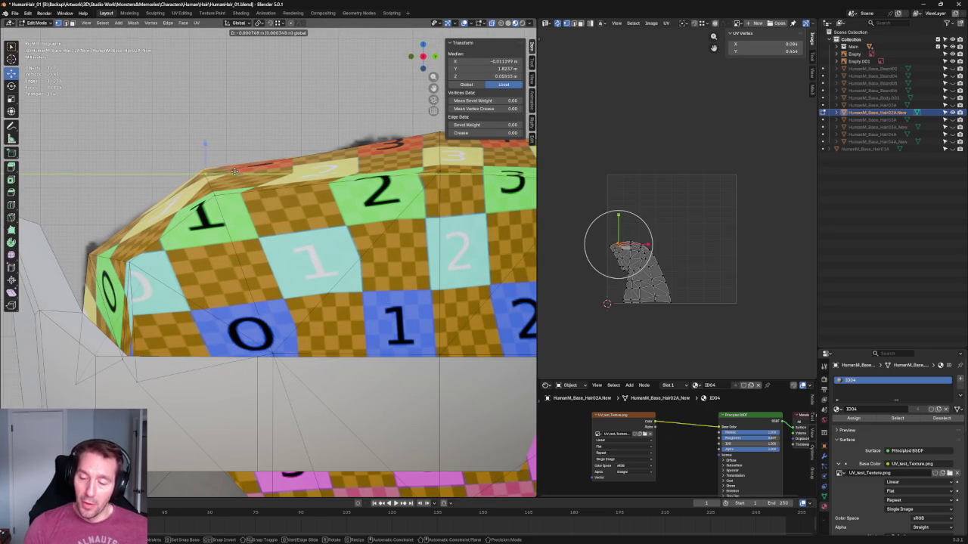
key("alt+a")
scroll(248, 169, "down", 4)
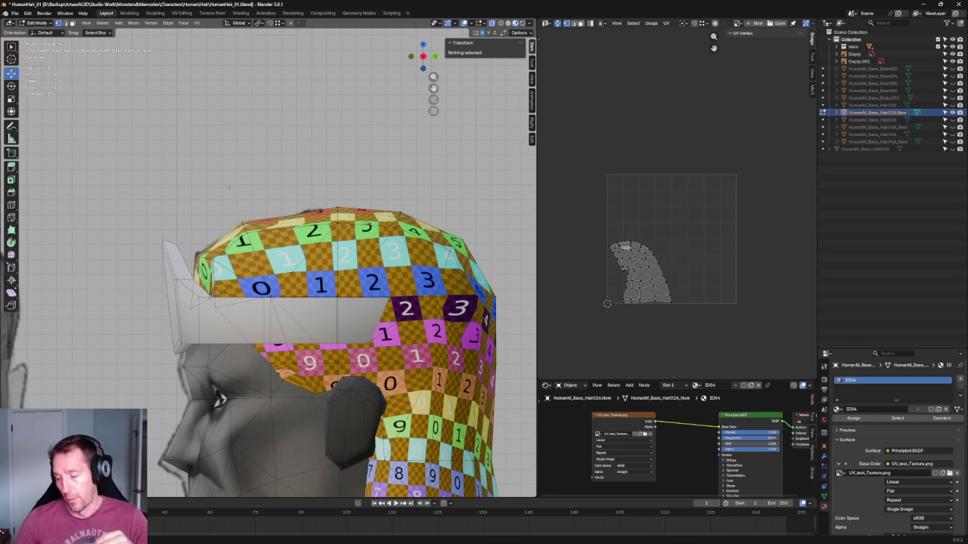
scroll(266, 99, "up", 3)
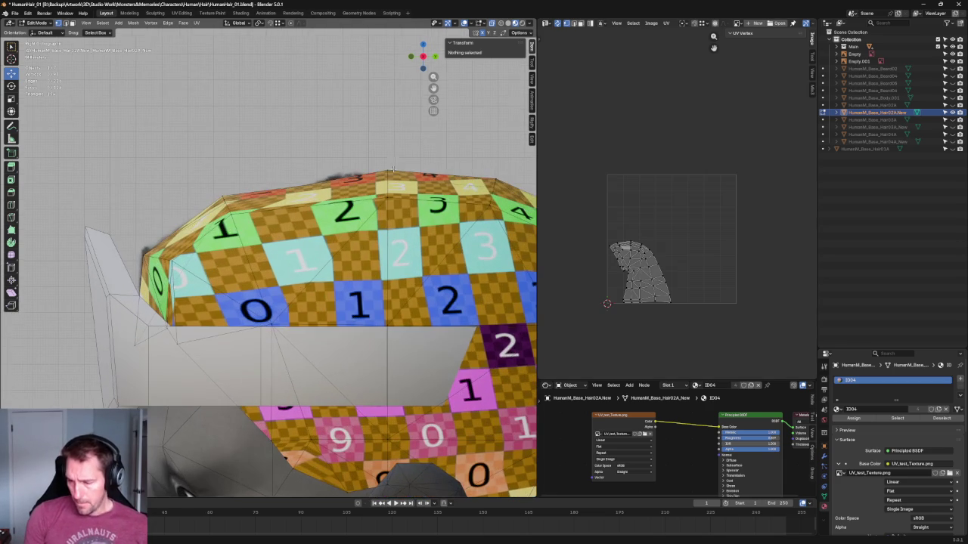
Move a crown vertex vertically, then try rotating another top vertex before deselecting.
left_click(387, 172)
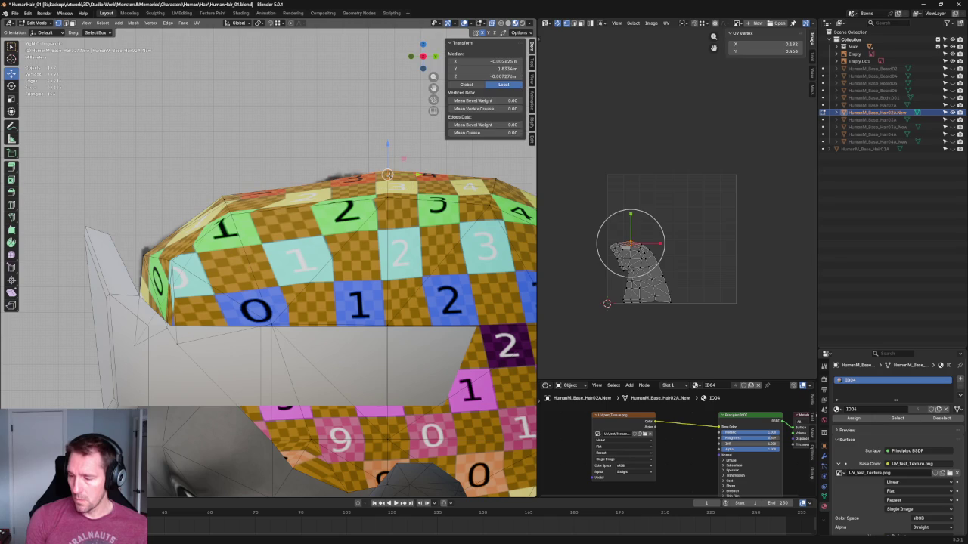
left_click_drag(386, 145, 385, 154)
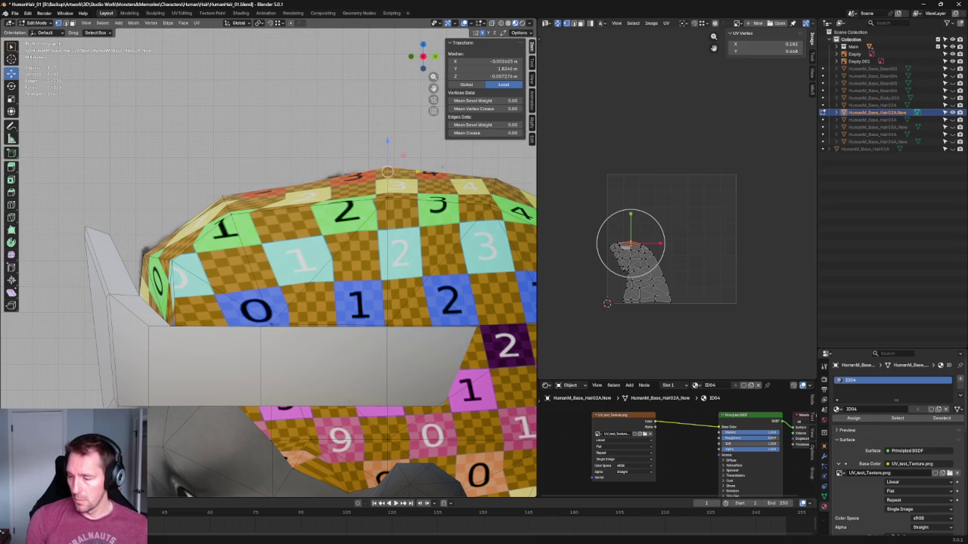
middle_click_drag(386, 154, 295, 175)
left_click(267, 189)
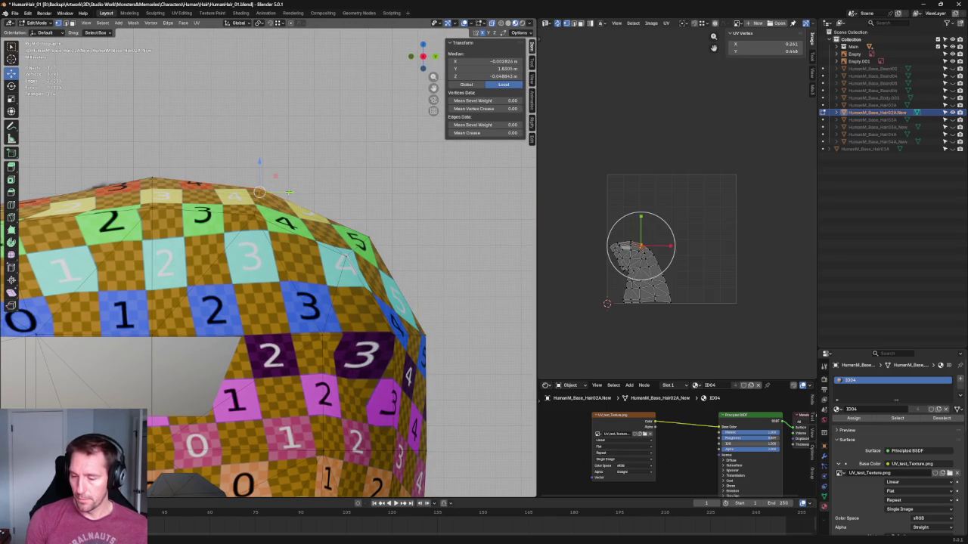
key("r")
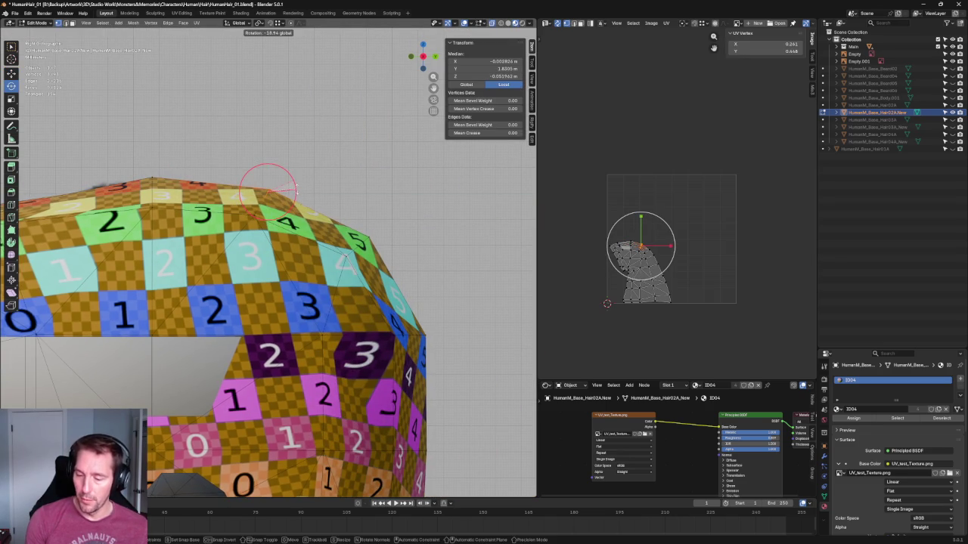
key("alt+a")
From a new angle, make a small move to another top crown vertex, then deselect all.
mouse_move(299, 177)
middle_mouse_down()
mouse_move(408, 227)
mouse_move(341, 202)
middle_mouse_up()
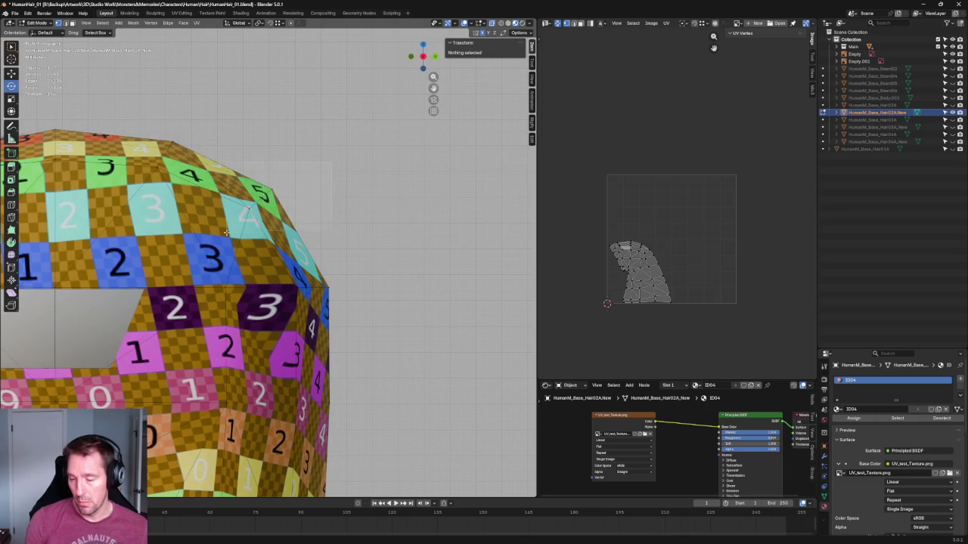
left_click_drag(226, 231, 238, 223)
key("g")
left_click(280, 190)
key("alt+a")
In orthographic front view, select the centre top vertex and start a move, then cancel it.
scroll(321, 205, "down", 5)
scroll(179, 98, "down", 3)
middle_click_drag(234, 158, 339, 185)
scroll(340, 185, "up", 3)
key("KP_1")
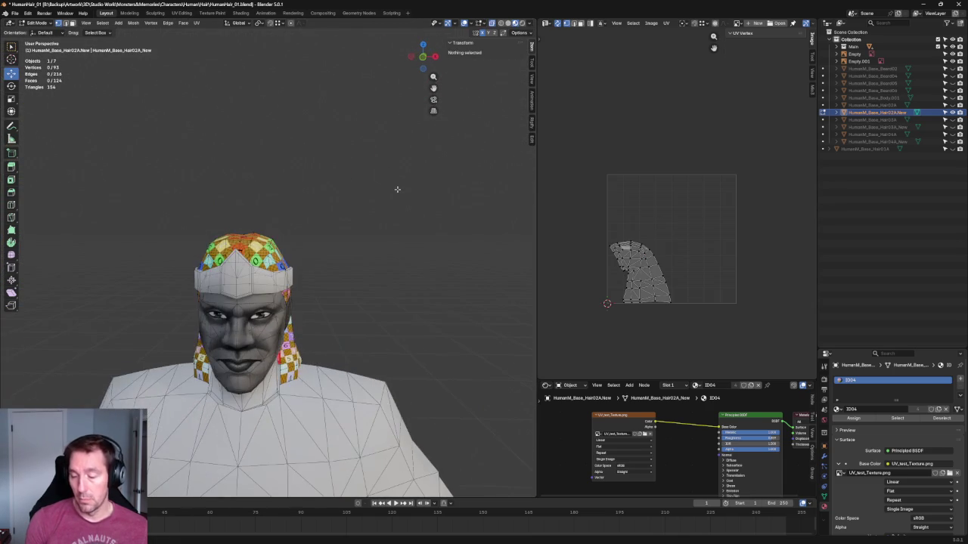
key("KP_5")
scroll(243, 198, "up", 4)
scroll(243, 198, "up", 3)
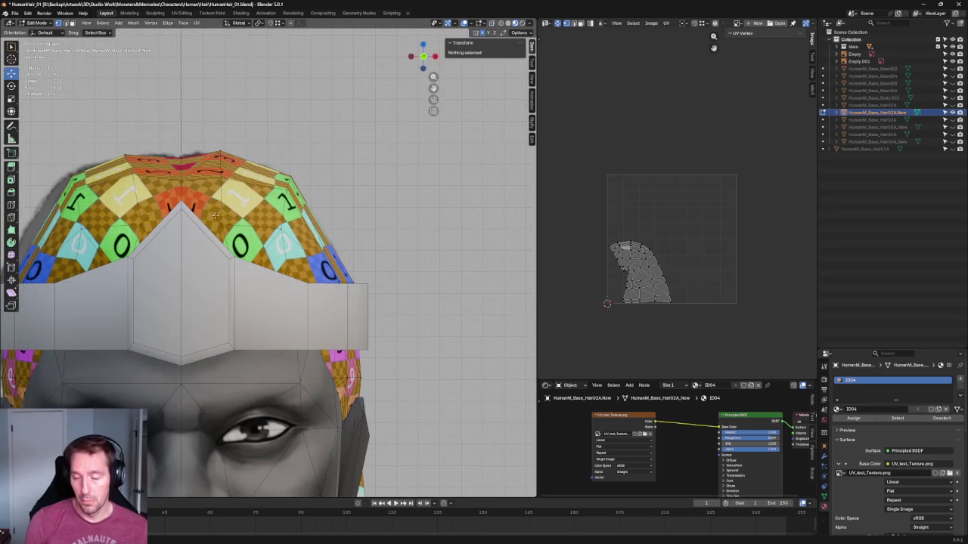
left_click(185, 178)
key("g")
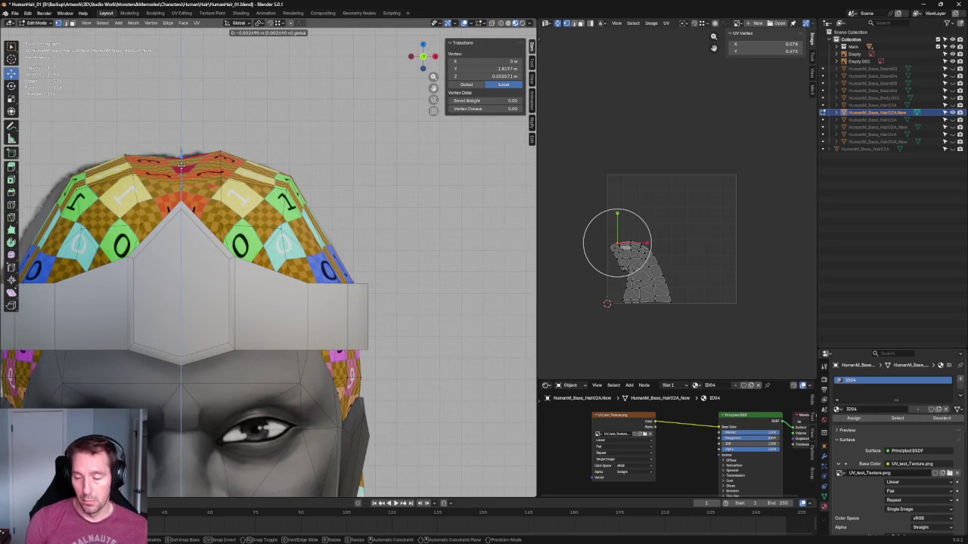
key("Escape")
Looking straight down on the cap, select two crown vertices and scale them along X.
scroll(181, 165, "down", 3)
mouse_move(181, 164)
middle_mouse_down()
mouse_move(348, 201)
mouse_move(318, 227)
mouse_move(335, 250)
middle_mouse_up()
scroll(335, 250, "up", 2)
key("grave")
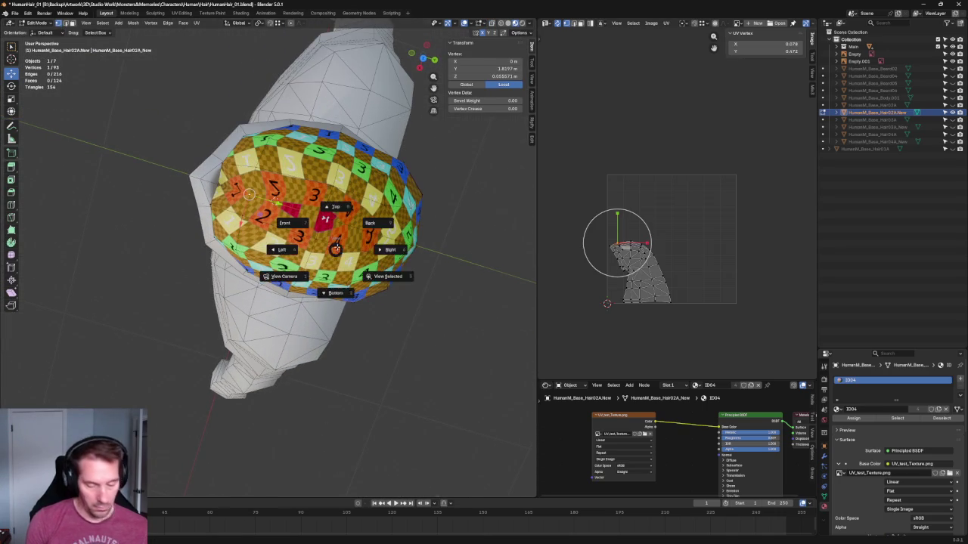
left_click(336, 206)
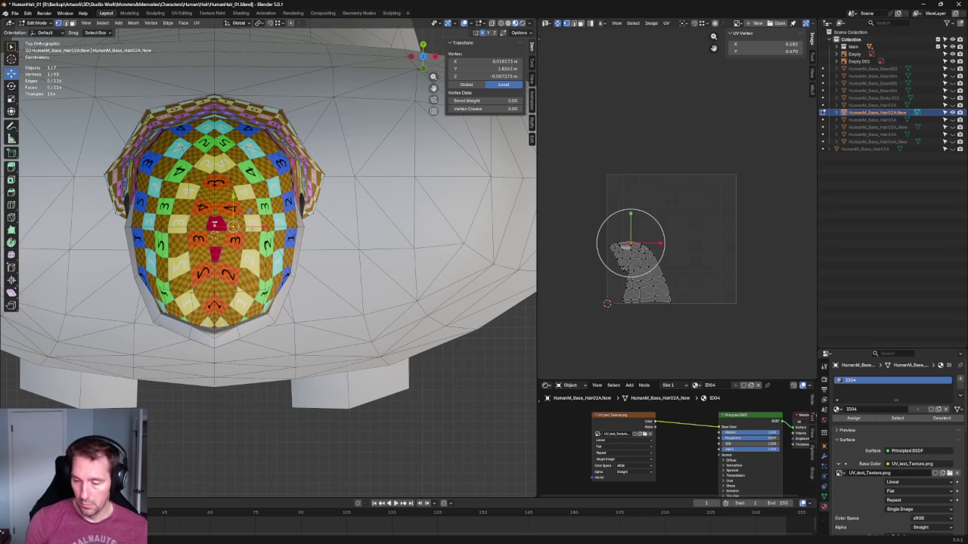
left_click(192, 229, "shift")
key("shift+space")
key("s")
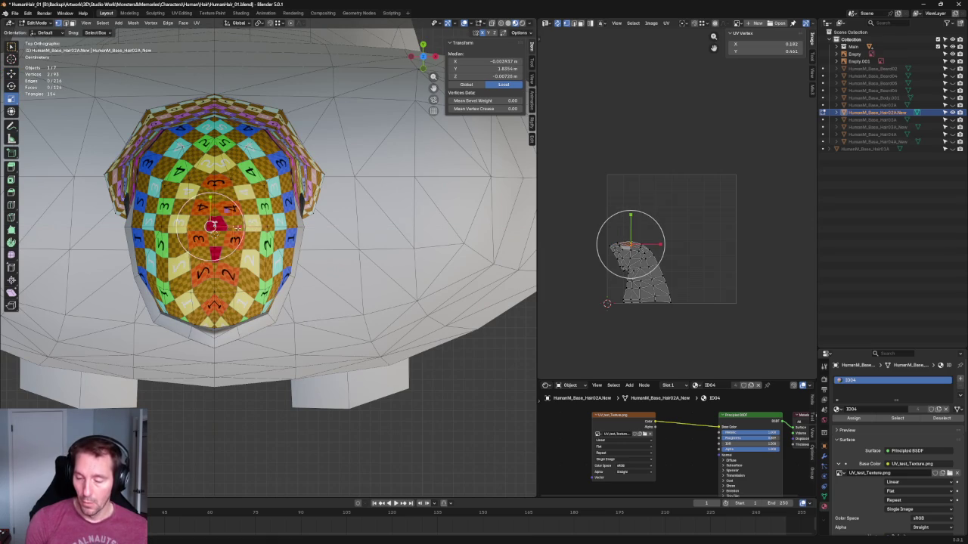
left_click_drag(237, 228, 181, 227)
Select the mirrored top vertex pair, scale its spacing along X only, then deselect.
left_click(226, 188)
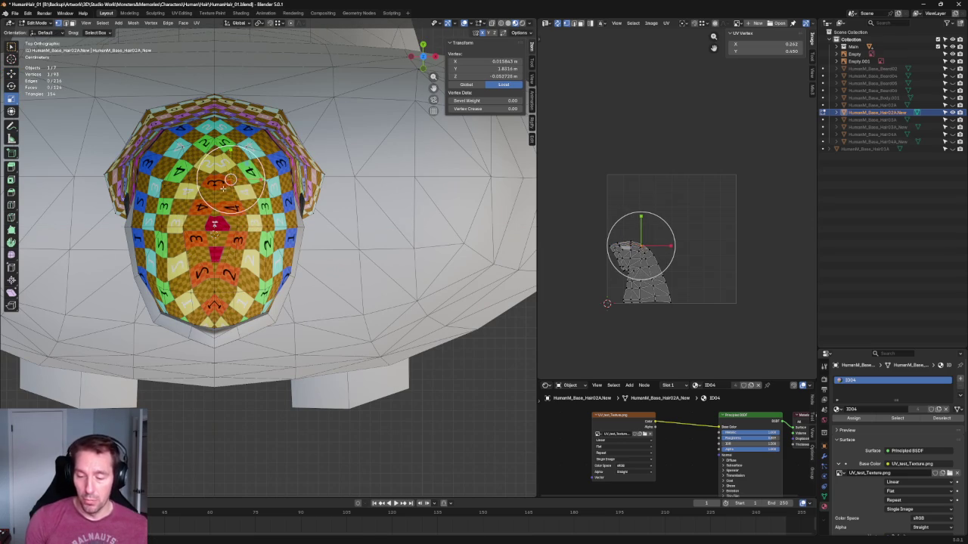
left_click(202, 179, "shift")
key("s")
key("x")
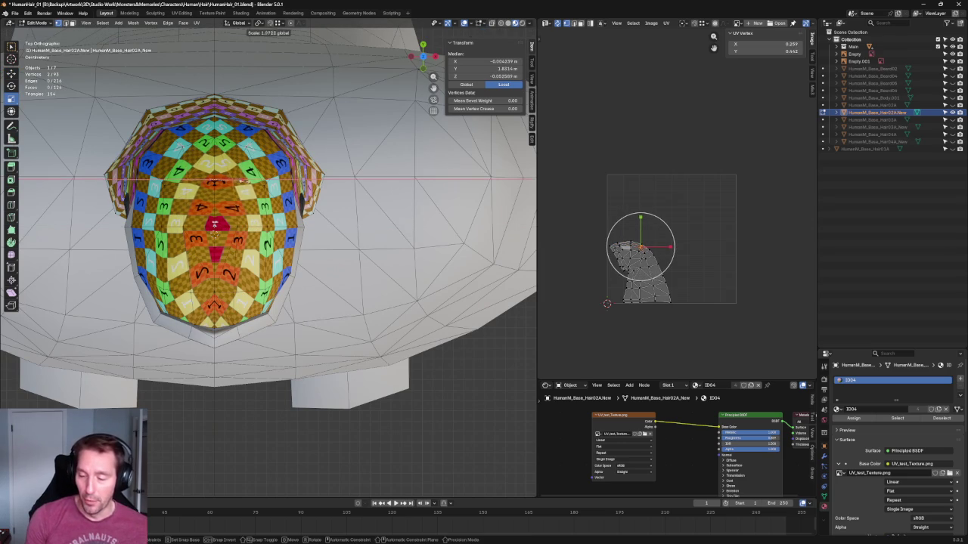
left_click(243, 181)
left_click(234, 405)
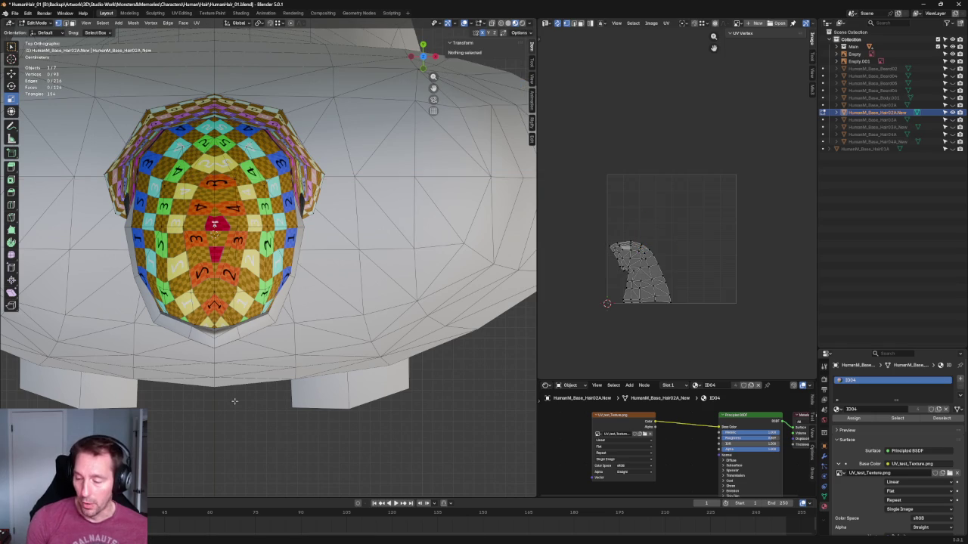
scroll(311, 209, "down", 4)
key("KP_1")
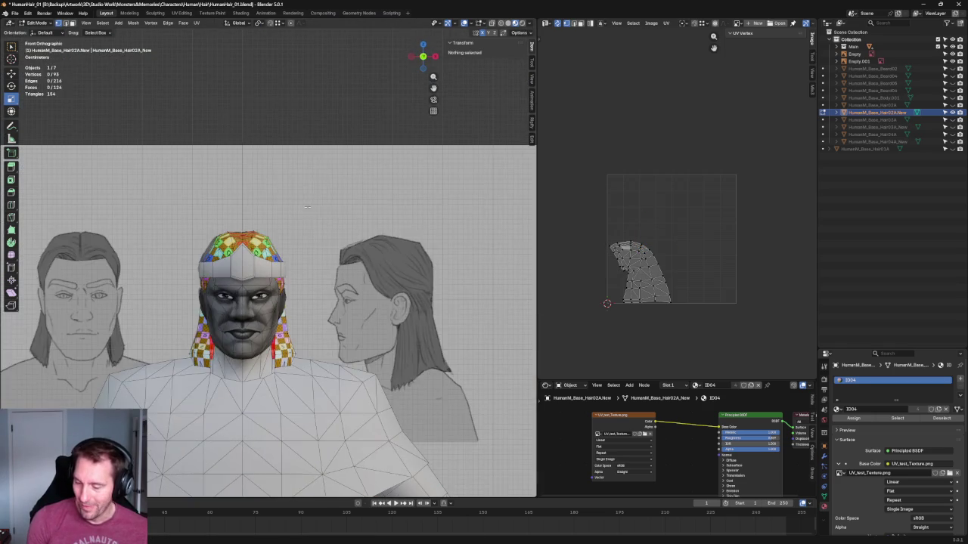
Move the hair vertices above the helm's front slightly and tilt them a few degrees.
key("KP_3")
key("KP_1")
scroll(311, 232, "up", 5)
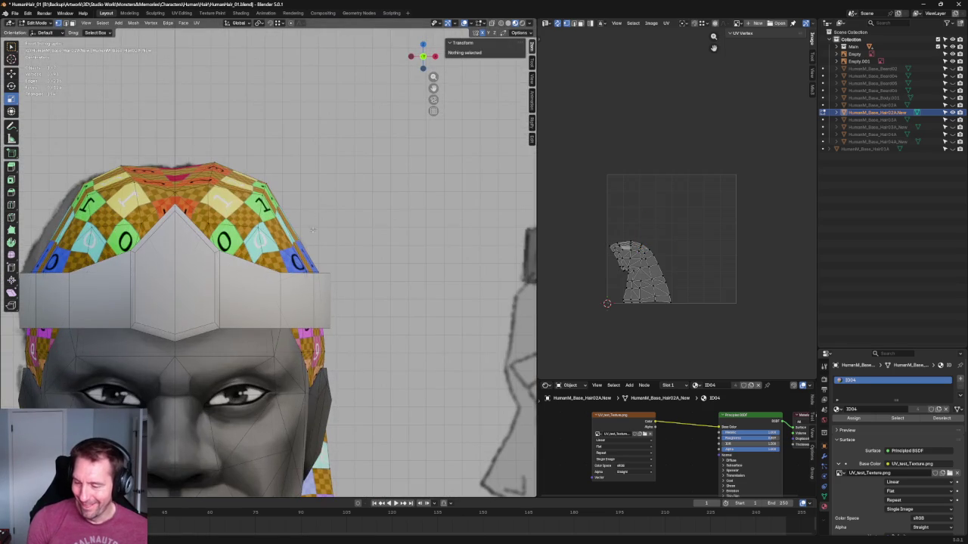
left_click_drag(262, 156, 310, 209)
left_click_drag(280, 177, 288, 176)
key("shift+space")
key("r")
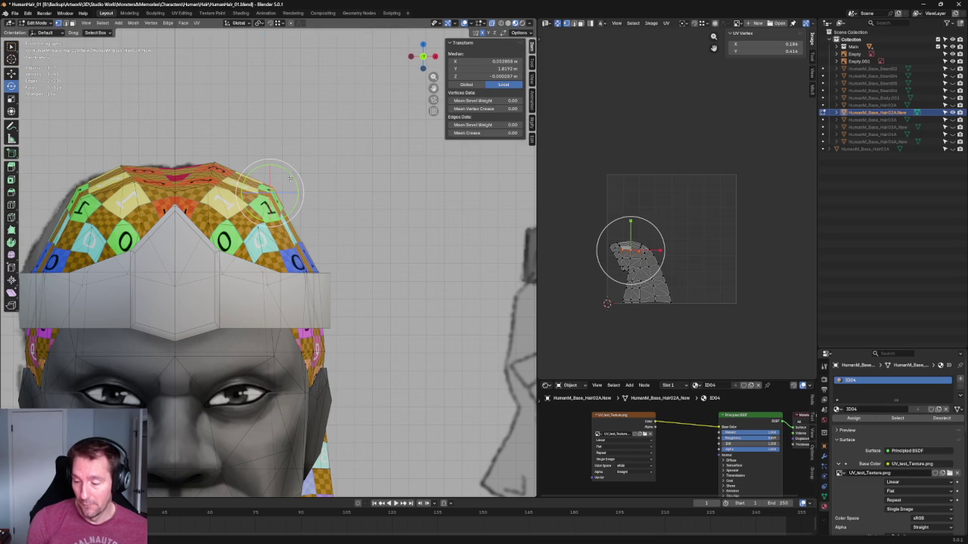
left_click_drag(295, 173, 296, 180)
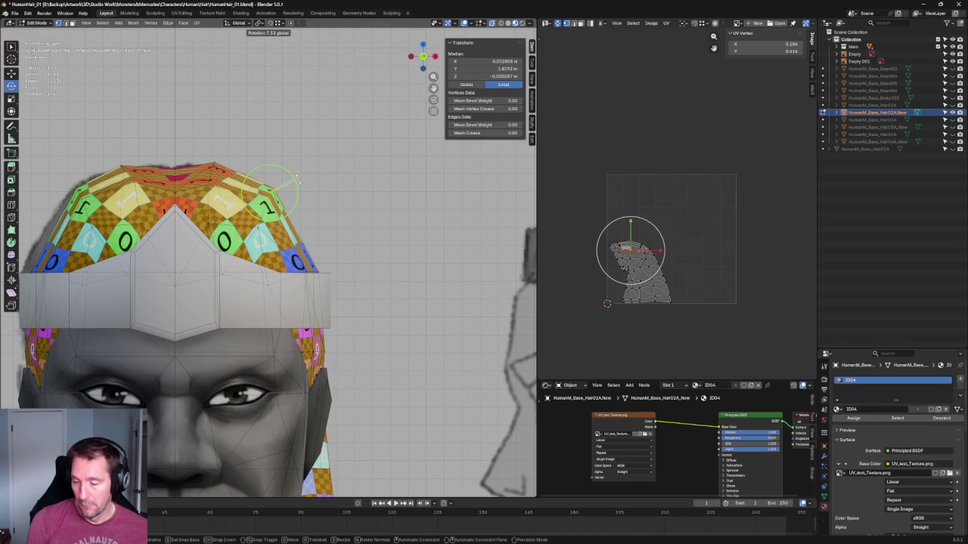
From the side view, nudge a vertex on the hair's top curve along the Y axis.
mouse_move(336, 204)
middle_mouse_down()
mouse_move(232, 224)
mouse_move(252, 225)
middle_mouse_up()
key("grave")
left_click(286, 197)
key("alt+a")
middle_click_drag(529, 185, 425, 207, "shift")
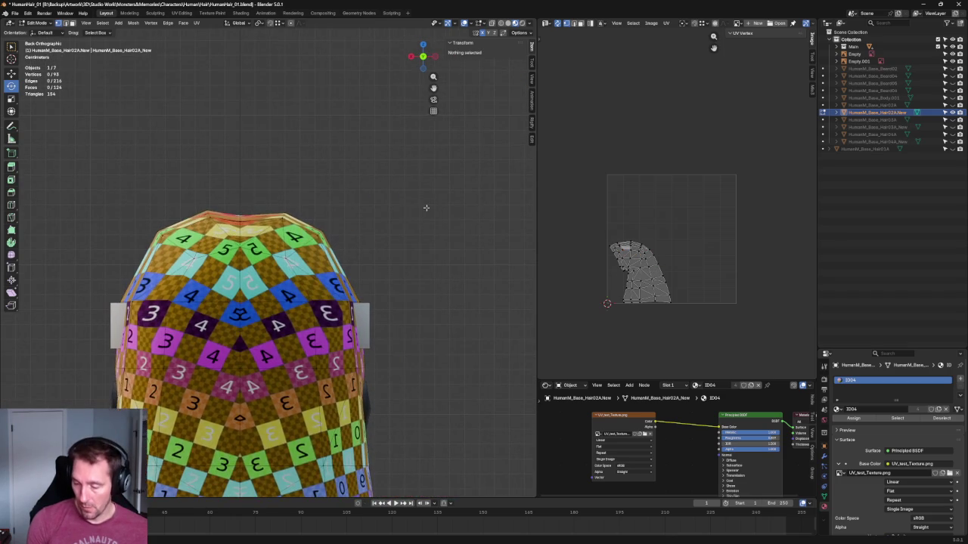
scroll(396, 239, "down", 4)
mouse_move(294, 256)
middle_mouse_down()
mouse_move(324, 320)
mouse_move(340, 274)
mouse_move(371, 296)
middle_mouse_up()
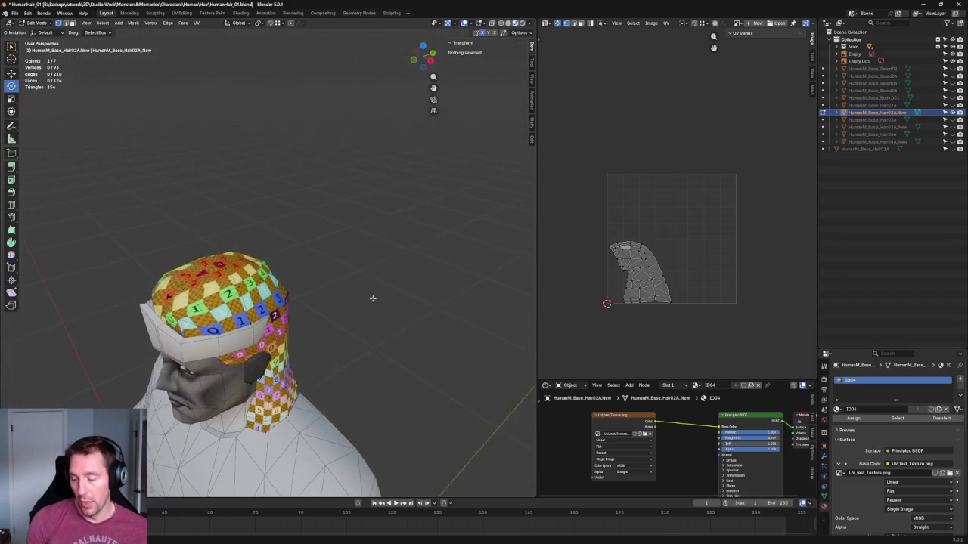
key("KP_3")
scroll(223, 266, "up", 5)
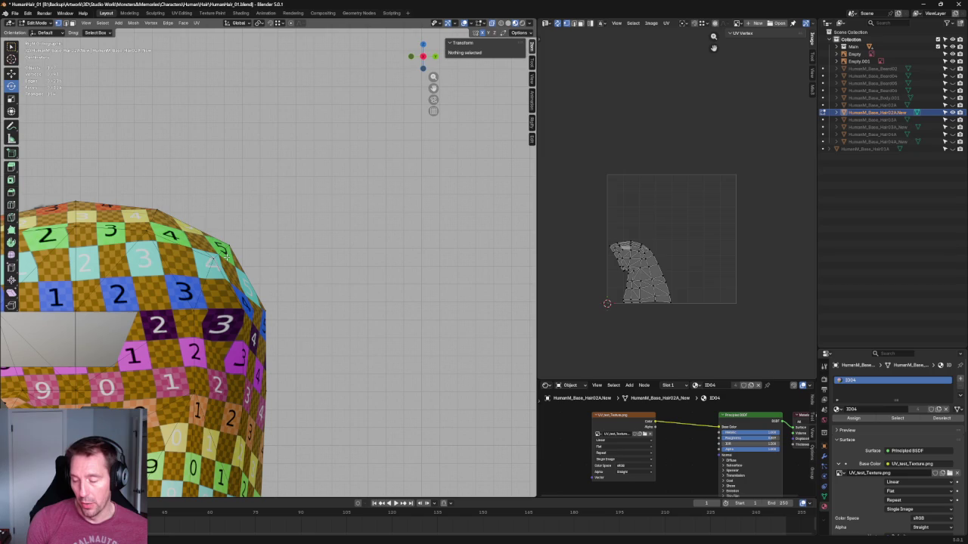
left_click(194, 274)
key("g")
key("y")
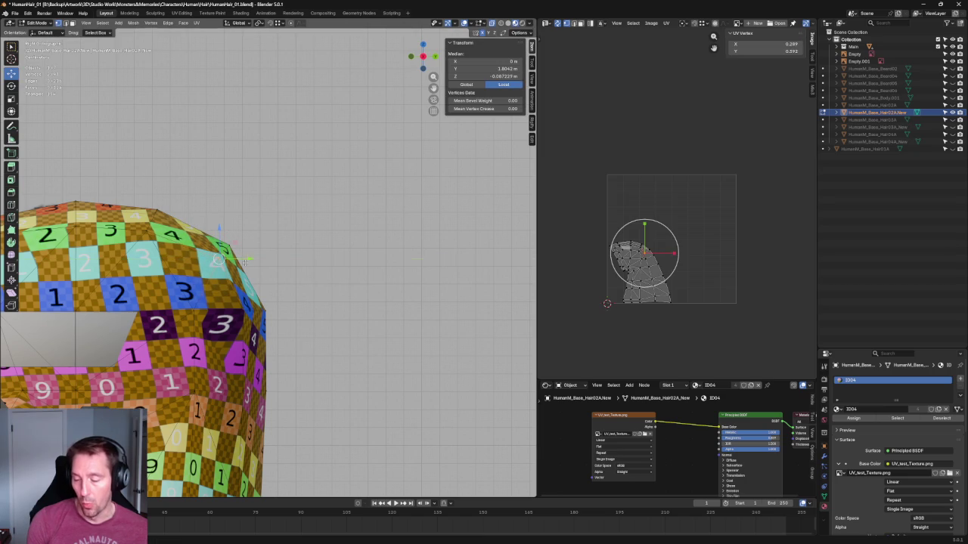
left_click(240, 259)
Join a pair of cap vertices with a new edge using Connect Vertex Pairs.
middle_click_drag(240, 259, 278, 318)
left_click_drag(277, 317, 247, 331)
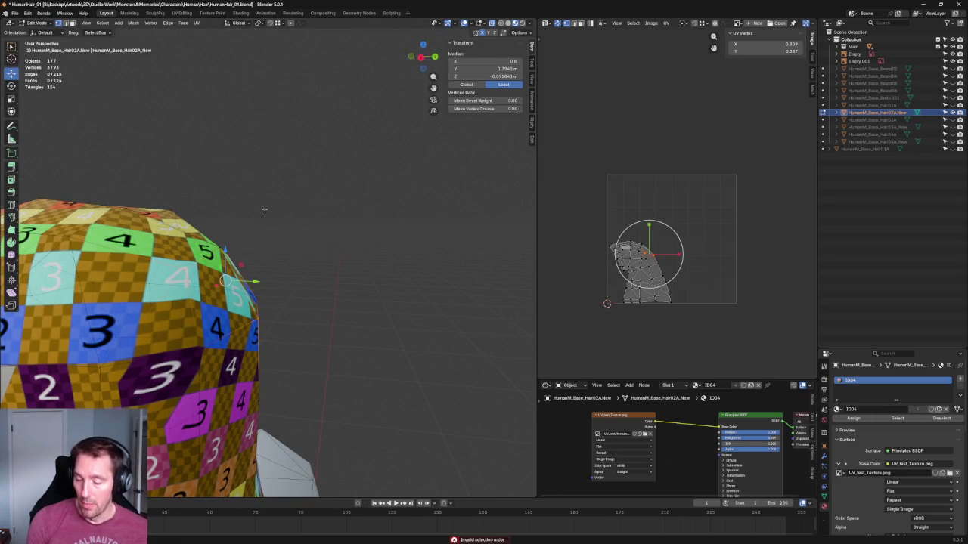
right_click(266, 314)
left_click(266, 314)
scroll(325, 246, "down", 5)
mouse_move(325, 246)
middle_mouse_down()
mouse_move(294, 275)
mouse_move(323, 267)
middle_mouse_up()
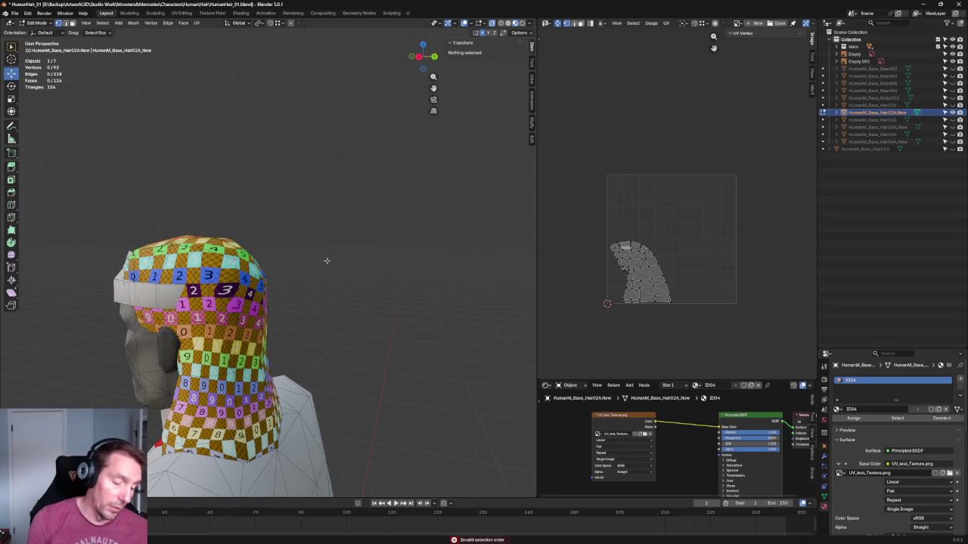
Nudge the vertex at the cap's top corner slightly along the Y axis.
key("KP_3")
scroll(317, 267, "up", 4)
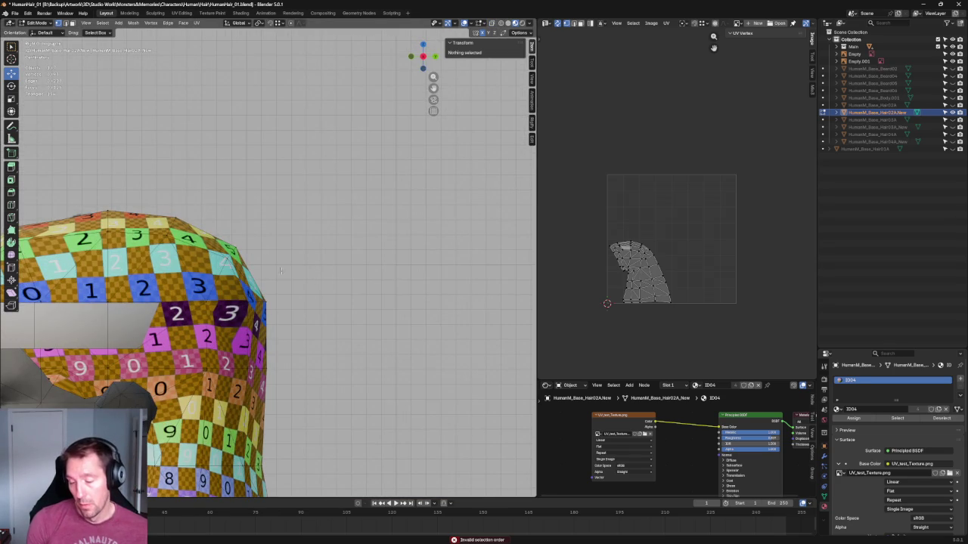
left_click(237, 261)
left_click_drag(207, 276, 247, 238)
key("g")
key("y")
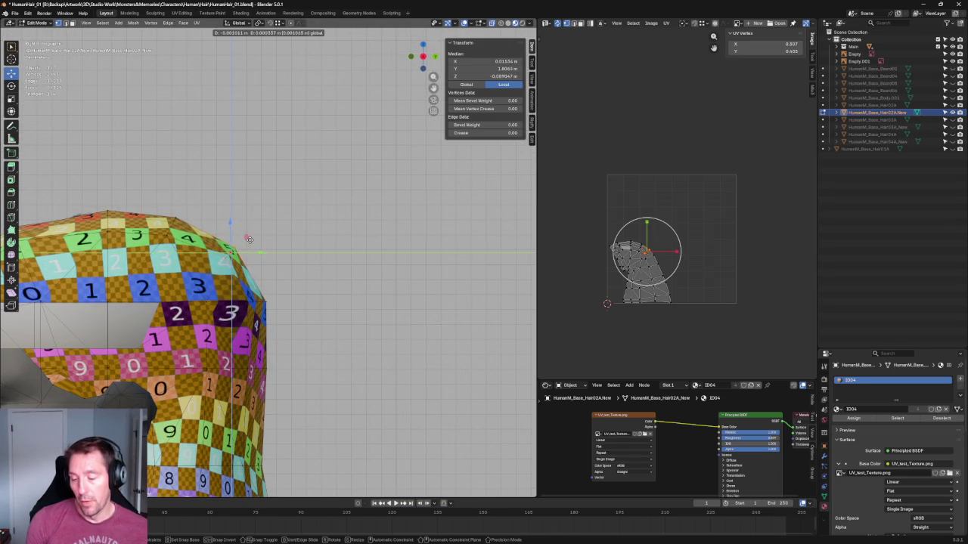
left_click(252, 241)
Rotate a single vertex near the cap's top corner in the side view.
middle_click_drag(318, 244, 298, 250)
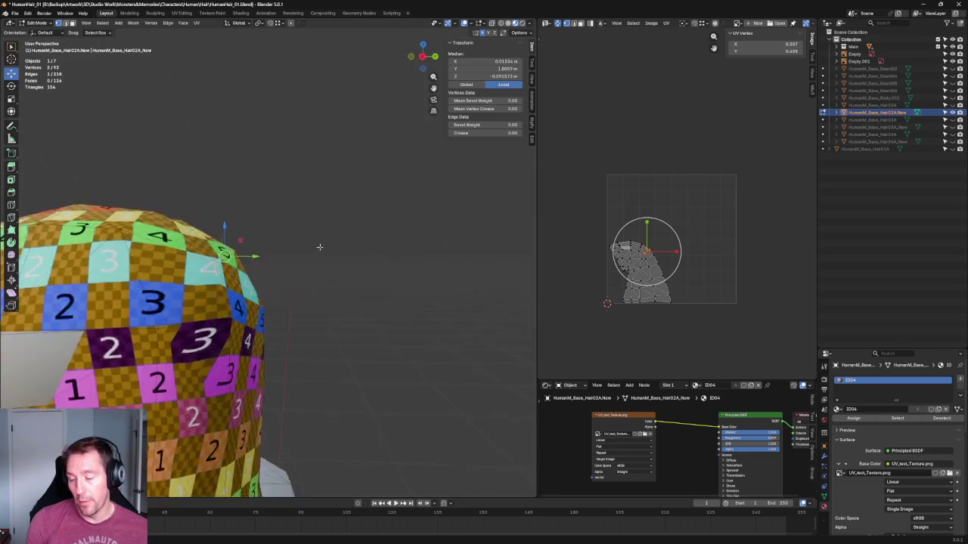
key("a")
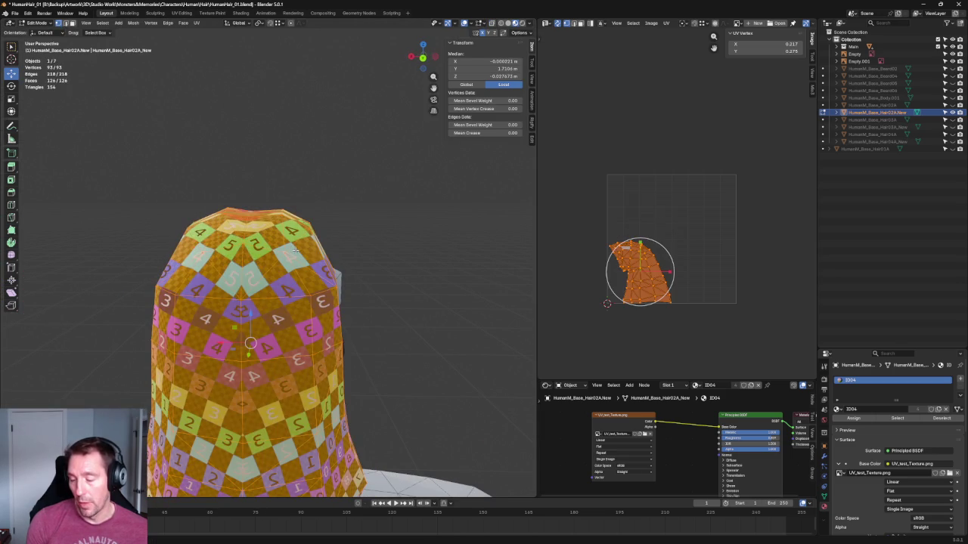
key("KP_3")
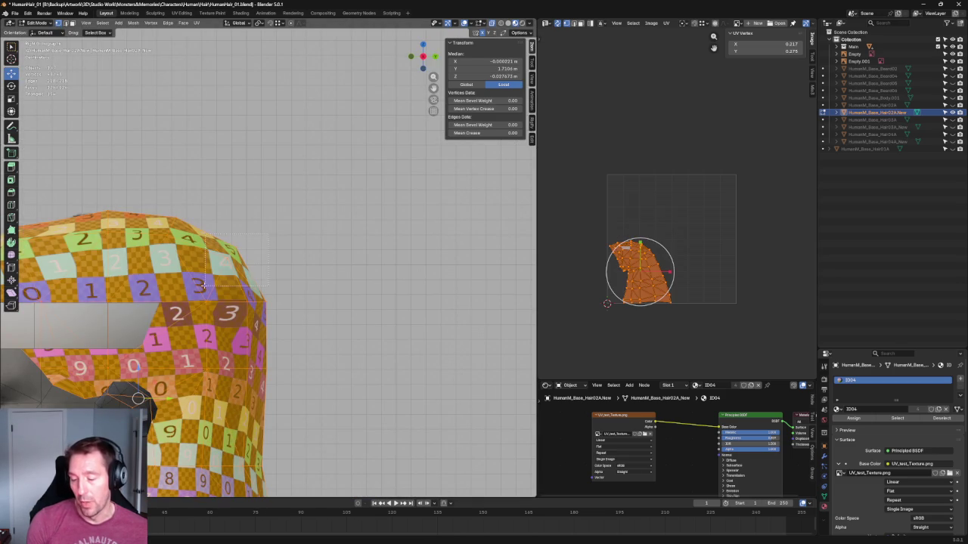
left_click(230, 249)
key("shift+space")
key("r")
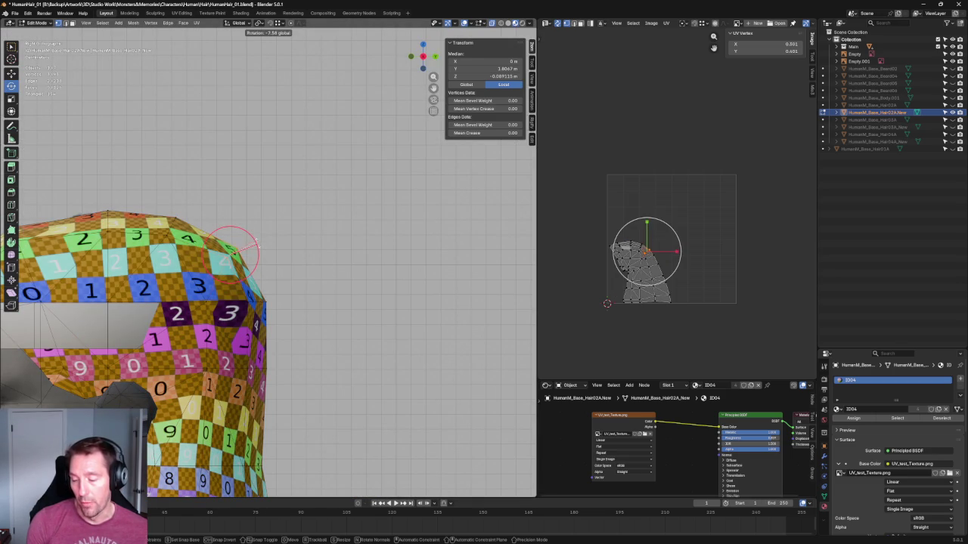
left_click(298, 248)
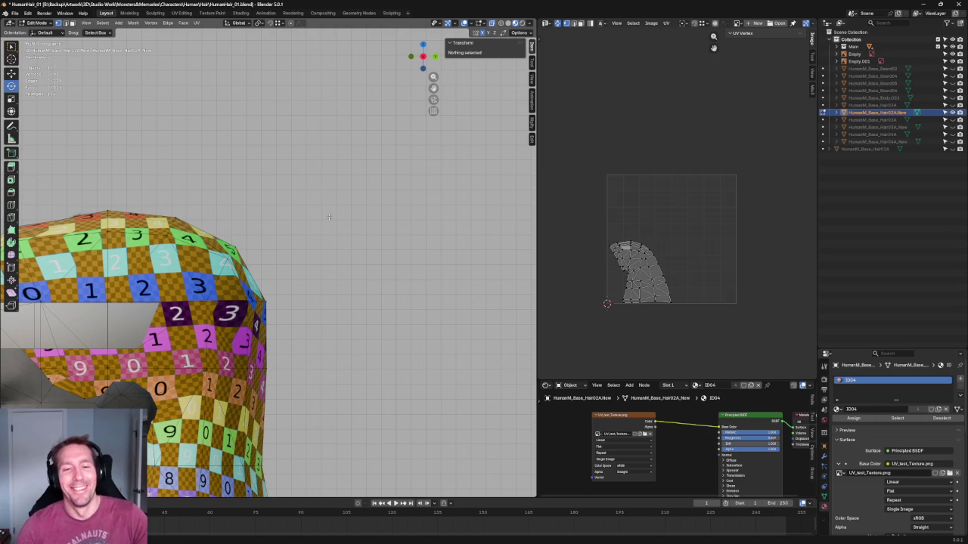
scroll(486, 323, "down", 5)
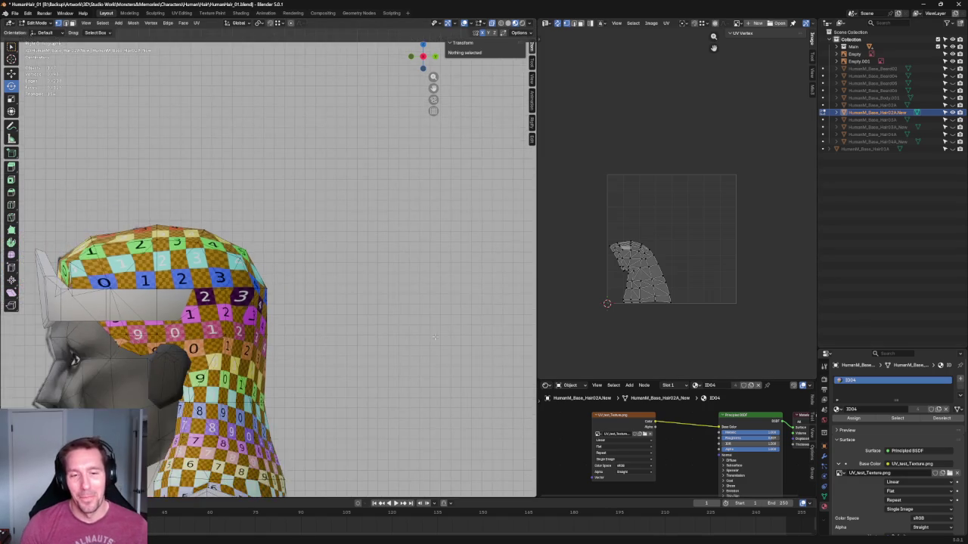
scroll(453, 325, "down", 3)
scroll(366, 340, "up", 2)
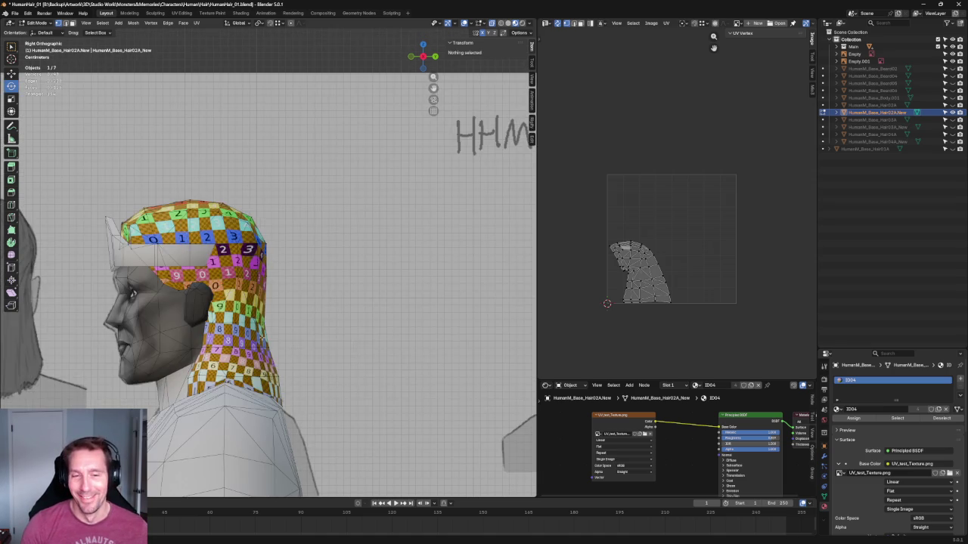
middle_click_drag(358, 364, 288, 338)
key("KP_4")
key("KP_4")
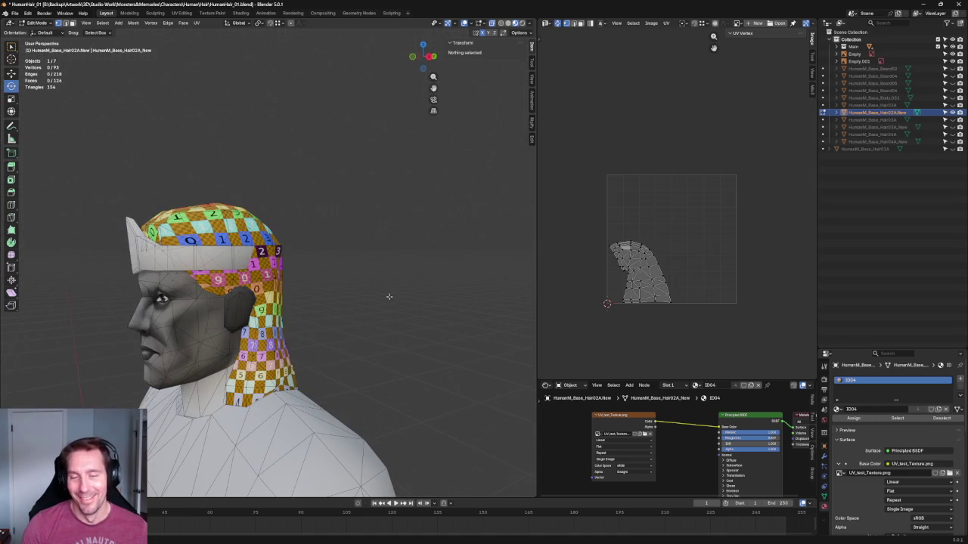
key("KP_4")
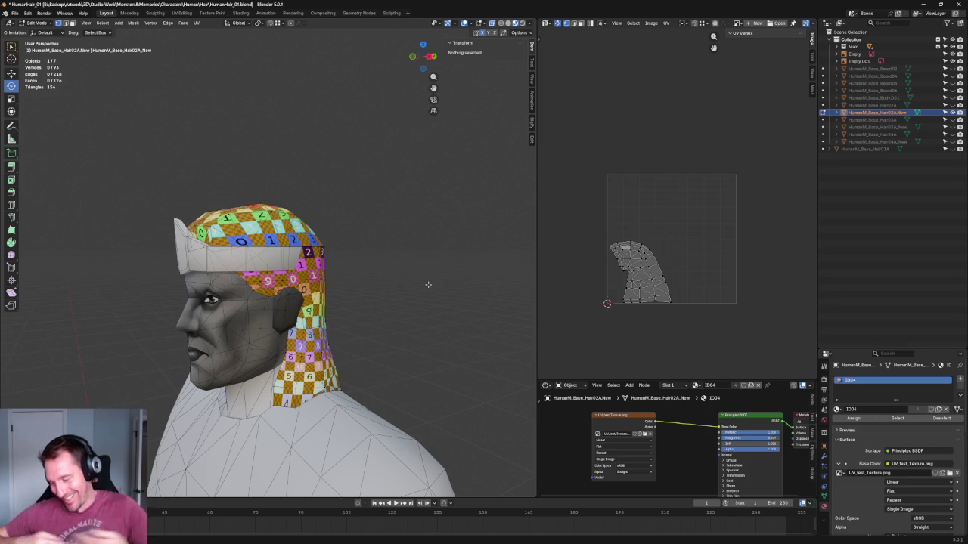
middle_click_drag(443, 277, 466, 276)
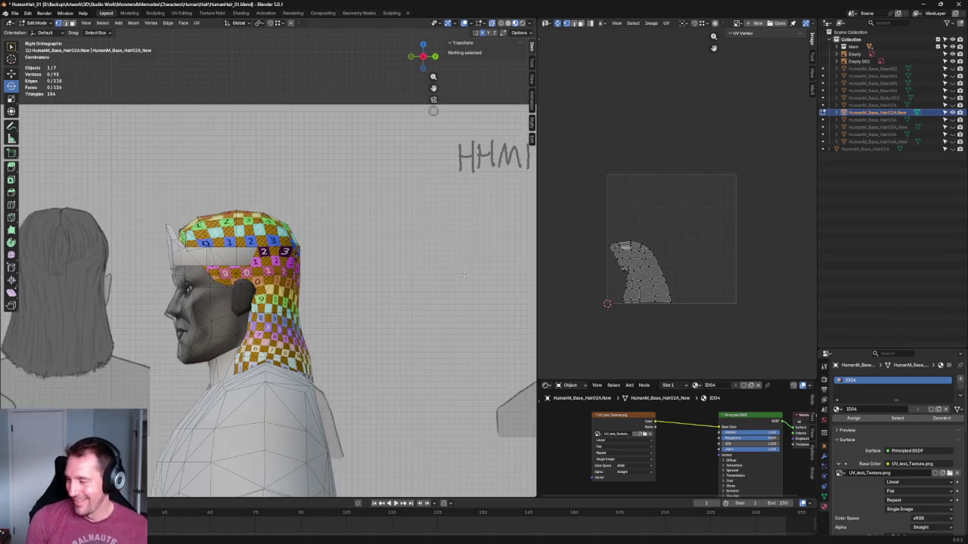
scroll(290, 279, "up", 2)
middle_click_drag(290, 280, 326, 268)
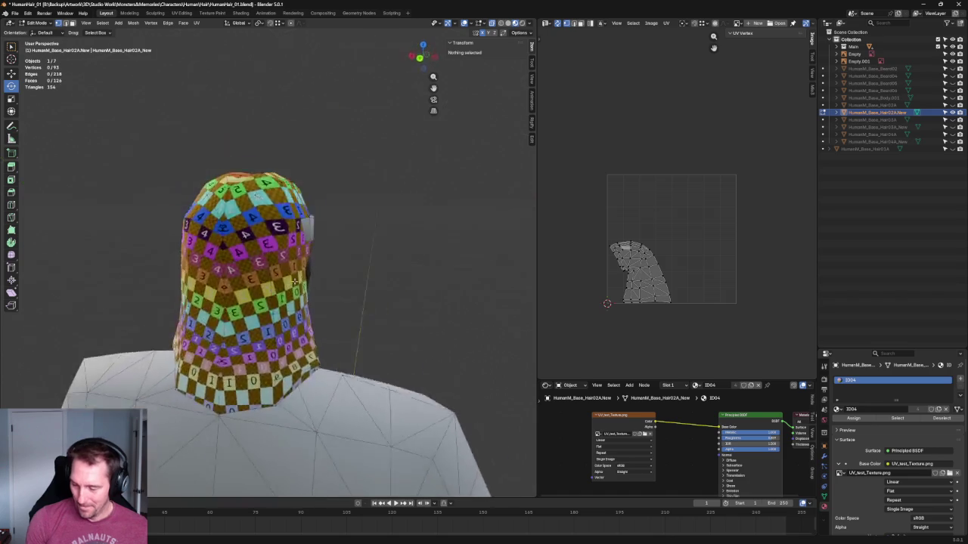
scroll(326, 268, "down", 3)
middle_click_drag(324, 320, 474, 337)
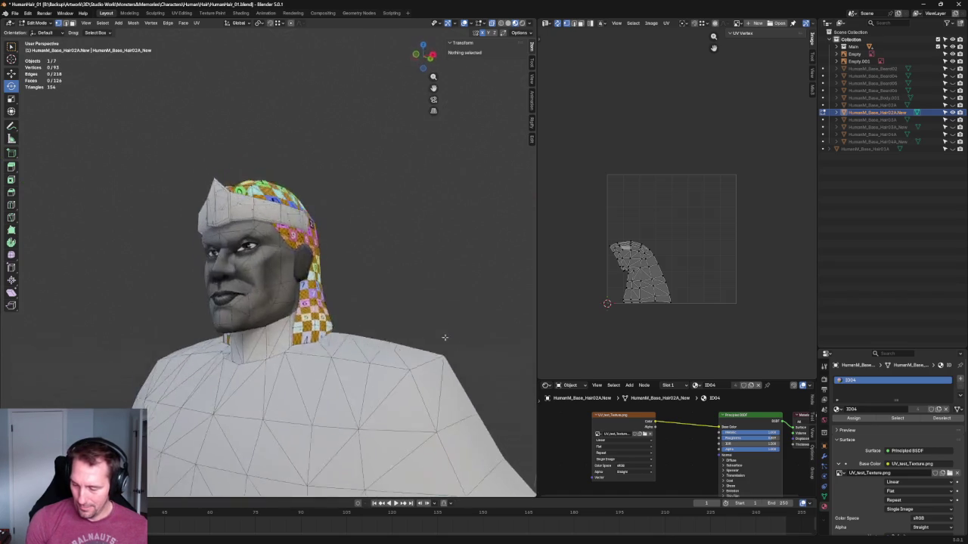
key("KP_1")
scroll(321, 394, "up", 5)
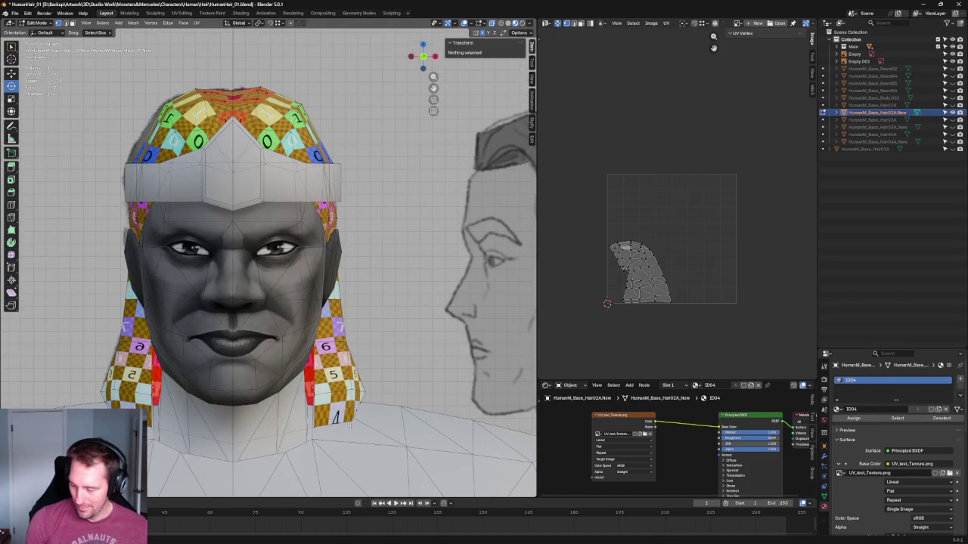
Move the vertex at the bottom of the hair strand along the X axis.
left_click(350, 425)
scroll(350, 426, "up", 4)
key("g")
key("x")
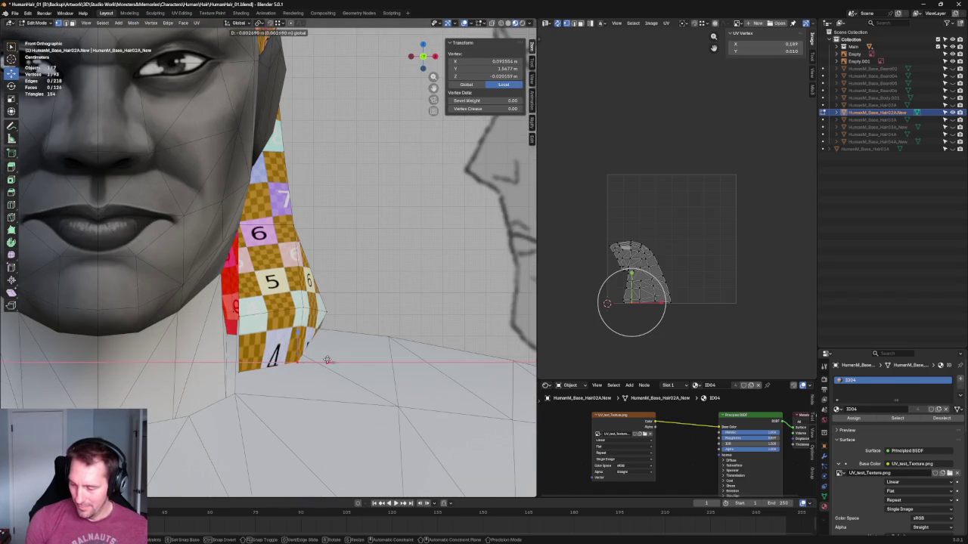
left_click(326, 359)
key("alt+a")
mouse_move(326, 356)
middle_mouse_down()
mouse_move(302, 311)
mouse_move(348, 356)
middle_mouse_up()
Fill the first hem gap with a face between two lower-border vertices.
left_click(267, 303)
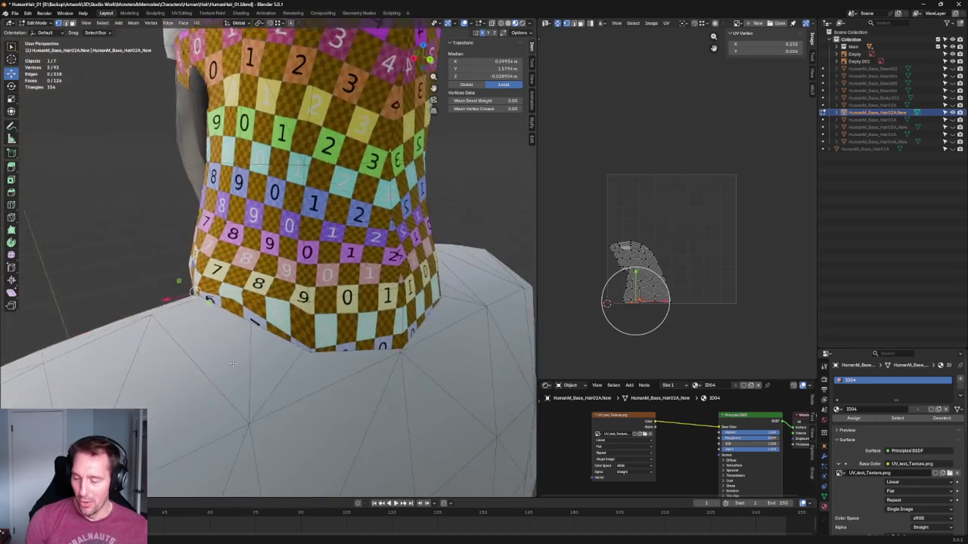
right_click(310, 359)
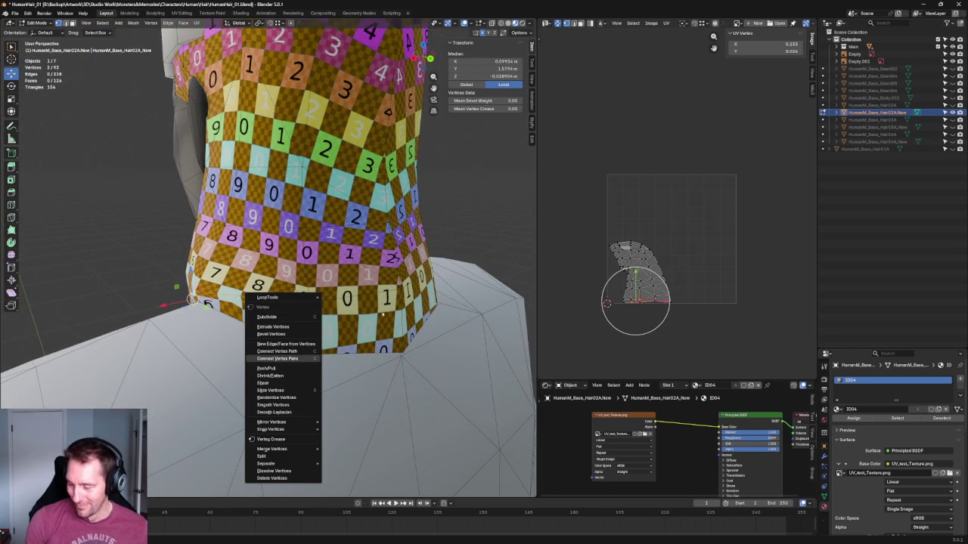
key("a")
left_click(310, 364)
left_click(281, 341, "shift")
right_click(279, 321)
left_click(280, 321)
mouse_move(280, 322)
middle_mouse_down()
mouse_move(142, 318)
mouse_move(195, 288)
middle_mouse_up()
Fill the remaining gaps along the hair's lower border with new faces.
left_click(244, 311, "shift")
right_click(151, 344)
left_click(151, 344)
left_click(334, 294)
mouse_move(335, 294)
middle_mouse_down()
mouse_move(335, 341)
mouse_move(318, 342)
middle_mouse_up()
left_click(306, 367)
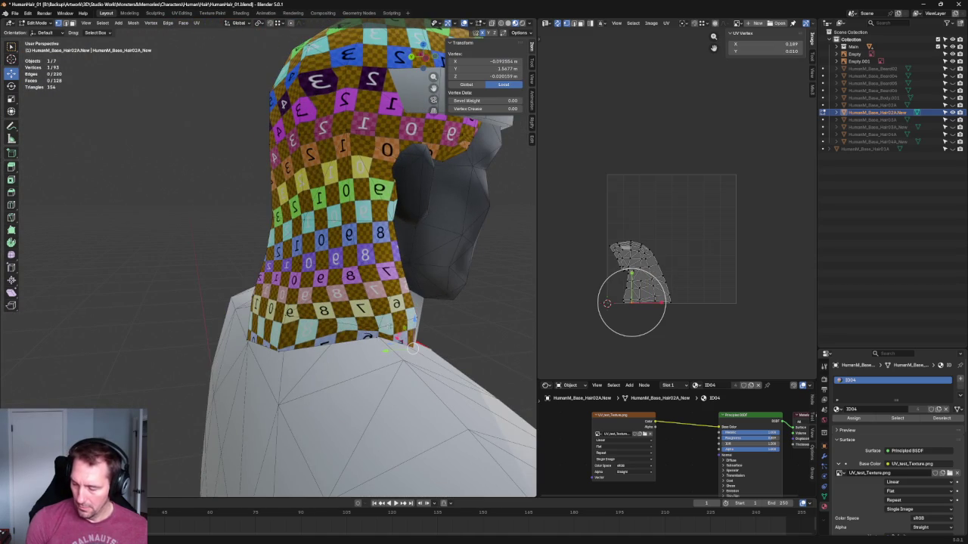
right_click(262, 355)
left_click(262, 355)
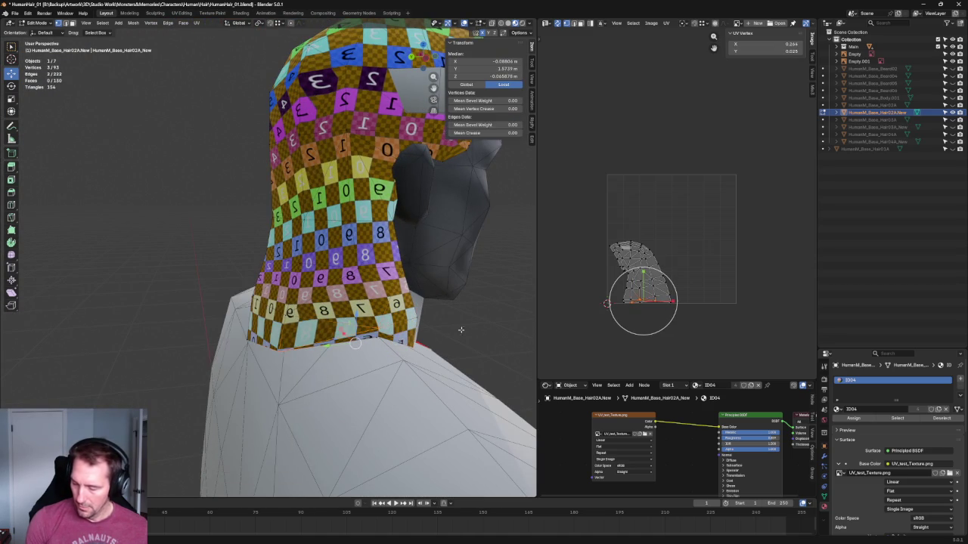
left_click(439, 335)
mouse_move(438, 336)
middle_mouse_down()
mouse_move(461, 326)
mouse_move(240, 346)
mouse_move(257, 318)
middle_mouse_up()
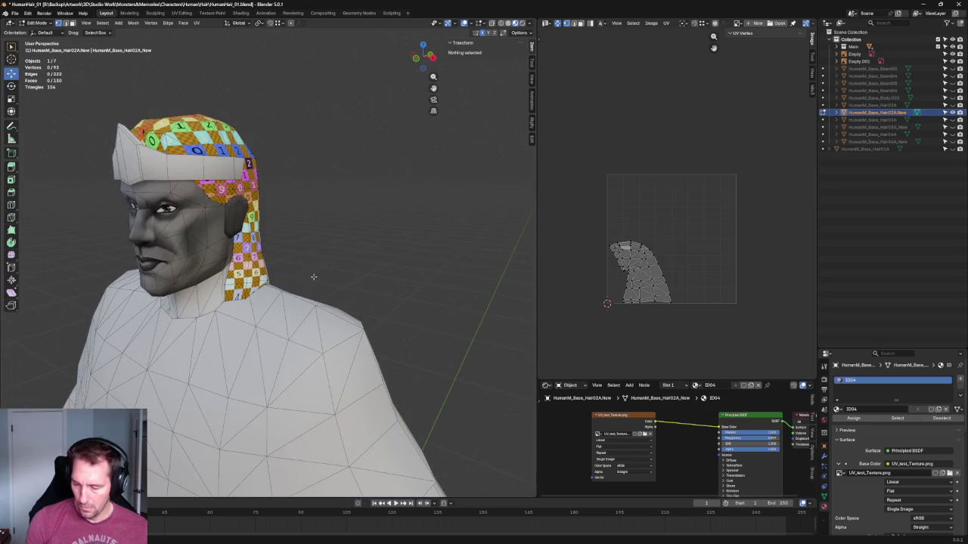
Isolate the hair cap in Local View and frame it from the front and side.
key("KP_1")
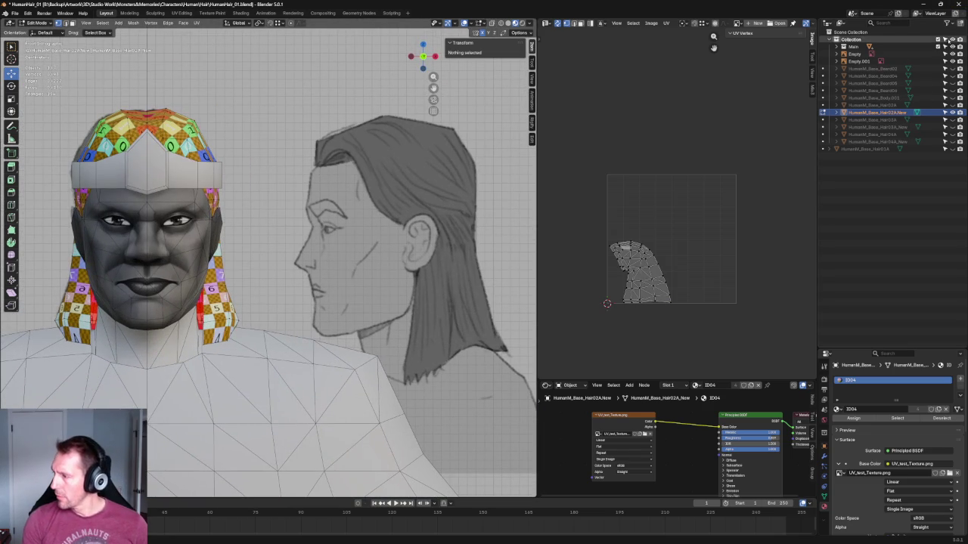
key("KP_Divide")
middle_click_drag(319, 276, 347, 303)
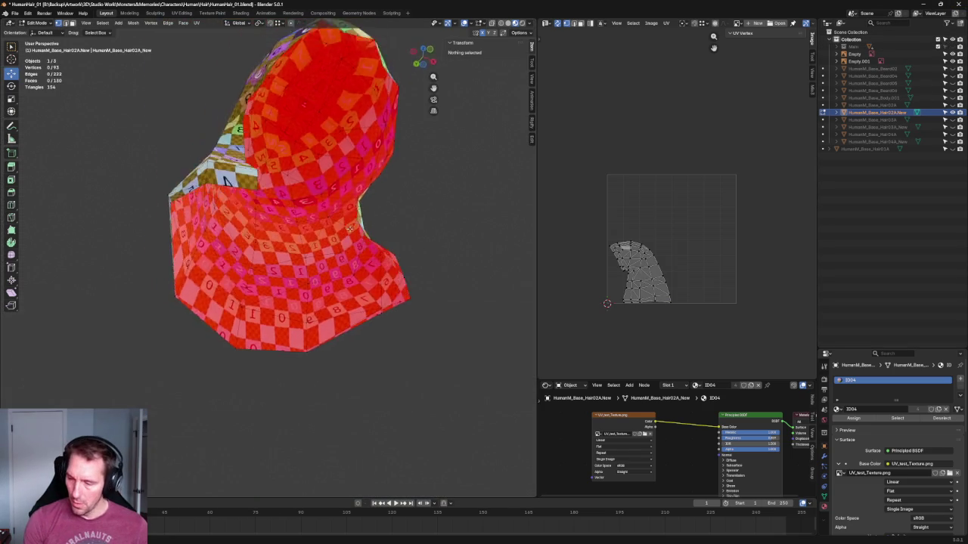
key("KP_1")
scroll(364, 325, "down", 2)
scroll(363, 326, "up", 2)
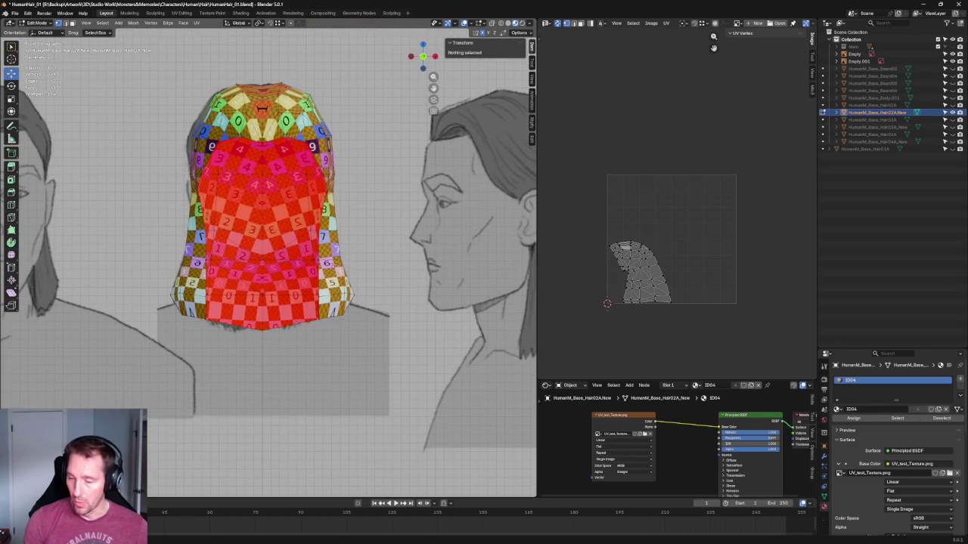
scroll(363, 325, "up", 2)
mouse_move(364, 325)
middle_mouse_down()
mouse_move(355, 165)
mouse_move(346, 164)
mouse_move(345, 209)
mouse_move(318, 229)
middle_mouse_up()
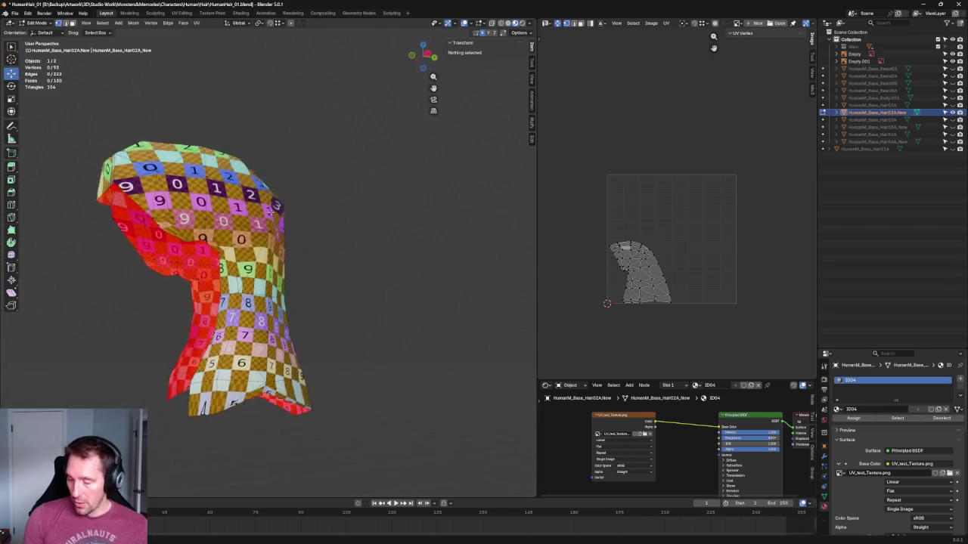
key("KP_3")
scroll(198, 378, "up", 4)
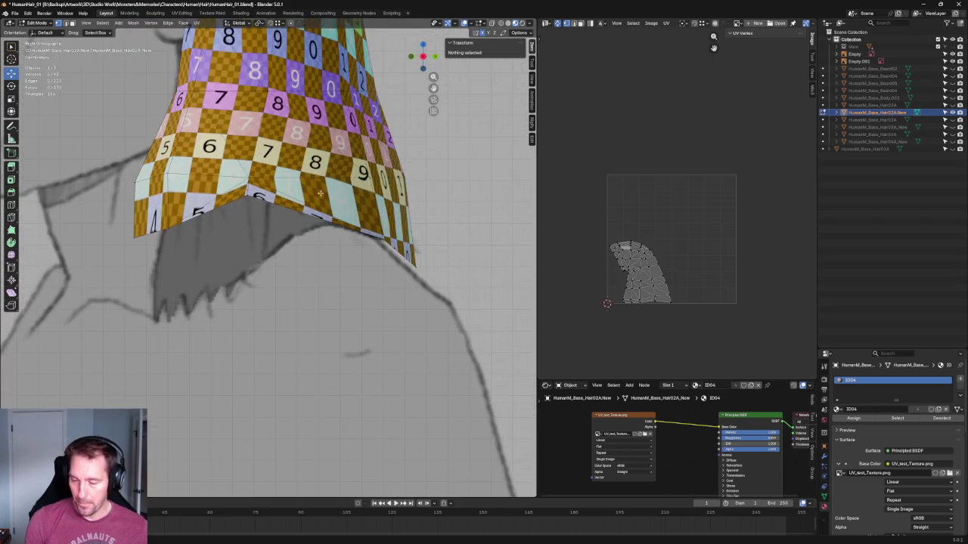
scroll(198, 378, "up", 3)
Nudge the lower-left hem vertex along the Y axis from the back view.
left_click_drag(215, 253, 216, 253)
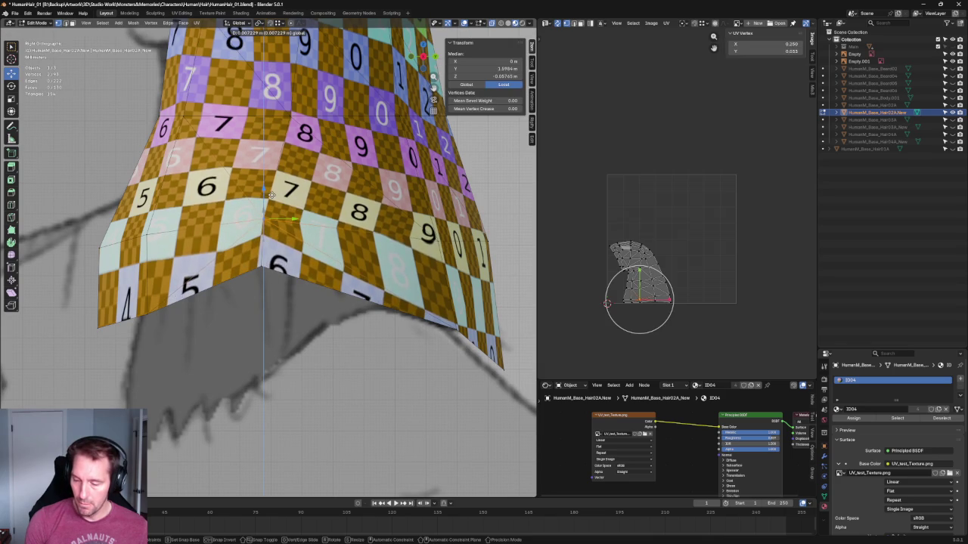
scroll(265, 263, "down", 5)
mouse_move(264, 263)
middle_mouse_down()
mouse_move(181, 249)
mouse_move(103, 259)
middle_mouse_up()
key("ctrl+KP_1")
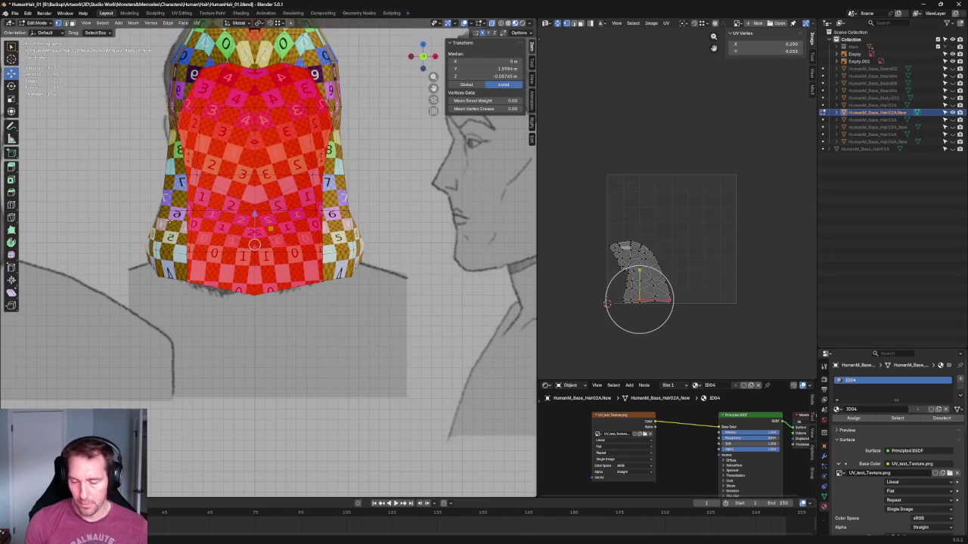
left_click(160, 251)
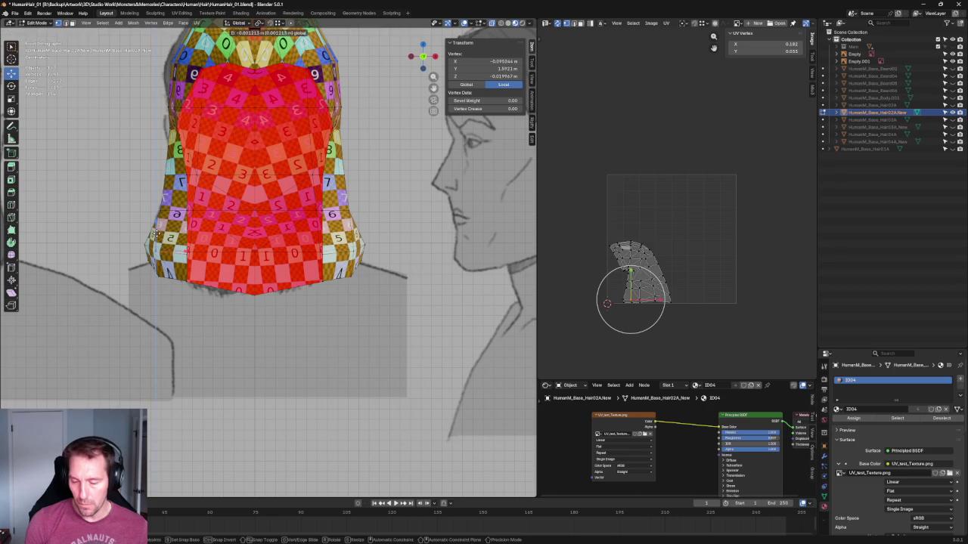
key("g")
key("y")
left_click(386, 172)
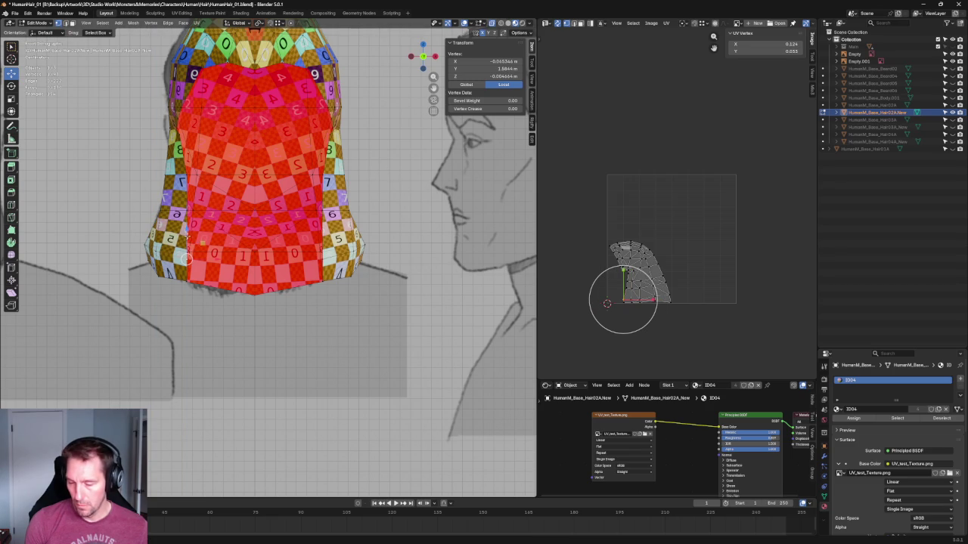
scroll(281, 118, "down", 4)
scroll(281, 118, "down", 4)
left_click(281, 118)
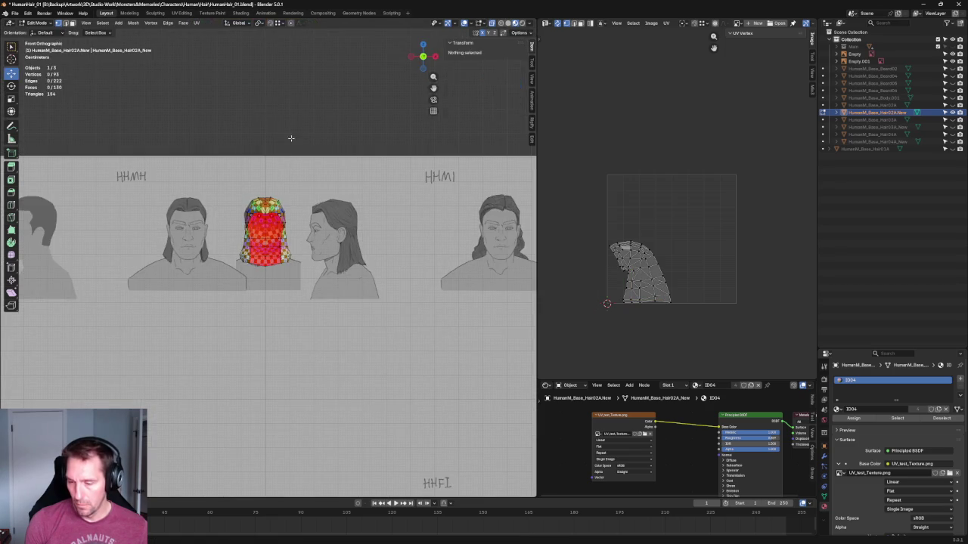
Select the six faces at the top of the hair cap's crown.
scroll(282, 118, "up", 5)
scroll(282, 118, "up", 3)
middle_click_drag(281, 118, 310, 99)
middle_click_drag(316, 260, 223, 192)
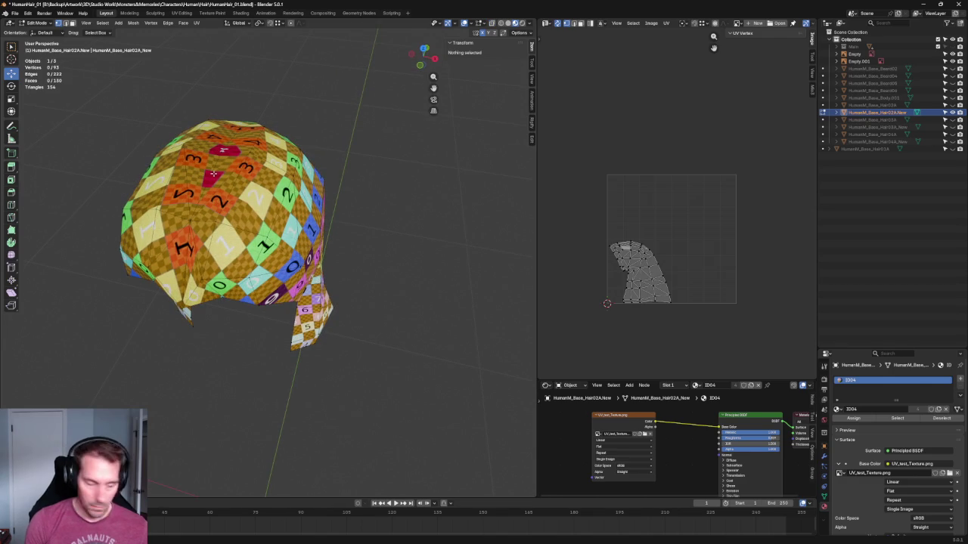
left_click(231, 163)
left_click(222, 149)
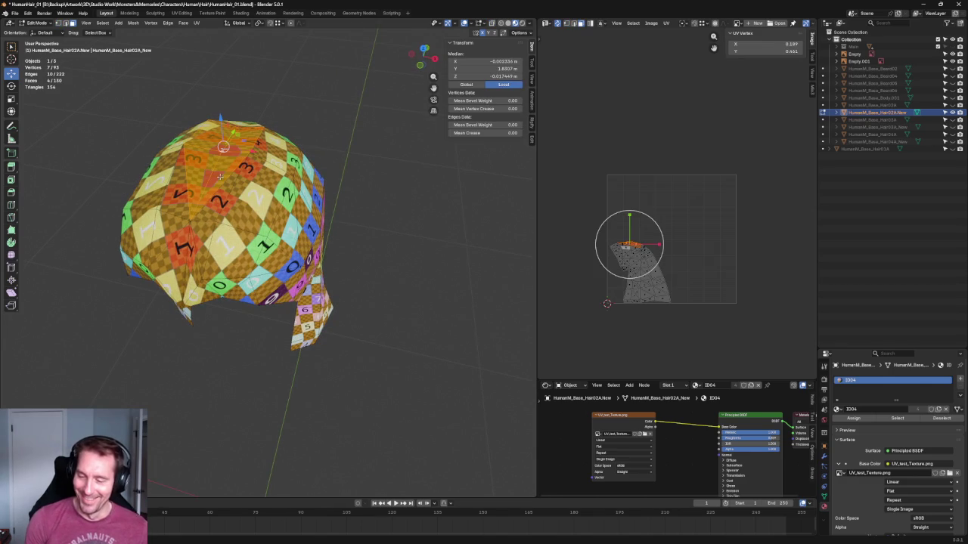
middle_click_drag(227, 159, 245, 179)
Extrude the crown faces along Z, shifting them slightly downward.
key("KP_1")
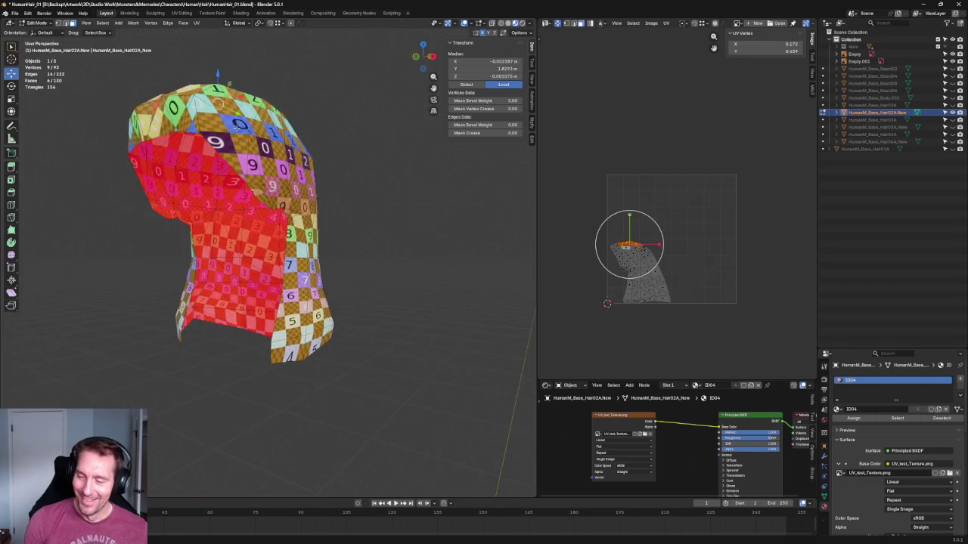
scroll(262, 171, "down", 5)
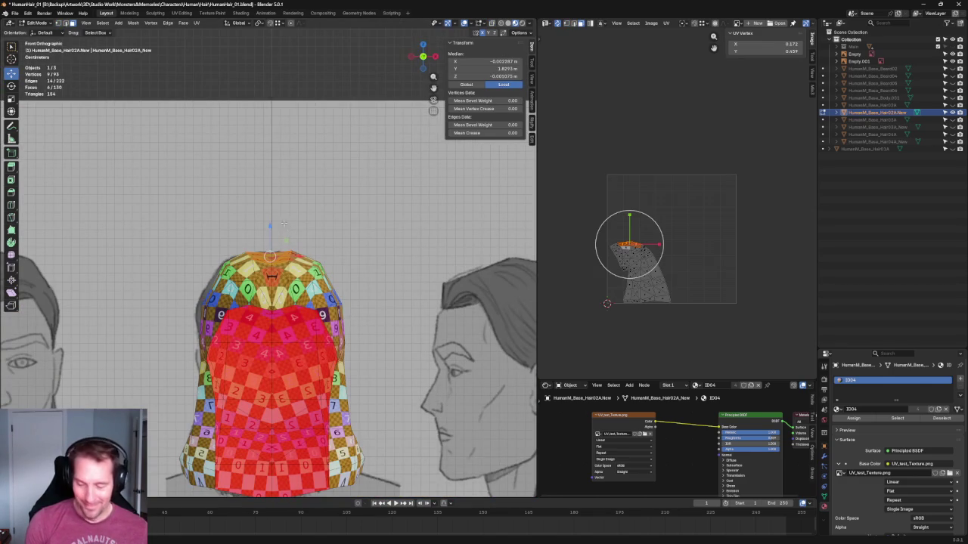
key("e")
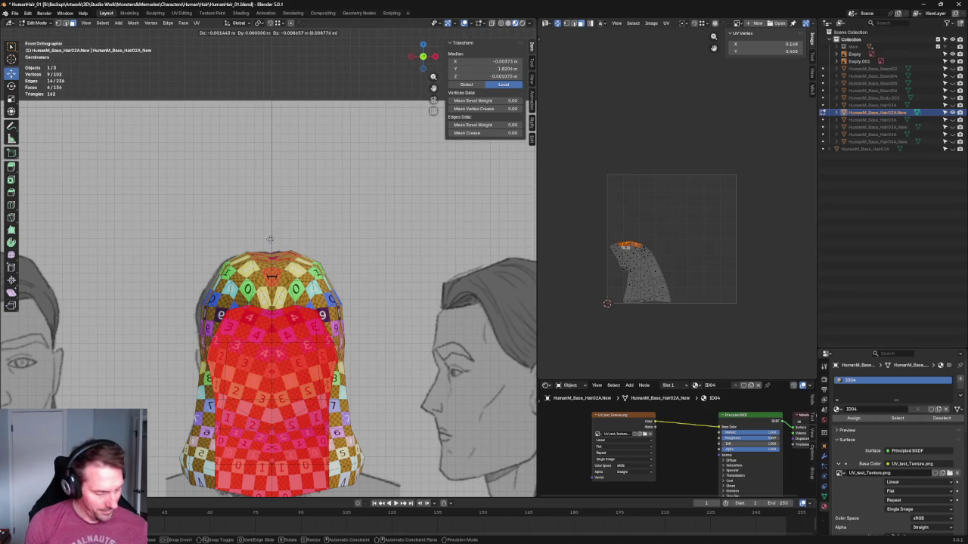
key("z")
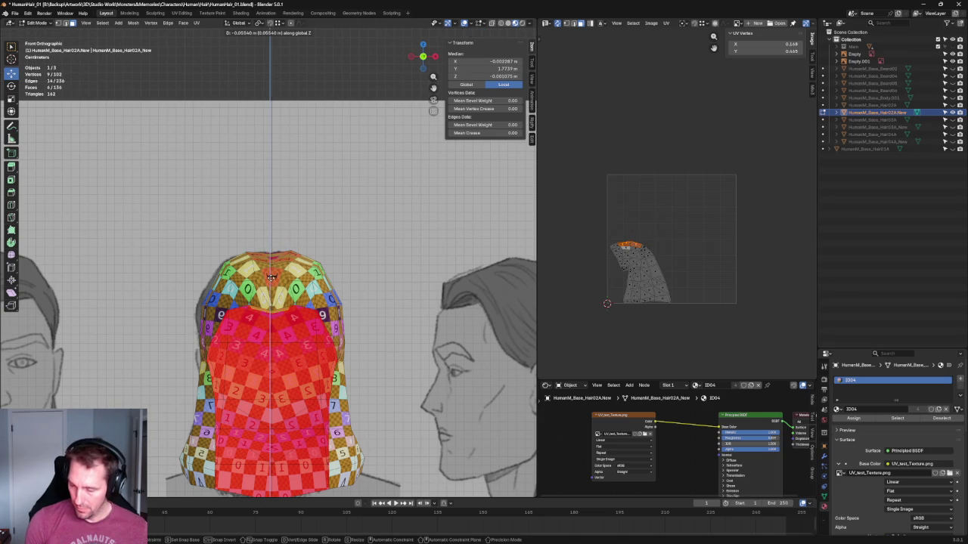
left_click(273, 276)
scroll(274, 276, "down", 4)
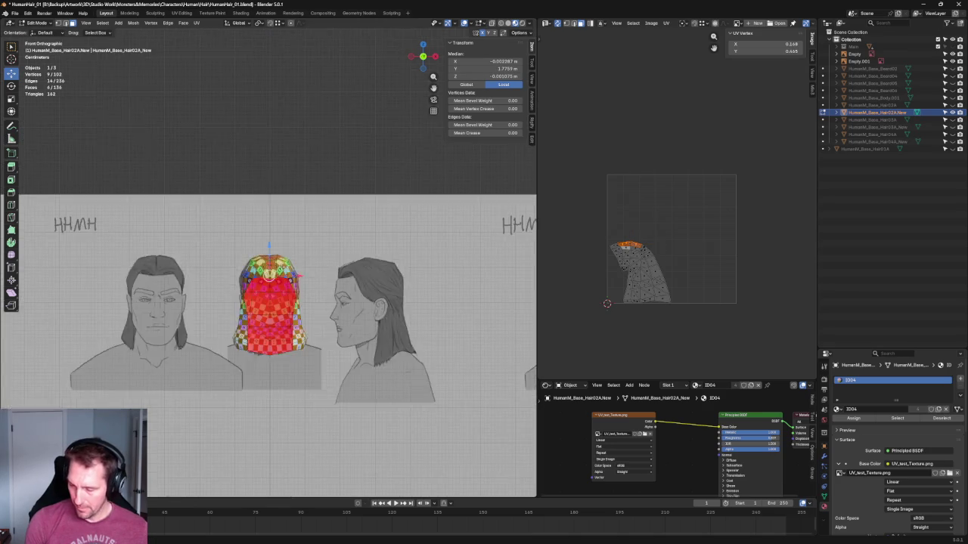
middle_click_drag(273, 276, 288, 295)
scroll(260, 257, "up", 6)
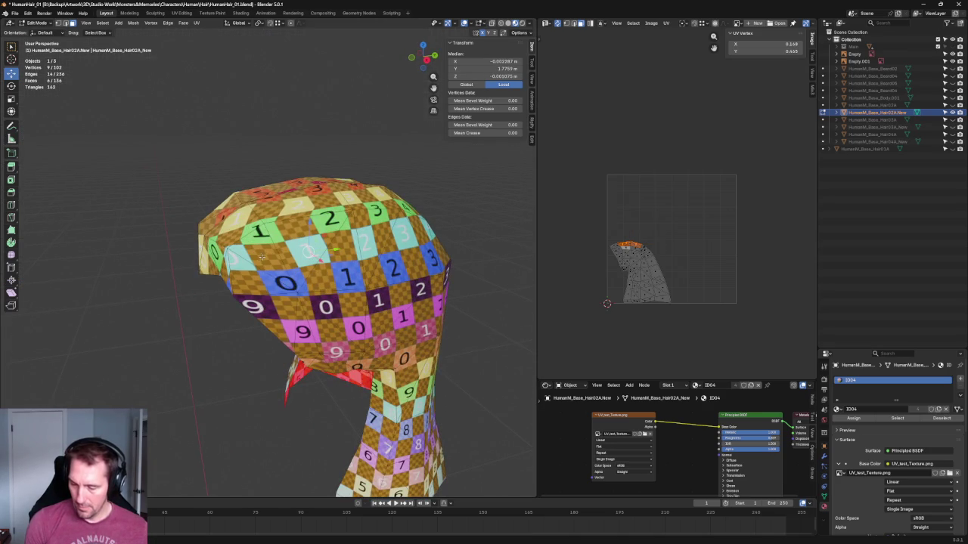
Nudge a single front-edge vertex along the Y axis, then clear the selection.
left_click(247, 247)
key("g")
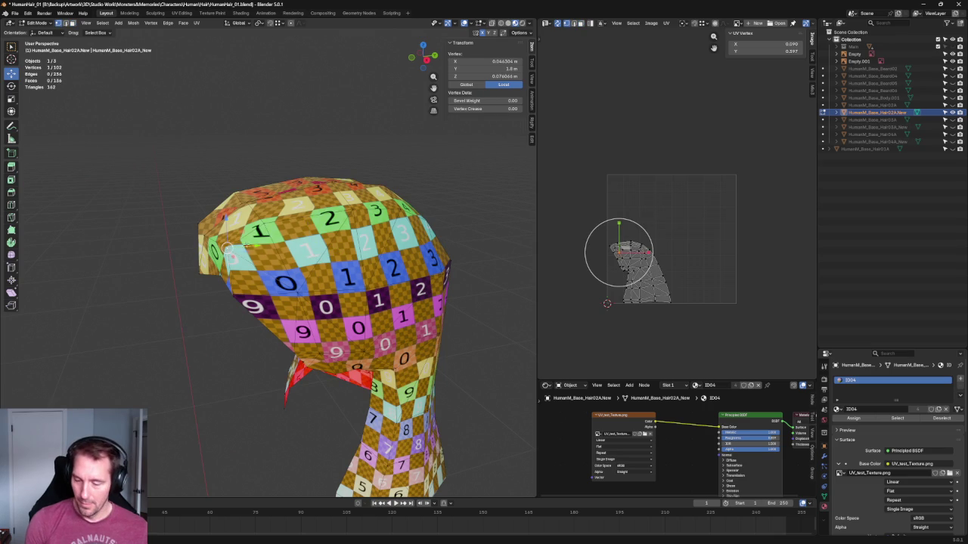
key("y")
left_click(240, 248)
mouse_move(240, 248)
middle_mouse_down()
mouse_move(281, 199)
mouse_move(213, 222)
middle_mouse_up()
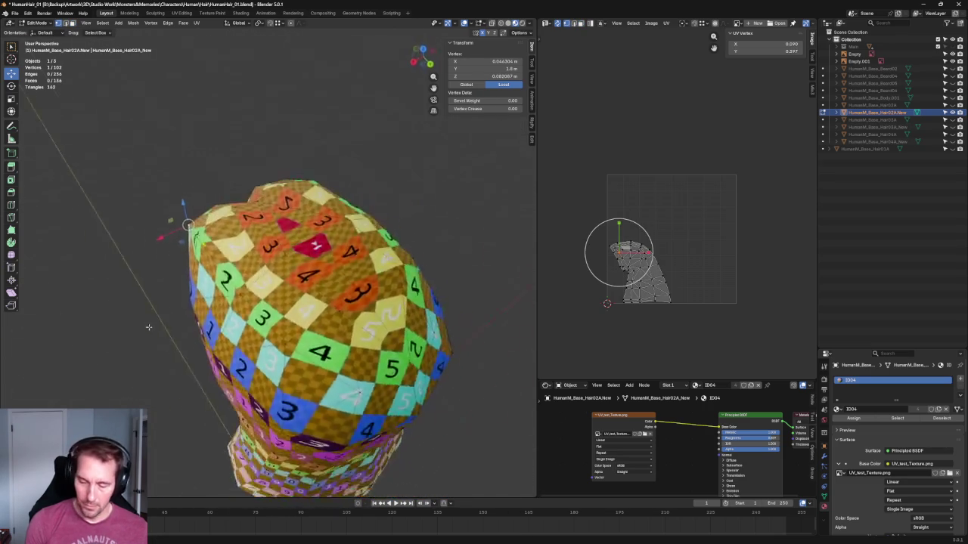
mouse_move(237, 213)
middle_mouse_down()
mouse_move(223, 214)
mouse_move(315, 125)
mouse_move(363, 130)
mouse_move(341, 99)
mouse_move(316, 112)
middle_mouse_up()
key("alt+a")
scroll(223, 214, "down", 3)
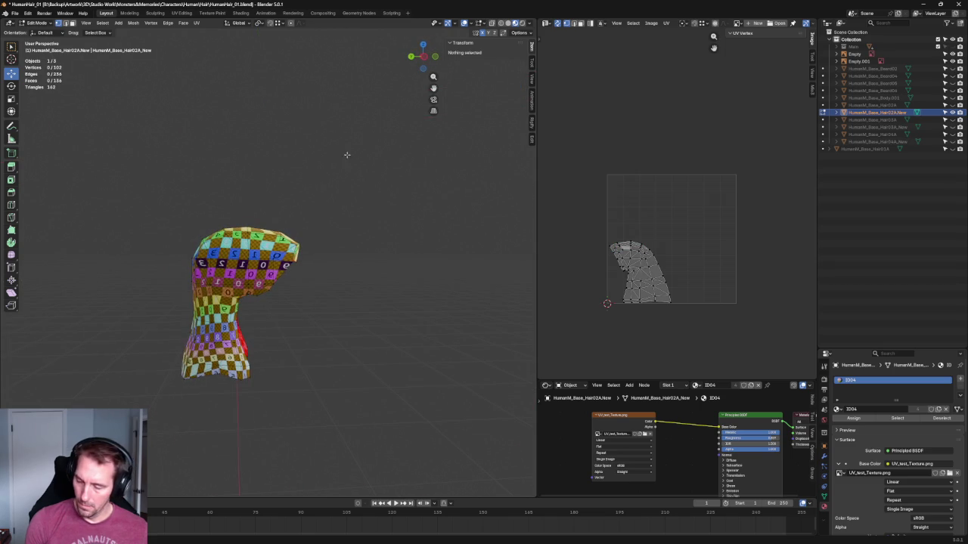
scroll(331, 134, "up", 3)
middle_click_drag(395, 242, 225, 238)
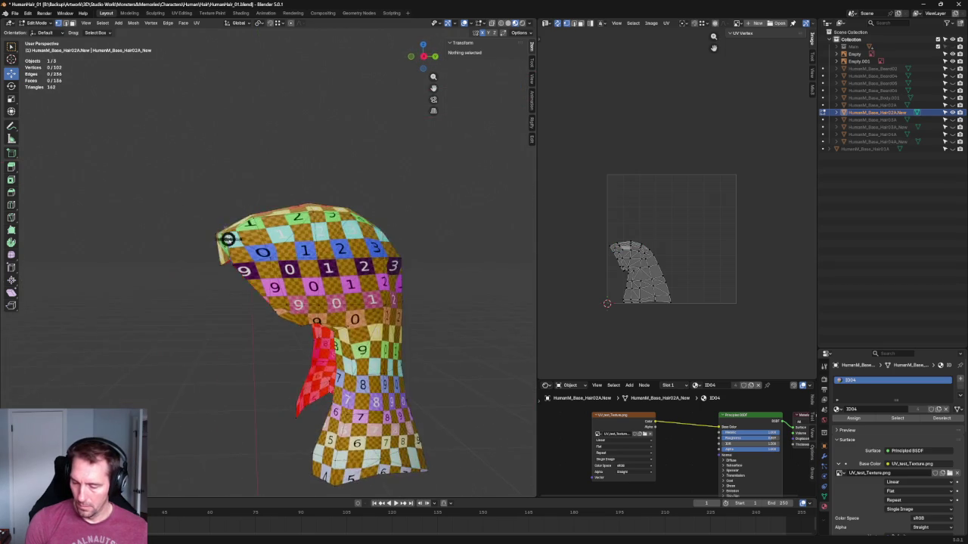
In right-side ortho view, lower the cap's front tip vertices along Z.
key("KP_3")
scroll(247, 299, "up", 3)
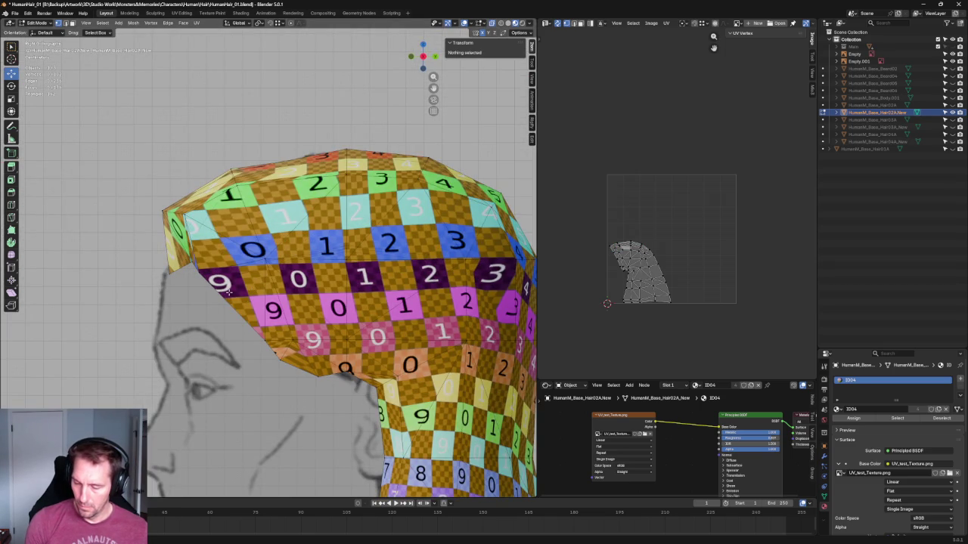
scroll(228, 292, "down", 3)
scroll(218, 307, "down", 2)
scroll(201, 209, "up", 4)
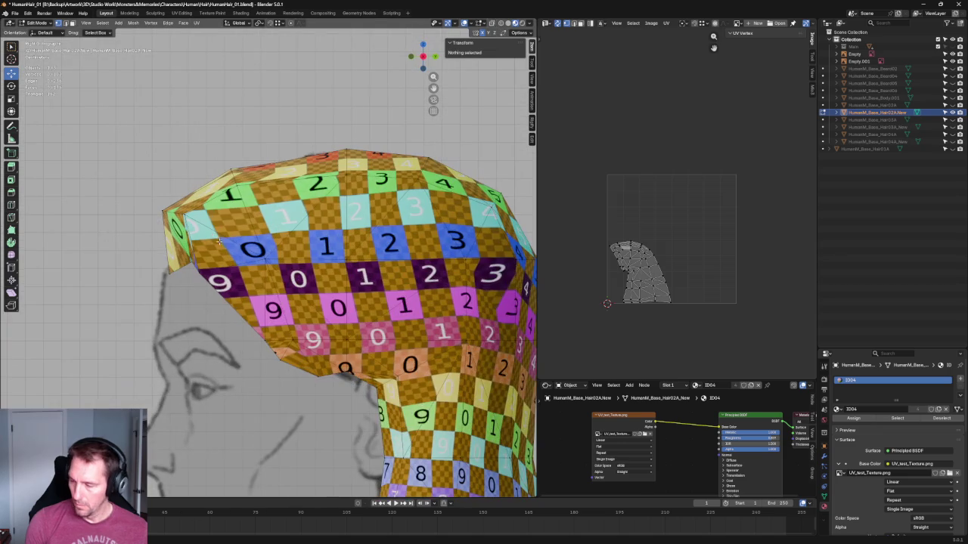
left_click_drag(217, 226, 217, 226)
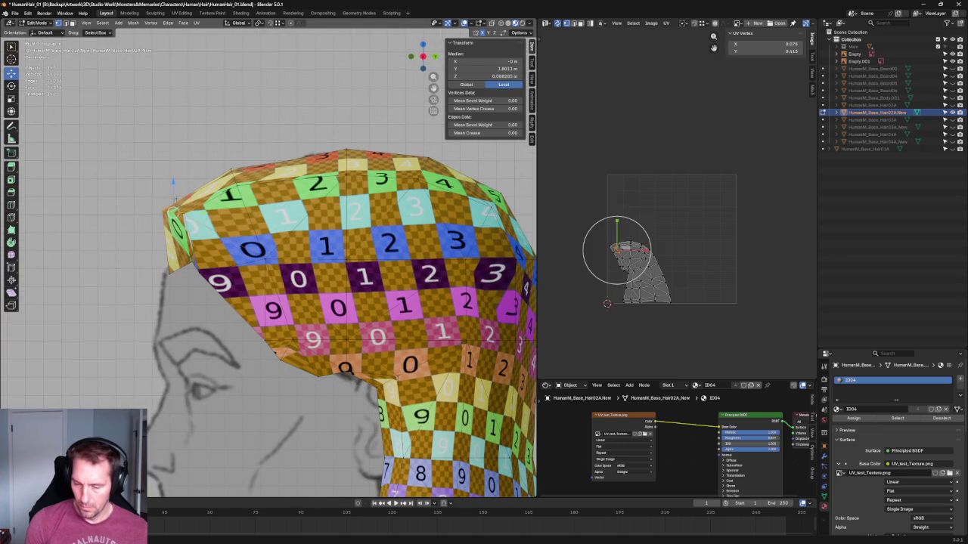
key("g")
key("z")
left_click(176, 195)
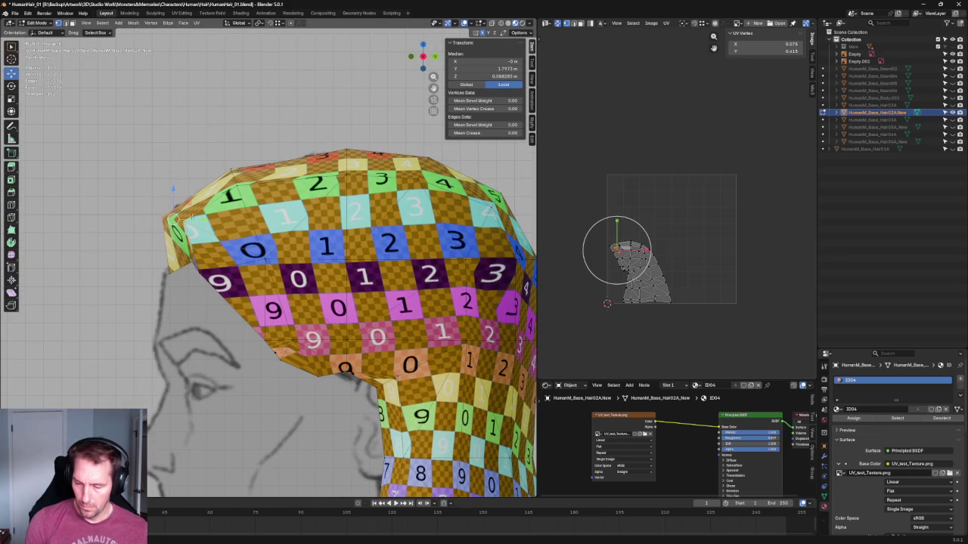
Shift the front tip vertices along Y and rotate them to match the reference.
key("g")
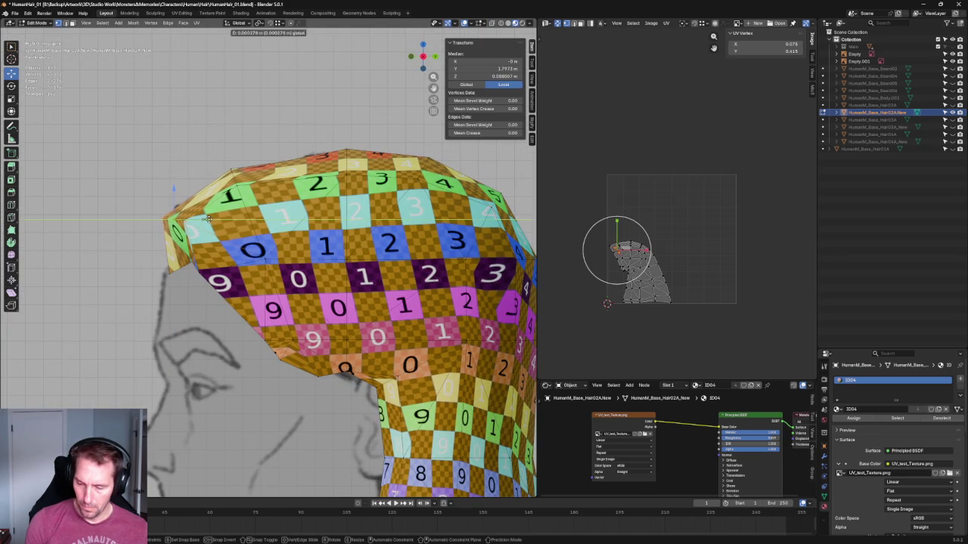
left_click(227, 195)
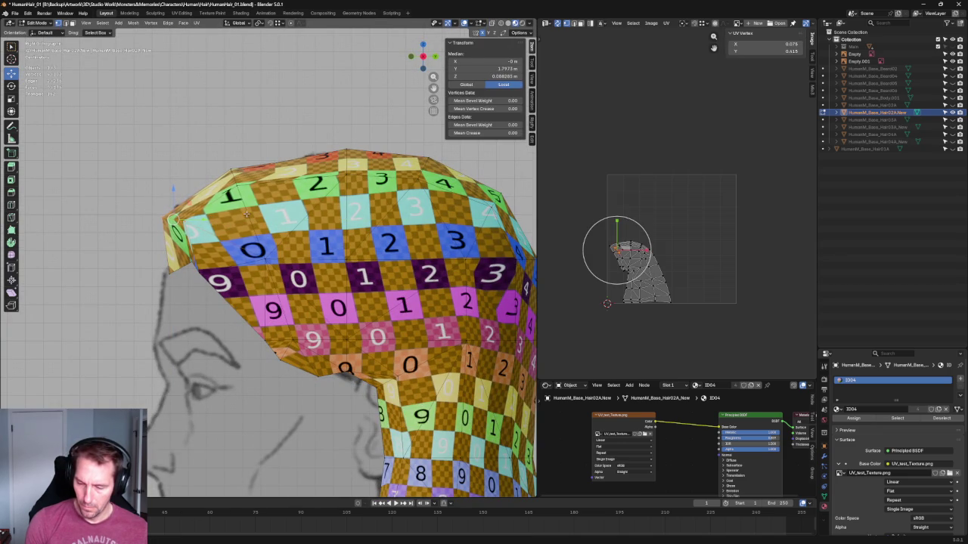
key("g")
key("y")
left_click(239, 177)
key("shift+space")
key("r")
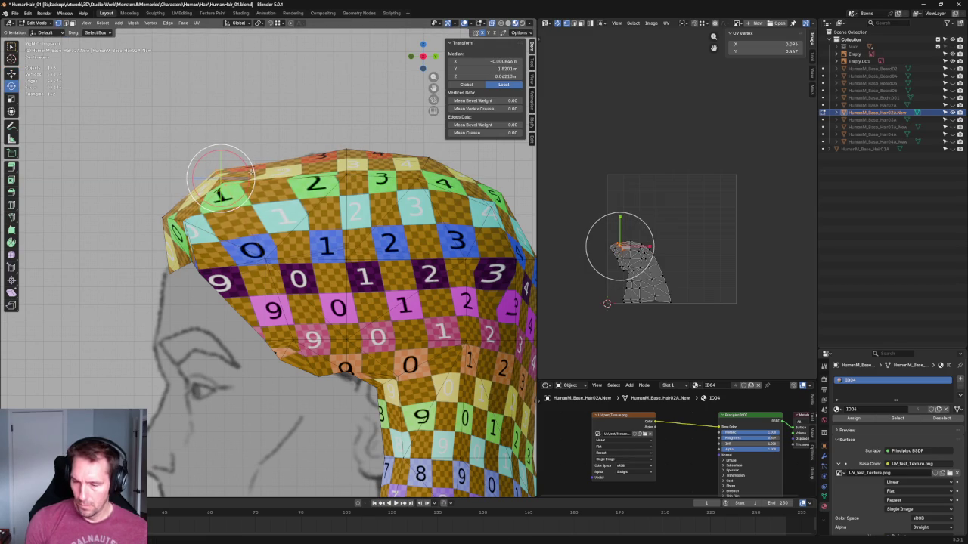
key("shift+space")
key("g")
Box-select the top front corner vertices and move them into place.
left_click(137, 131)
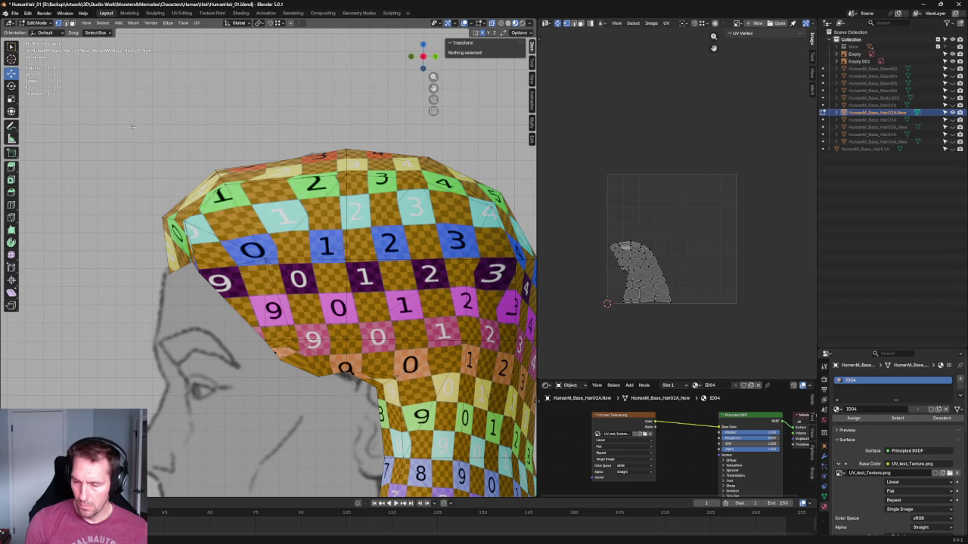
left_click_drag(136, 124, 267, 198)
left_click_drag(246, 162, 248, 155)
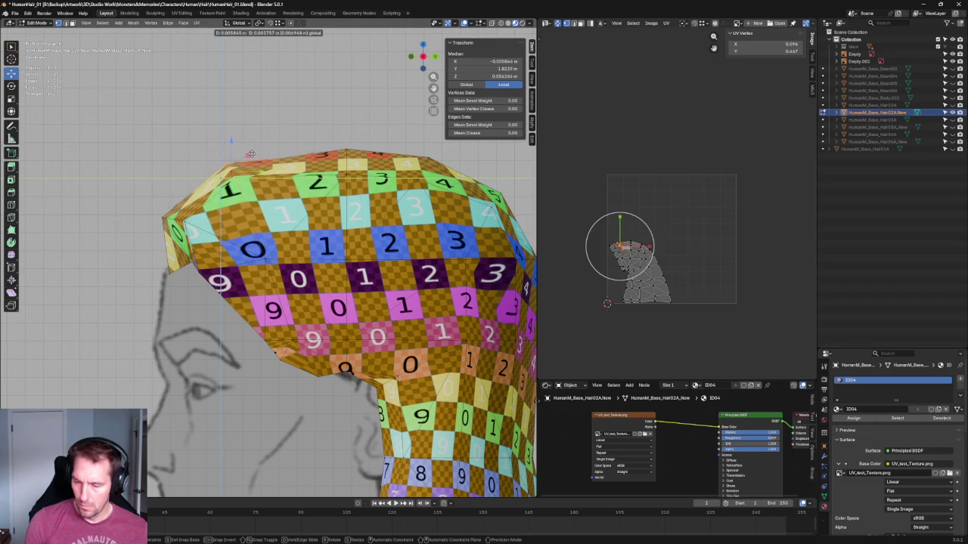
key("alt+a")
Switch to front ortho view and orbit to look up under the hair cap.
scroll(248, 155, "down", 3)
middle_click_drag(248, 155, 281, 227)
key("grave")
key("KP_1")
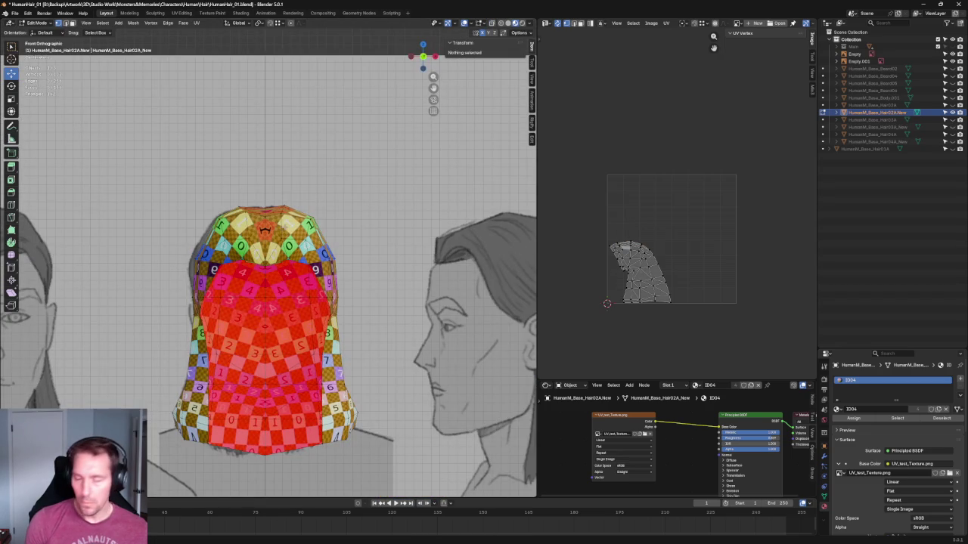
scroll(285, 229, "up", 2)
middle_click_drag(285, 228, 307, 305)
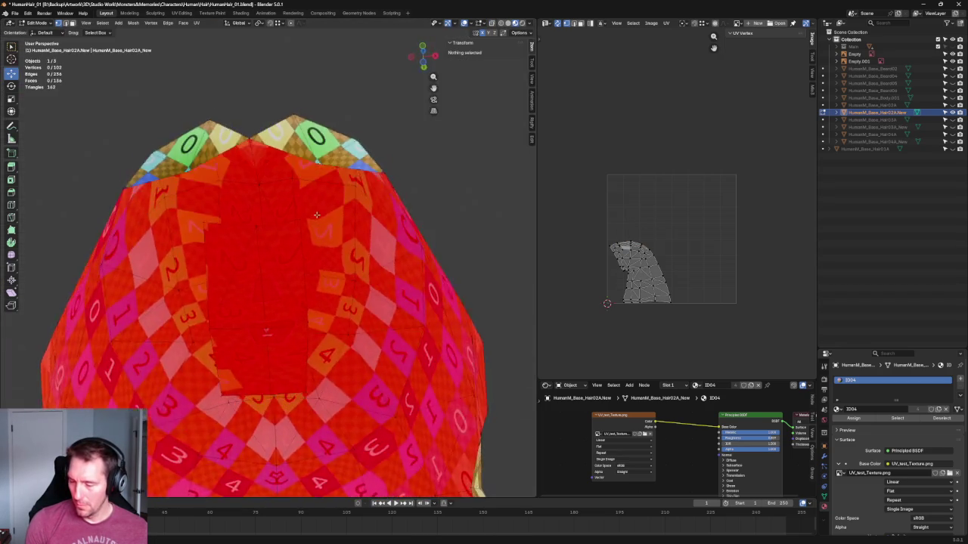
Undo, select the inner face patch with L, and flip its normals via Mesh > Normals.
key("ctrl+z")
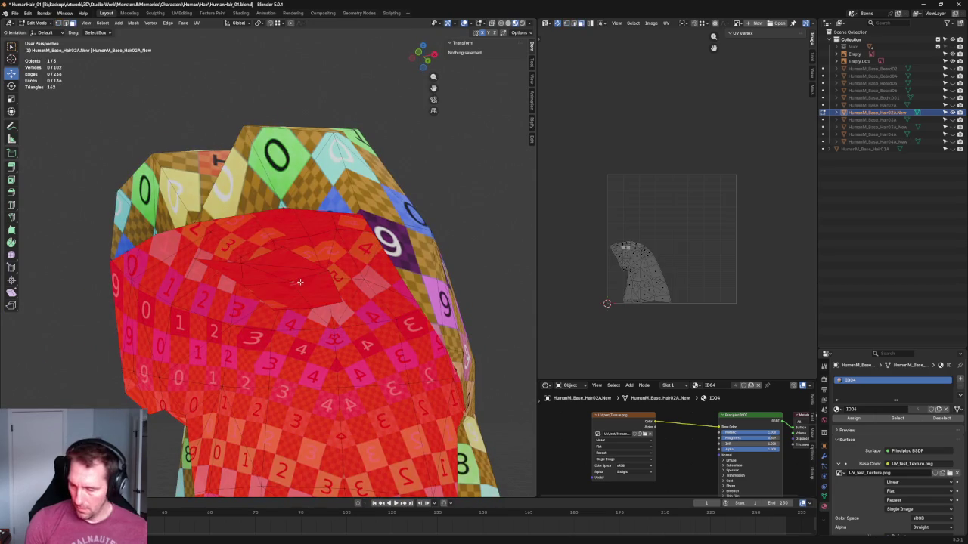
key("l")
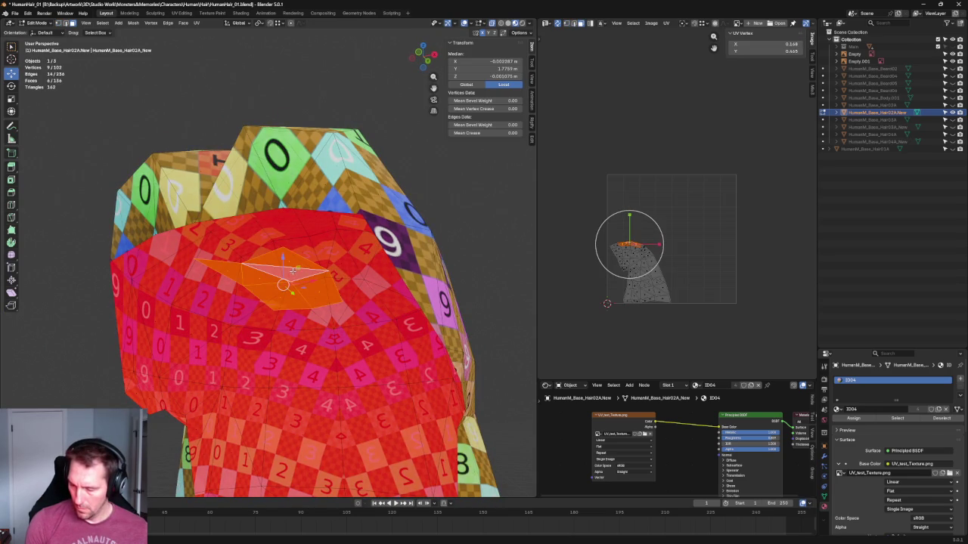
left_click(133, 22)
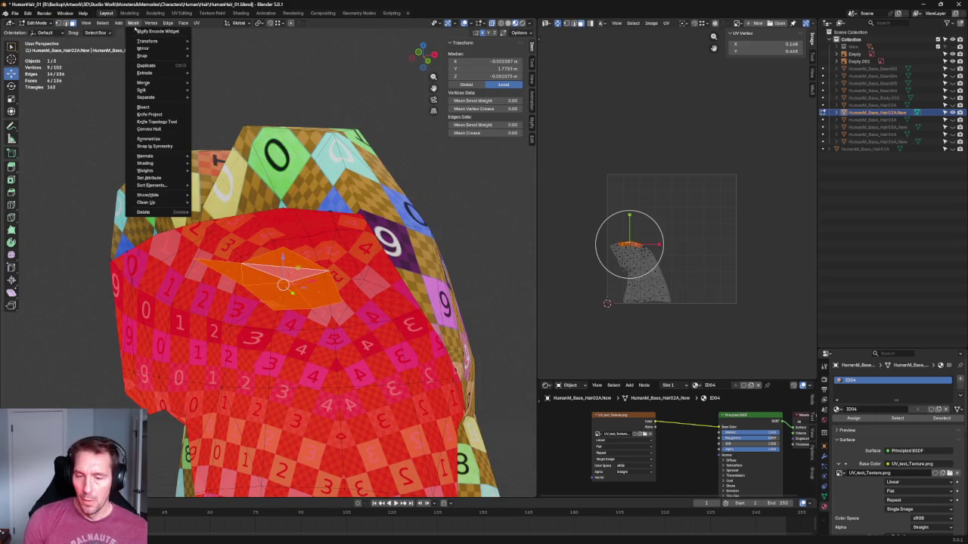
left_click(209, 152)
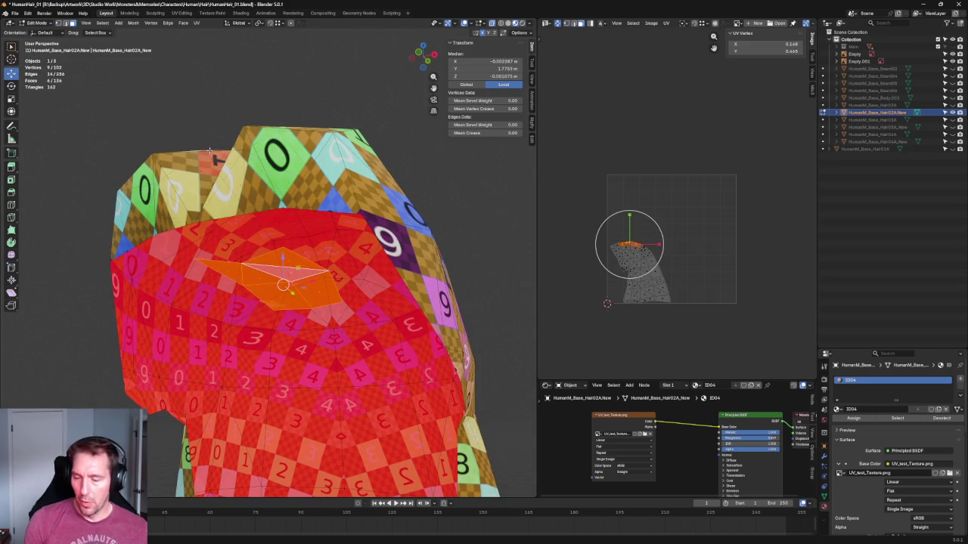
left_click(132, 22)
mouse_move(145, 156)
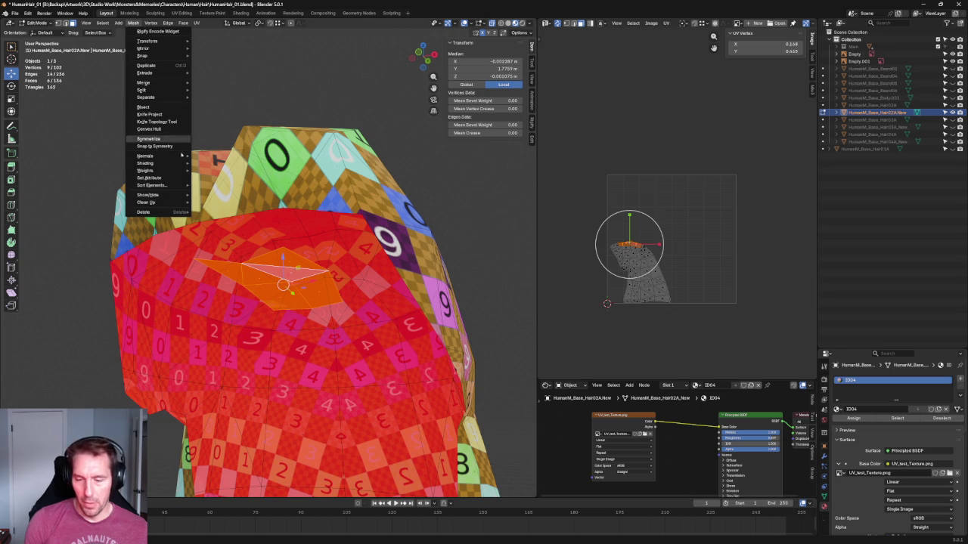
left_click(207, 156)
mouse_move(207, 156)
middle_mouse_down()
mouse_move(335, 245)
mouse_move(157, 328)
middle_mouse_up()
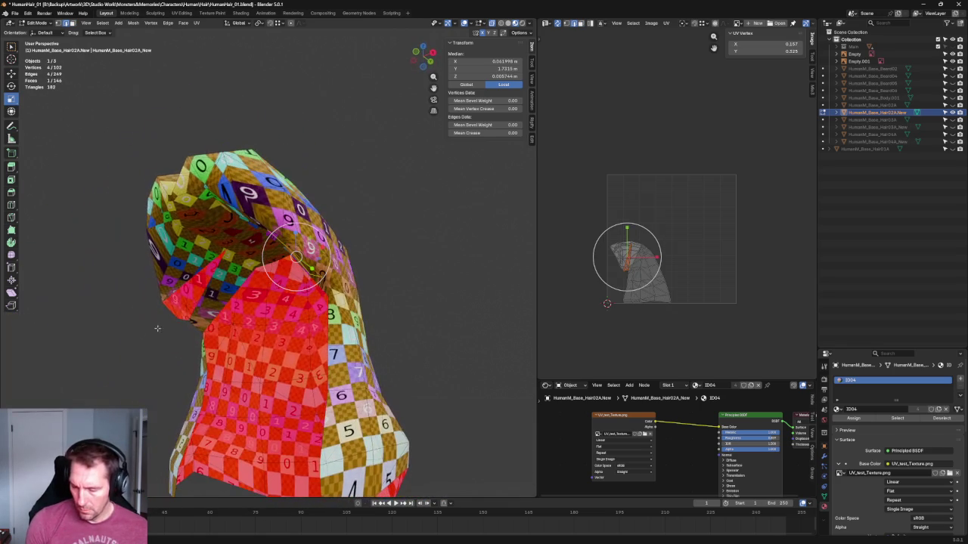
Select the strip of faces on the cap's inner side and orbit to a side view.
right_click(186, 279, "shift")
scroll(186, 279, "up", 1)
scroll(120, 333, "up", 4)
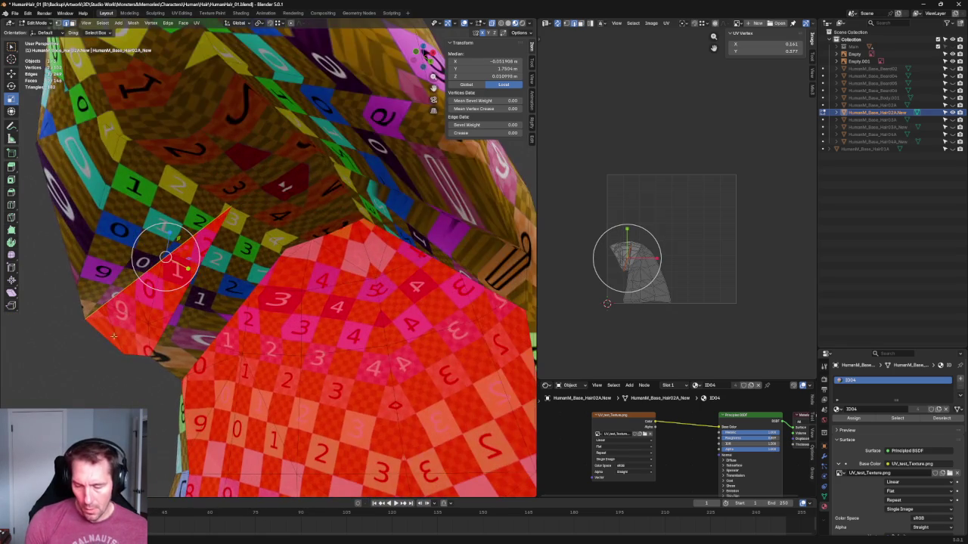
left_click(99, 330)
left_click(198, 280, "shift")
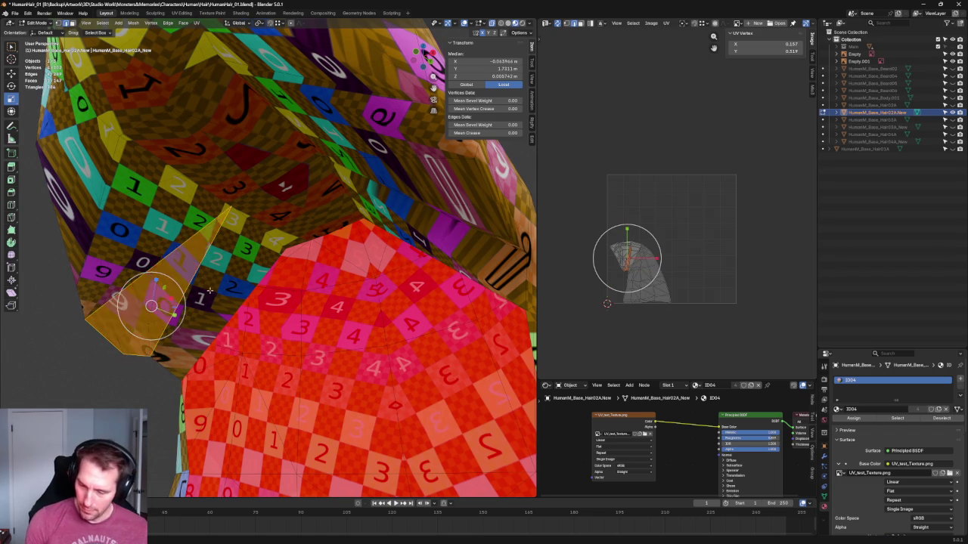
middle_click_drag(202, 274, 319, 323)
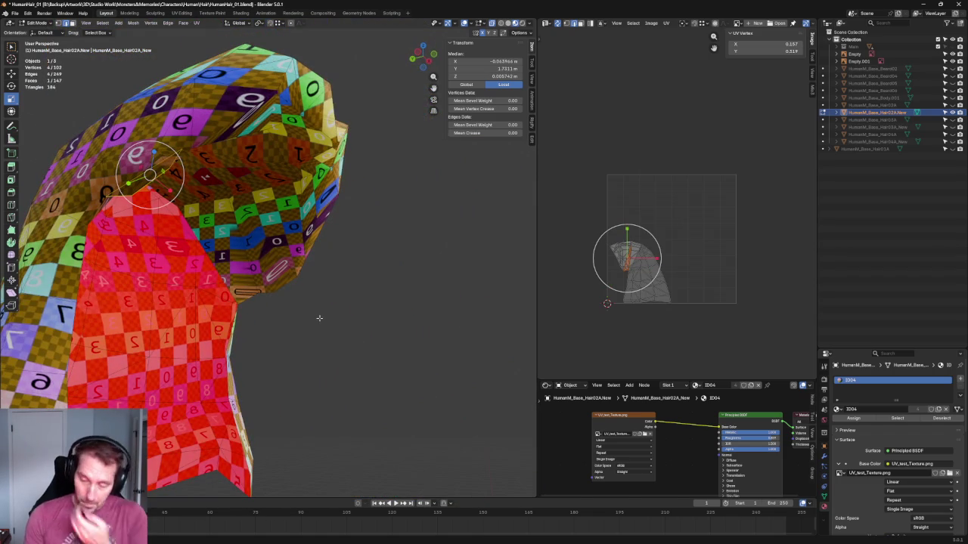
scroll(313, 305, "up", 3)
middle_click_drag(309, 294, 313, 240)
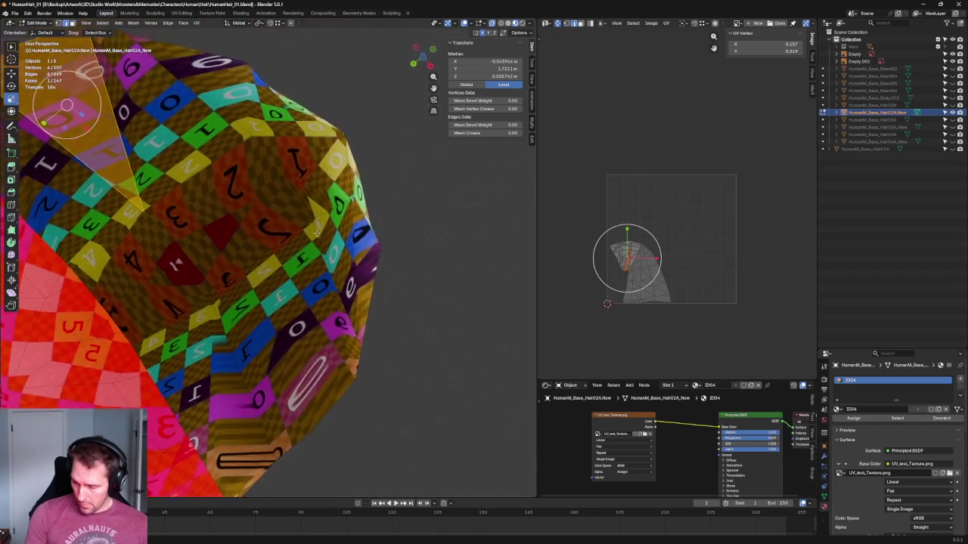
Join two crown vertices with a new edge using J.
left_click(225, 303)
left_click(330, 421, "shift")
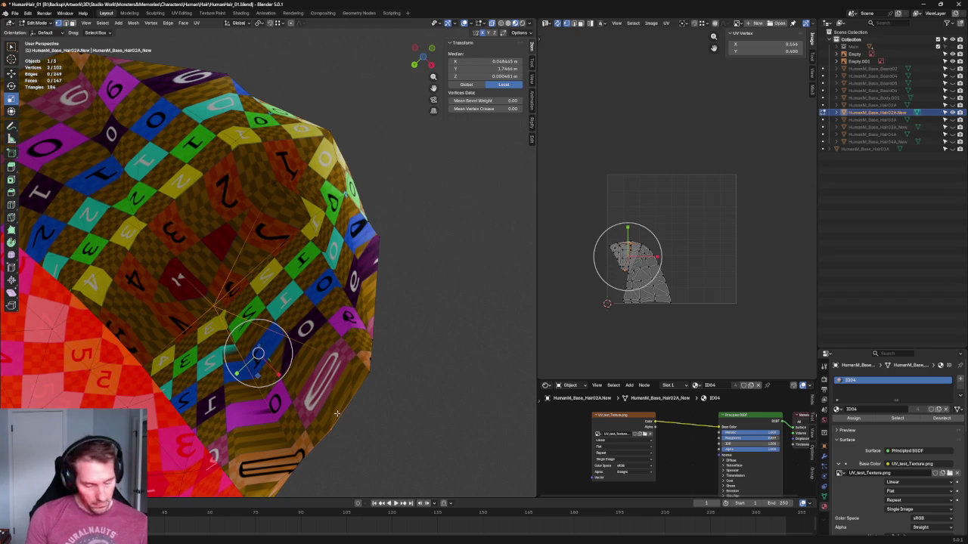
key("j")
middle_click_drag(336, 414, 173, 242)
Try joining another vertex pair with F, then deselect everything.
left_click(200, 227)
middle_click_drag(97, 223, 104, 176)
left_click(113, 200, "shift")
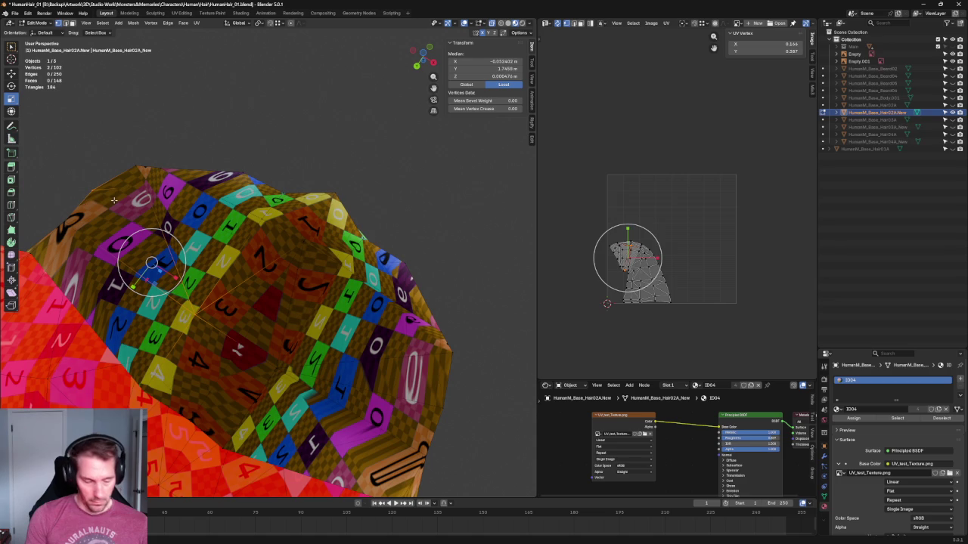
key("f")
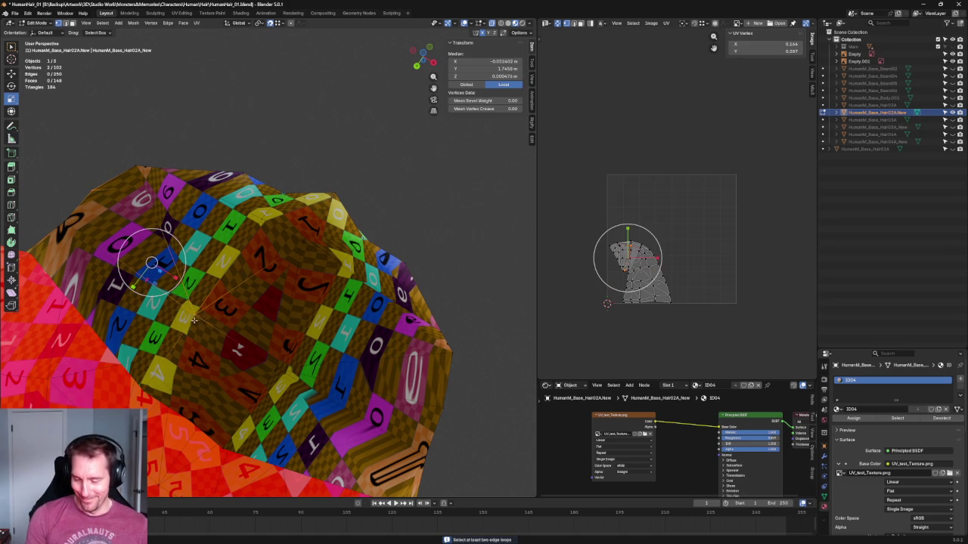
key("alt+a")
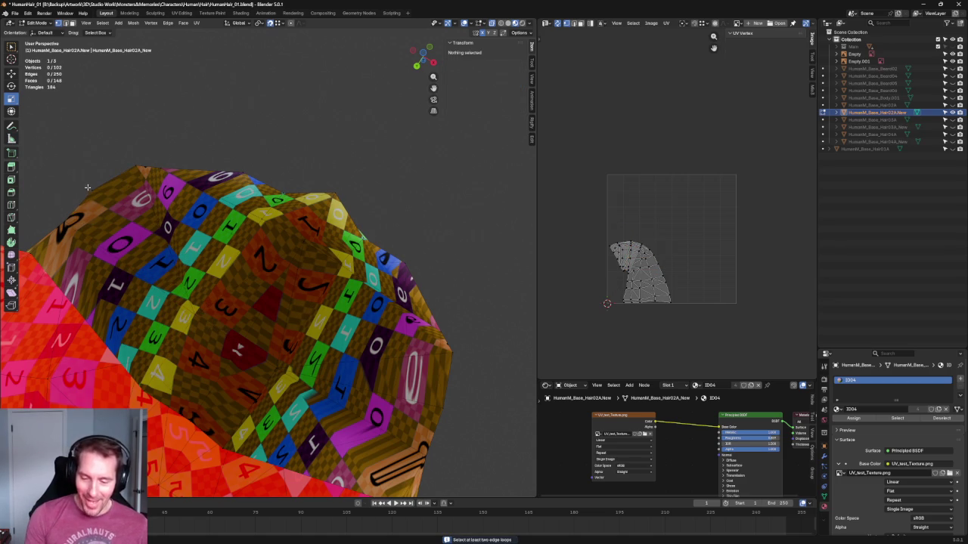
Connect two cap vertices with Connect Vertex Path, deselect, and orbit to a front view.
left_click(92, 191)
mouse_move(93, 191)
middle_mouse_down()
mouse_move(87, 281)
mouse_move(65, 255)
mouse_move(69, 216)
mouse_move(67, 232)
middle_mouse_up()
left_click(209, 281, "shift")
mouse_move(224, 277)
middle_mouse_down()
mouse_move(140, 237)
mouse_move(327, 243)
mouse_move(302, 223)
middle_mouse_up()
right_click(139, 237)
left_click(110, 272)
key("alt+a")
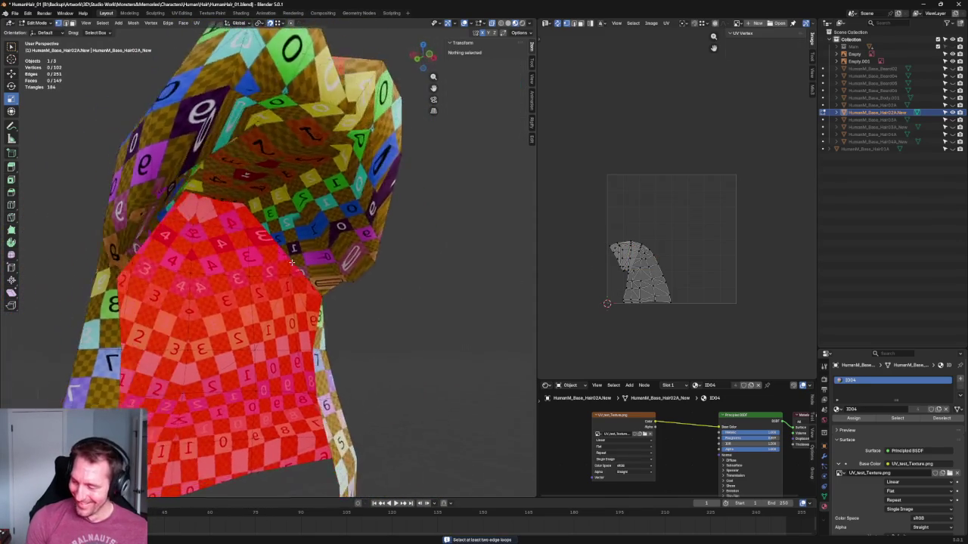
mouse_move(417, 239)
middle_mouse_down()
mouse_move(419, 224)
mouse_move(401, 229)
middle_mouse_up()
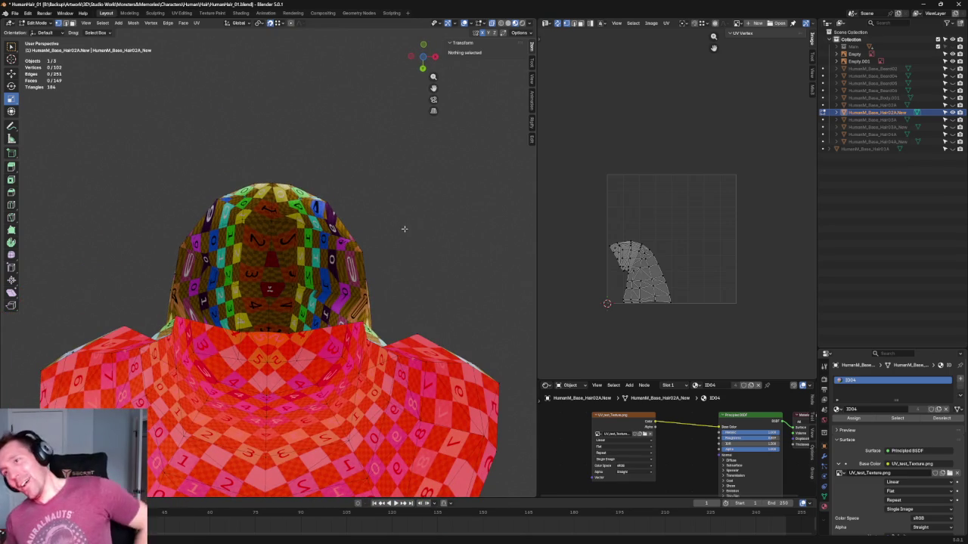
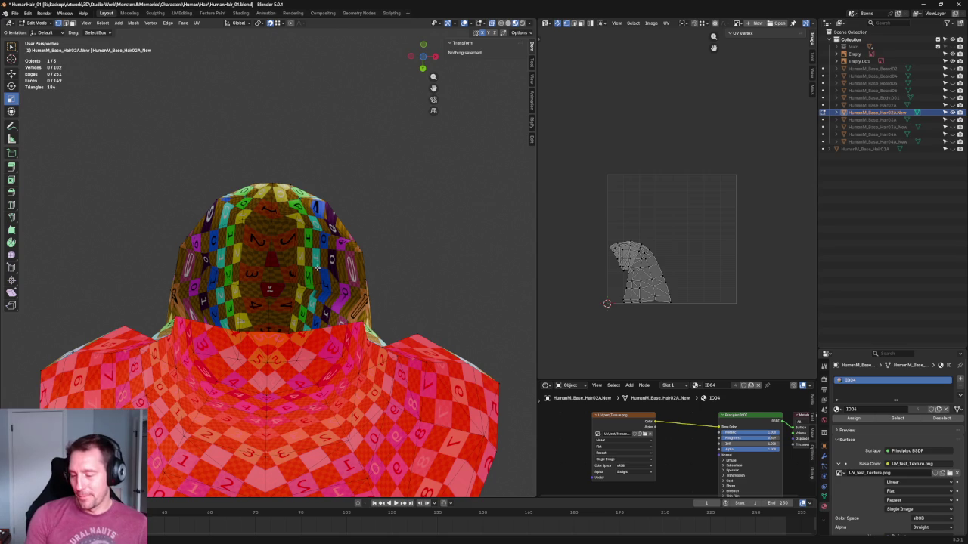
Set the first back vertex's X to -0.022118 m, mirroring its partner.
scroll(311, 269, "up", 2)
left_click(298, 295)
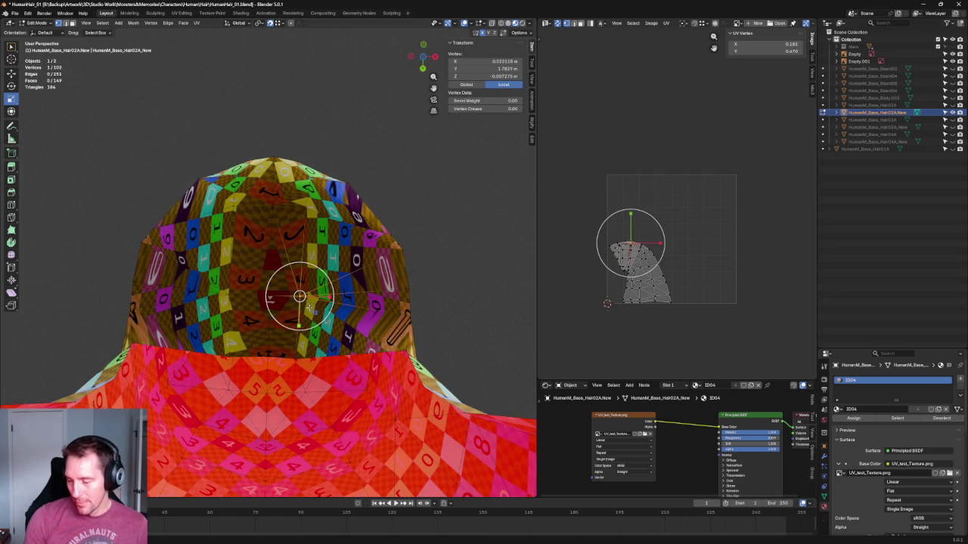
key("shift+space")
key("g")
left_click(236, 286, "shift")
left_click(302, 298)
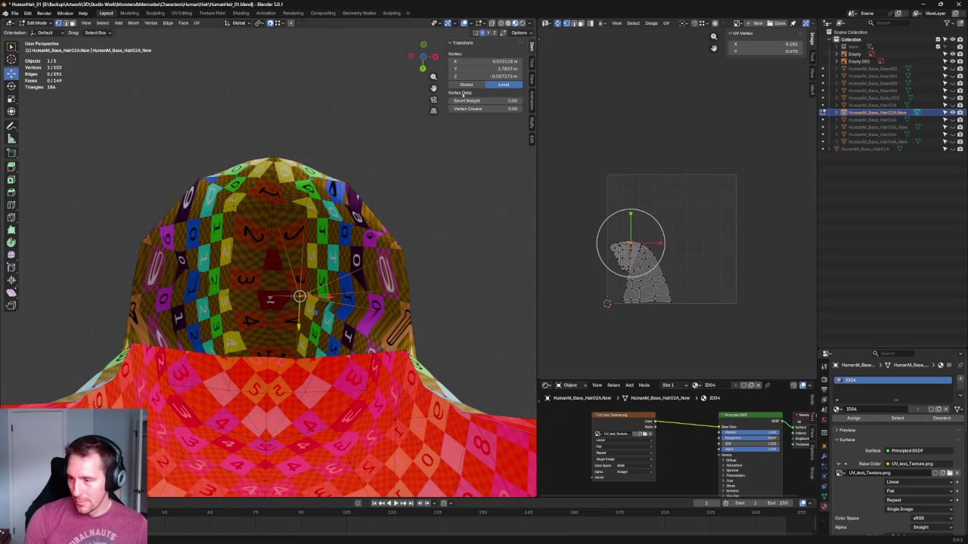
left_click(484, 61)
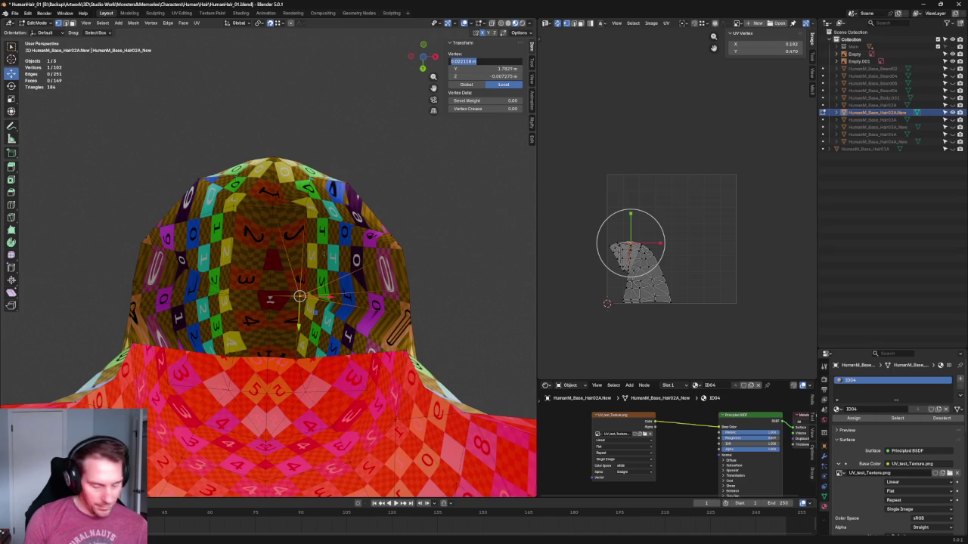
key("ctrl+v")
key("Return")
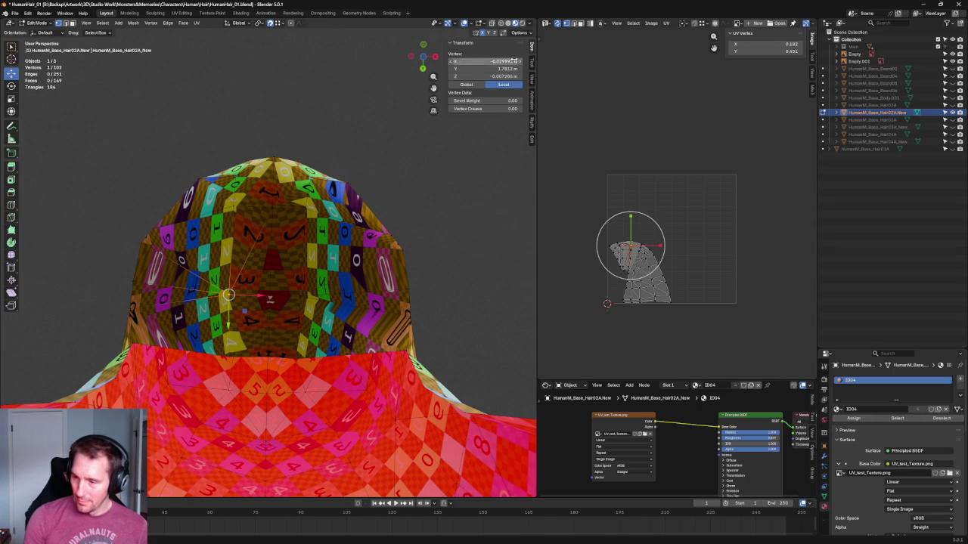
left_click(507, 60)
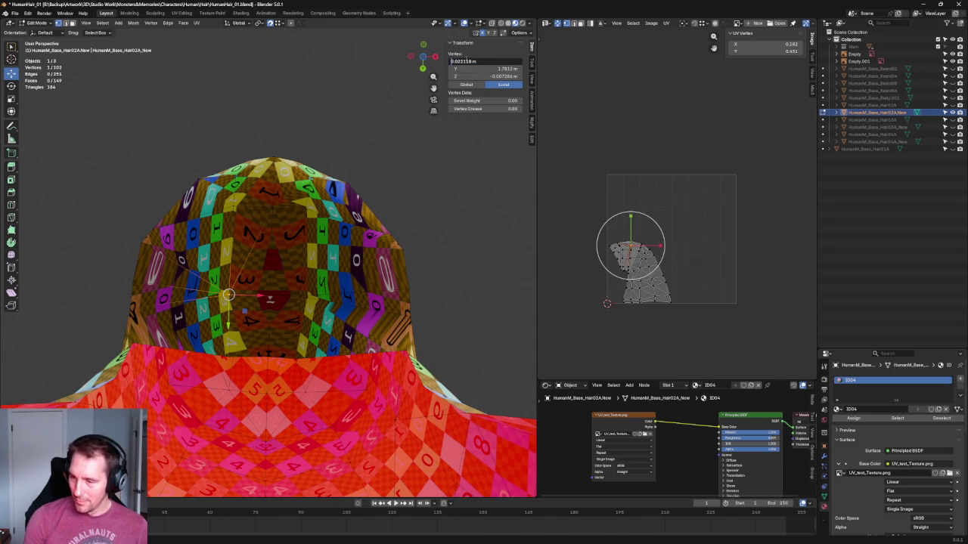
type("-")
key("Return")
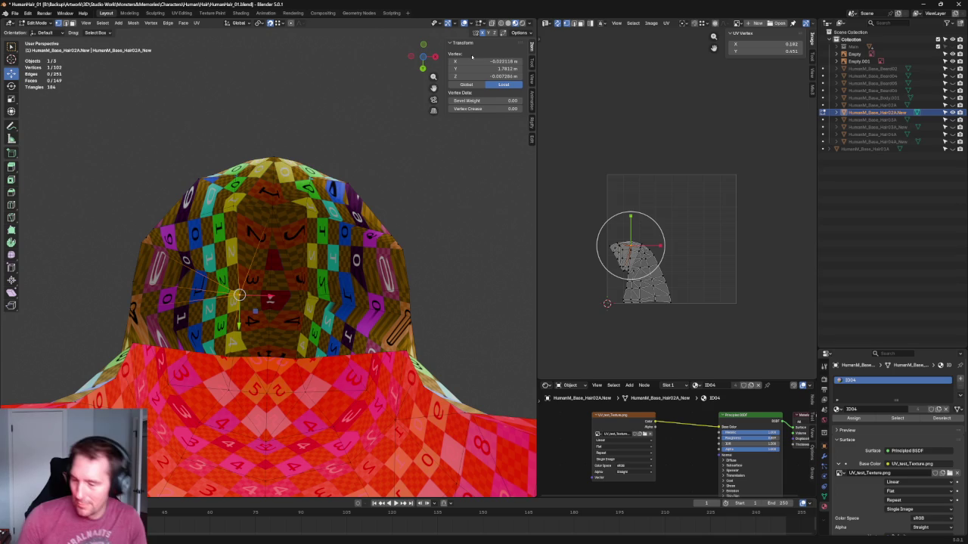
key("alt+a")
On a lower back-edge vertex, try entering the partner's X value 0.019855 m.
middle_click_drag(334, 278, 287, 311)
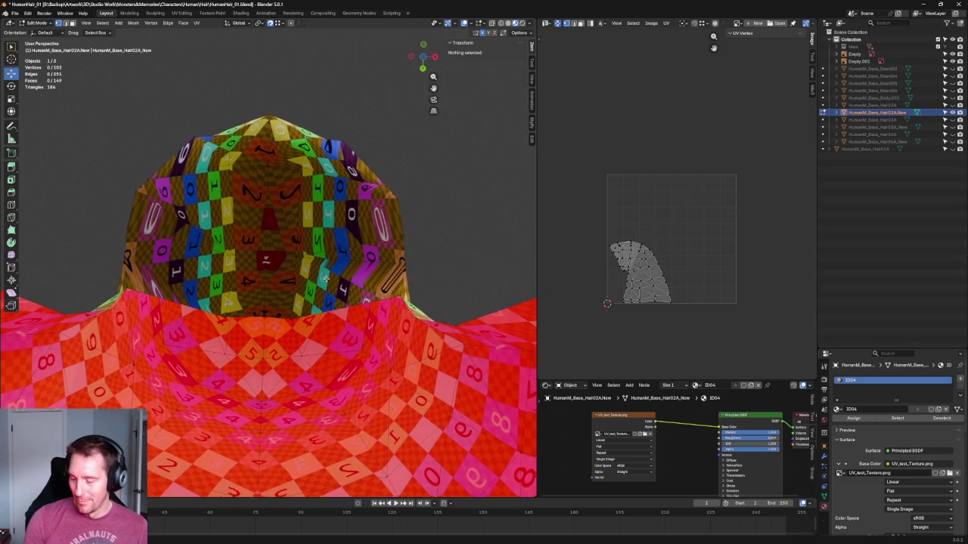
left_click(289, 315)
left_click(506, 61)
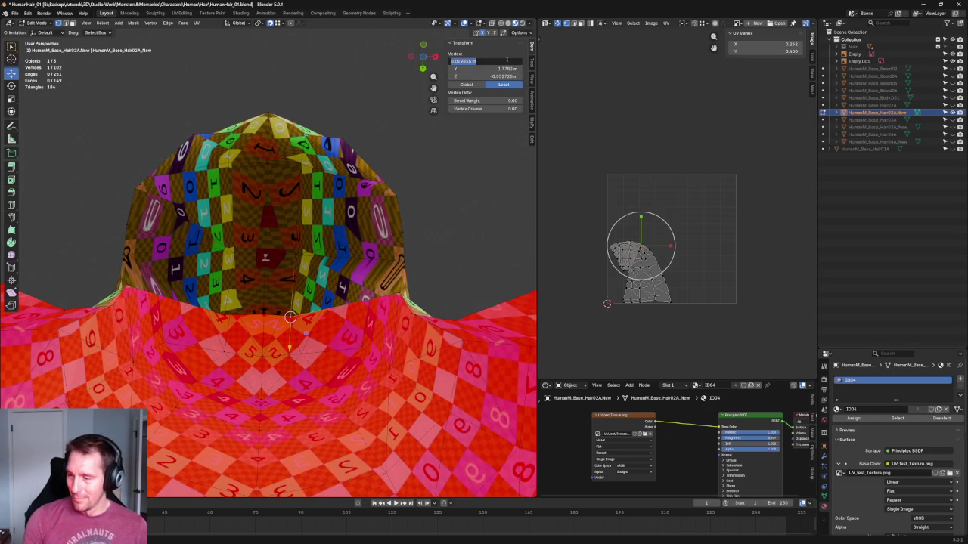
key("ctrl+v")
key("Return")
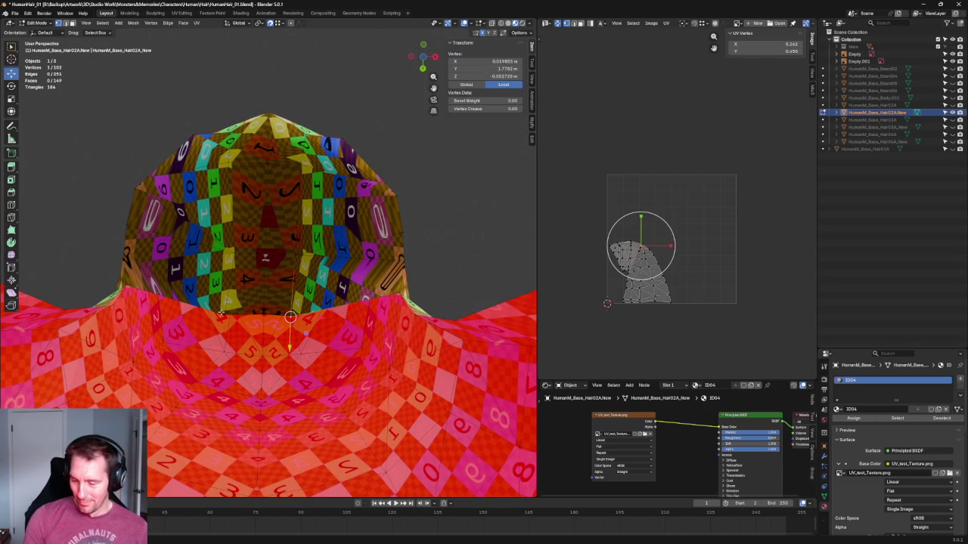
left_click(497, 61)
type("0.019855 m")
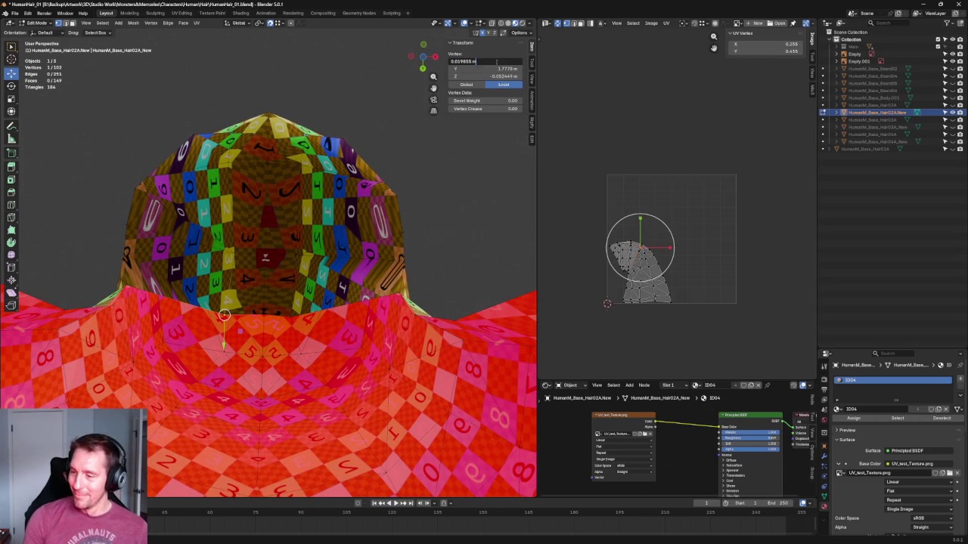
key("Return")
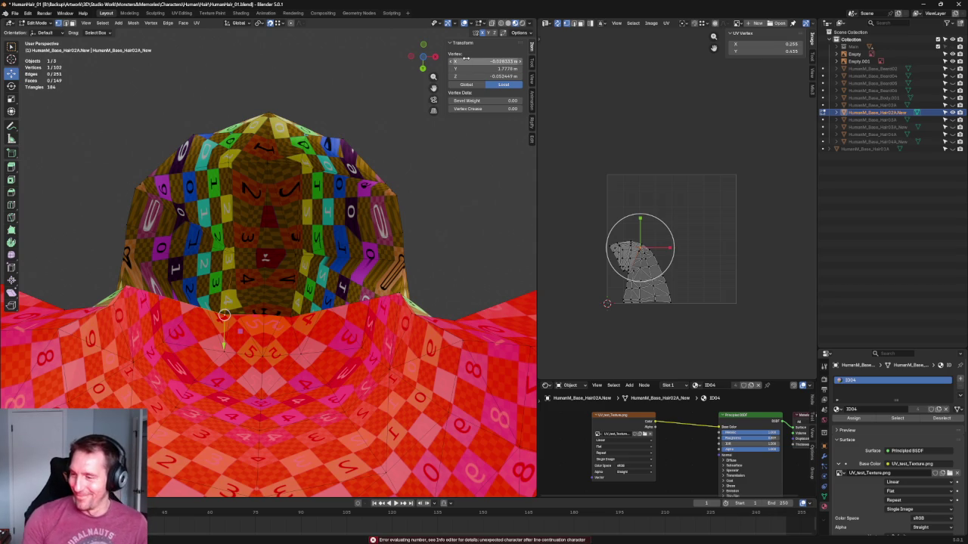
key("alt+a")
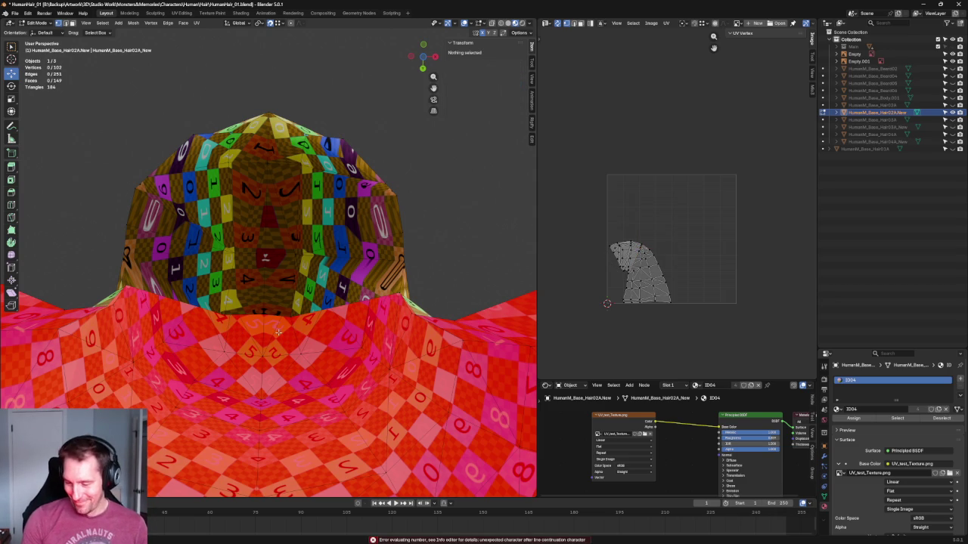
Copy the partner's X and set the lower back vertex to -0.019865 m, undoing a stray value.
left_click(224, 315)
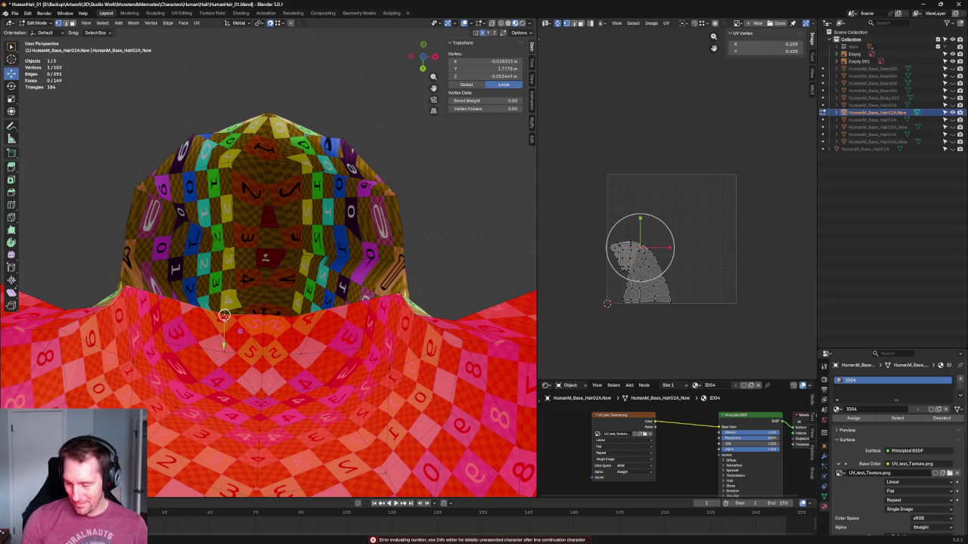
left_click(291, 316)
left_click(483, 60)
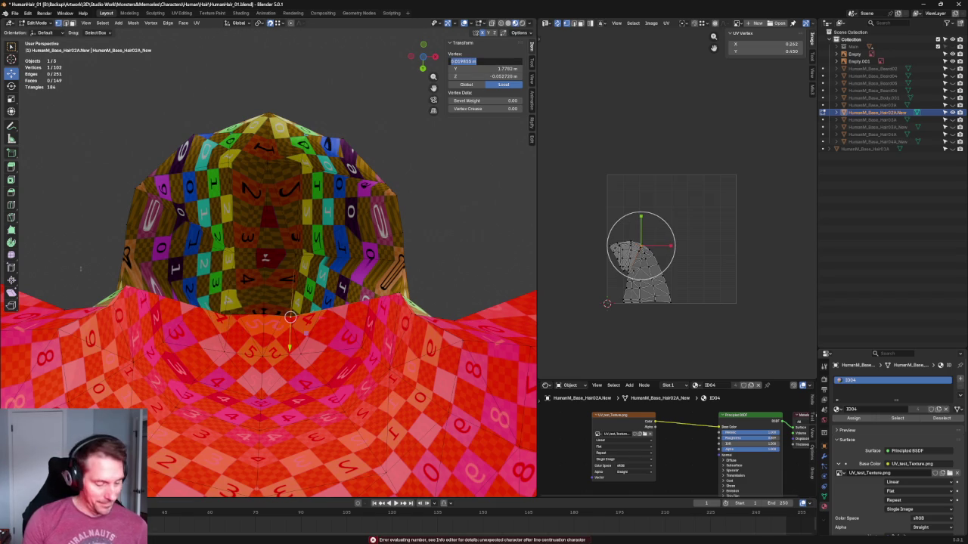
key("Escape")
left_click(224, 312)
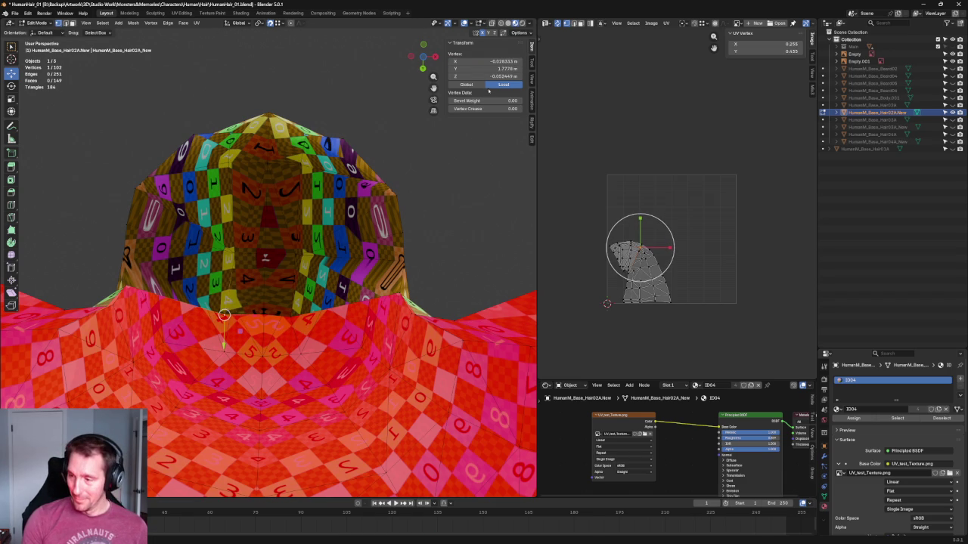
left_click(503, 61)
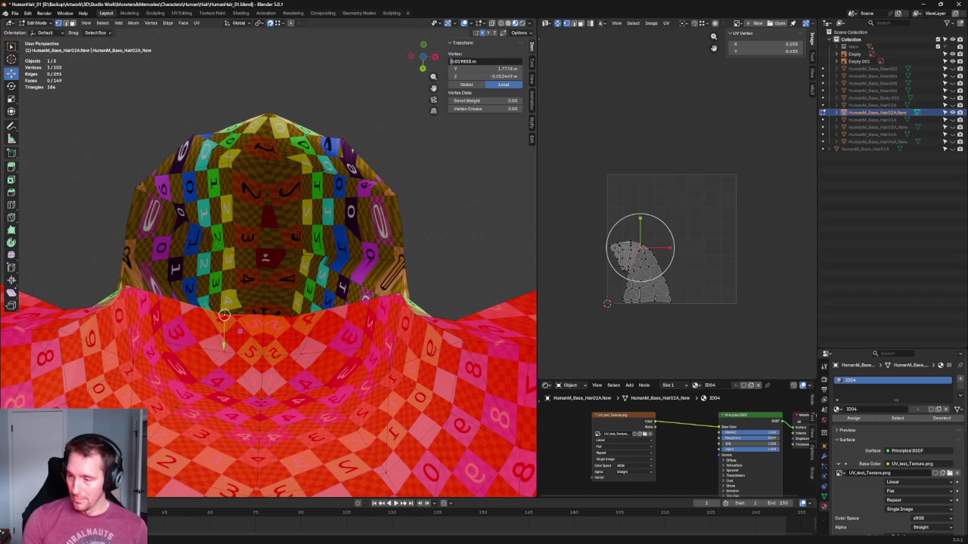
type("3")
key("Return")
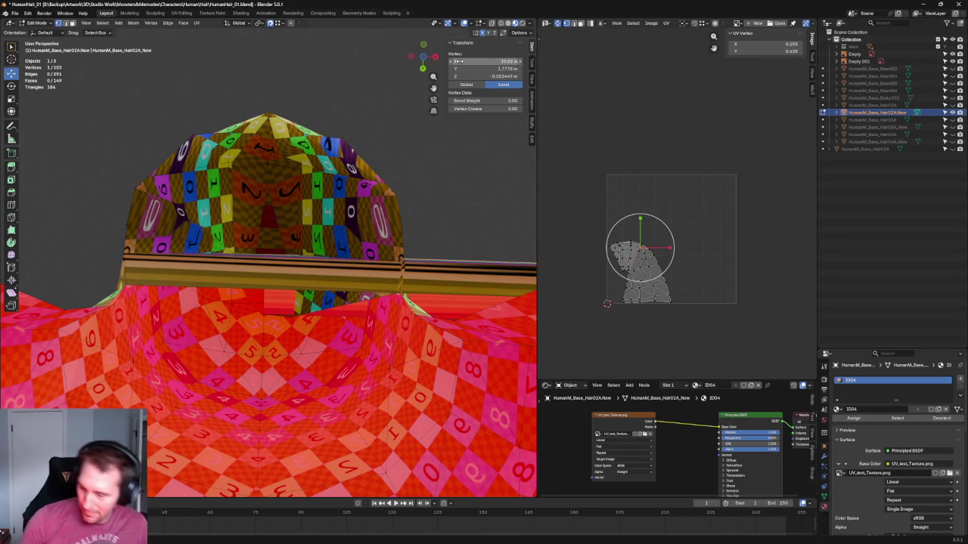
key("ctrl+z")
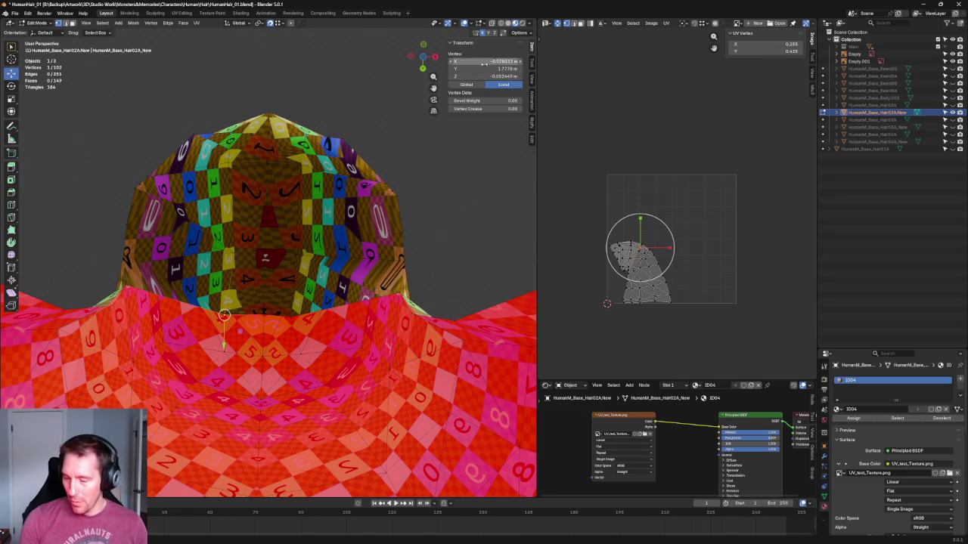
left_click(514, 59)
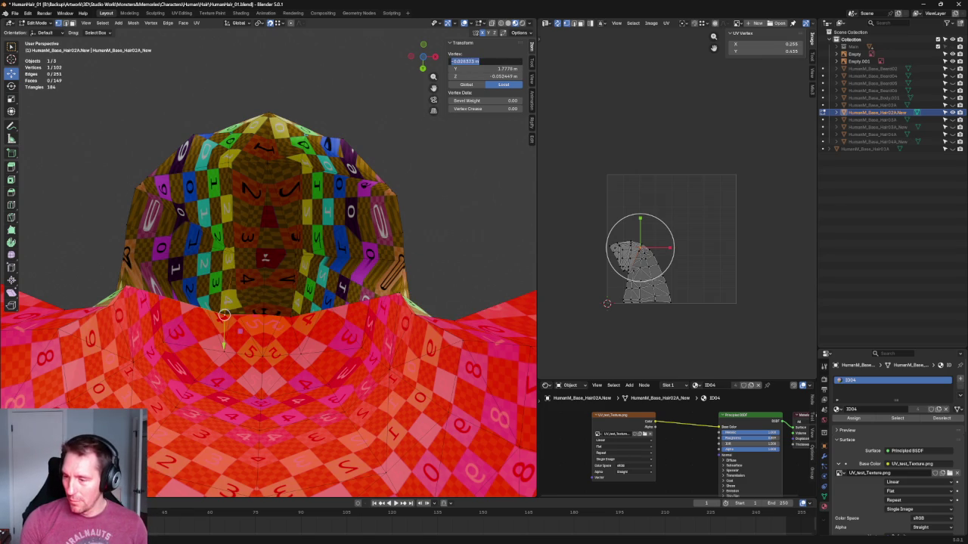
type("-0.019855 m")
key("Return")
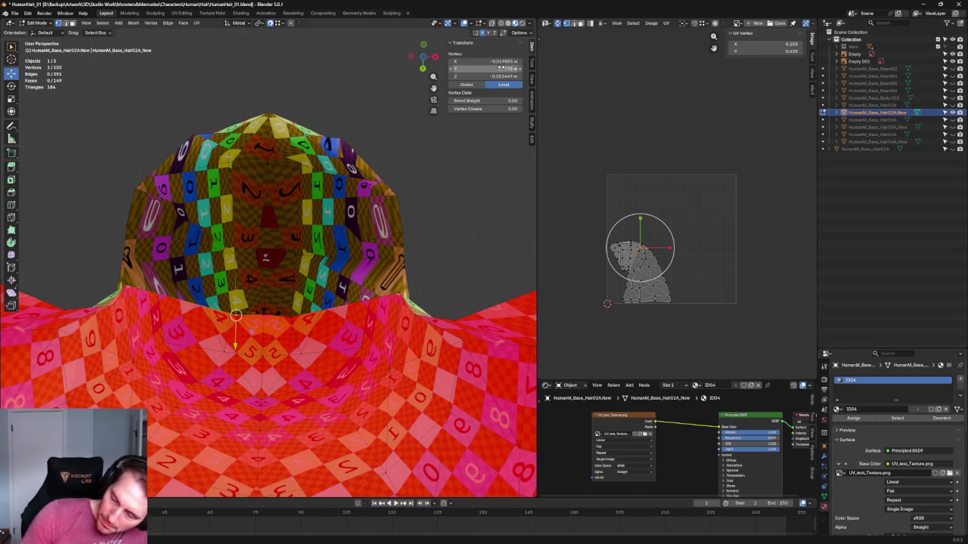
left_click(303, 168)
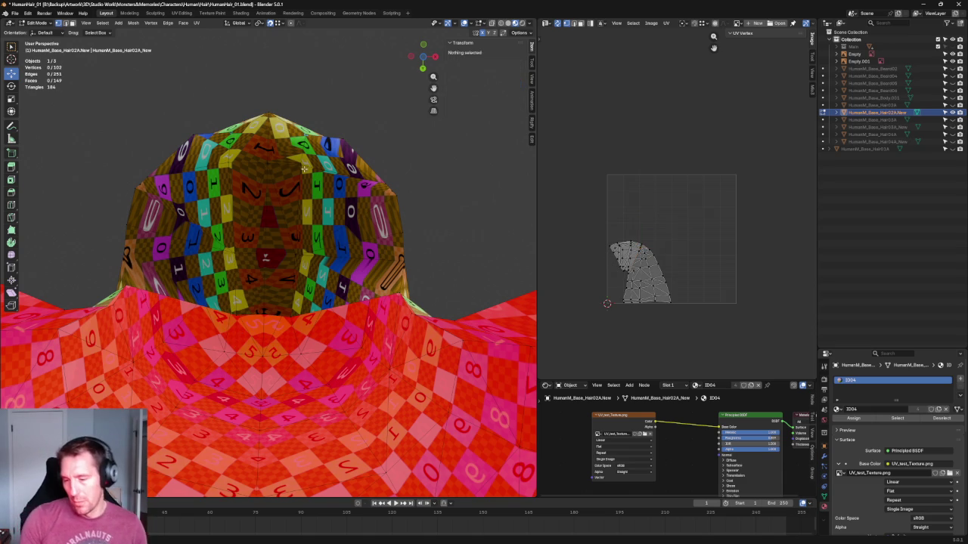
Give the upper back vertex the mirrored X value of -0.022118 m.
left_click(300, 163)
left_click(505, 60)
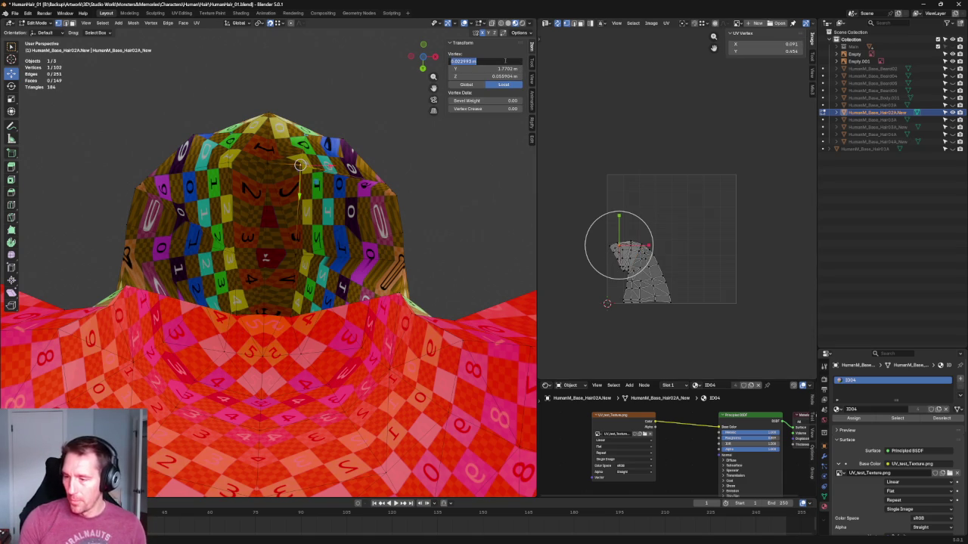
left_click(228, 162)
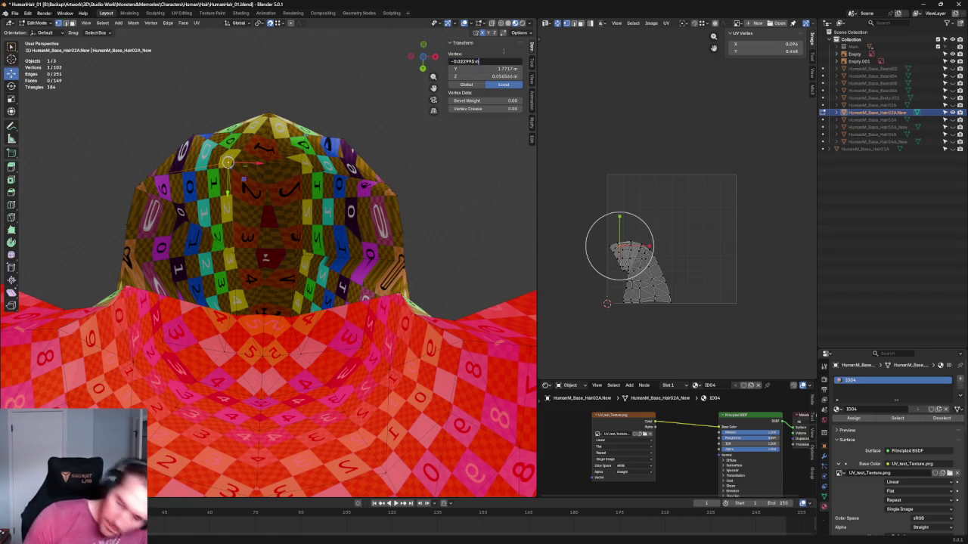
key("Return")
Test moving a vertex right of the back centre along X, then undo it.
left_click(429, 217)
left_click(298, 255)
key("g")
key("x")
left_click(339, 255)
key("ctrl+z")
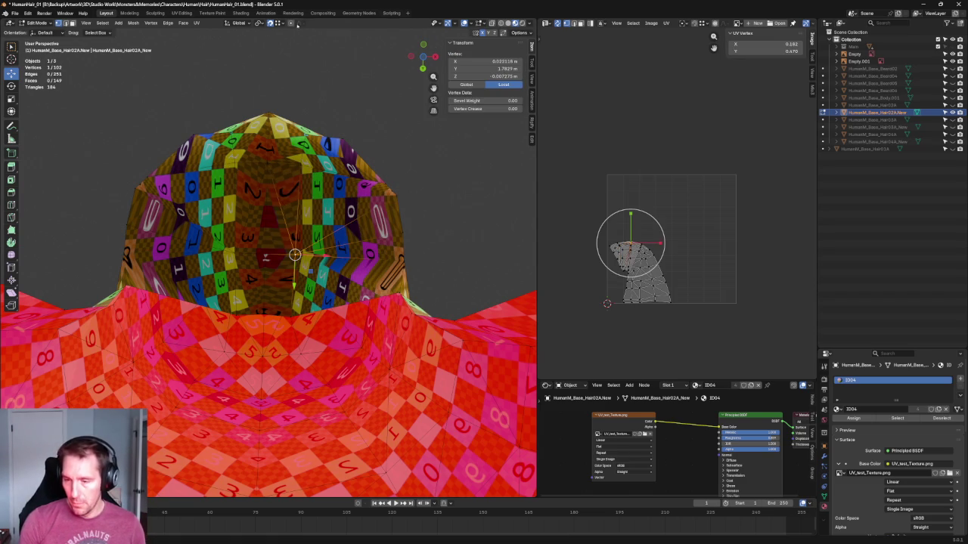
Compare the X values of the vertex pair either side of centre, leaving them unchanged.
left_click(484, 60)
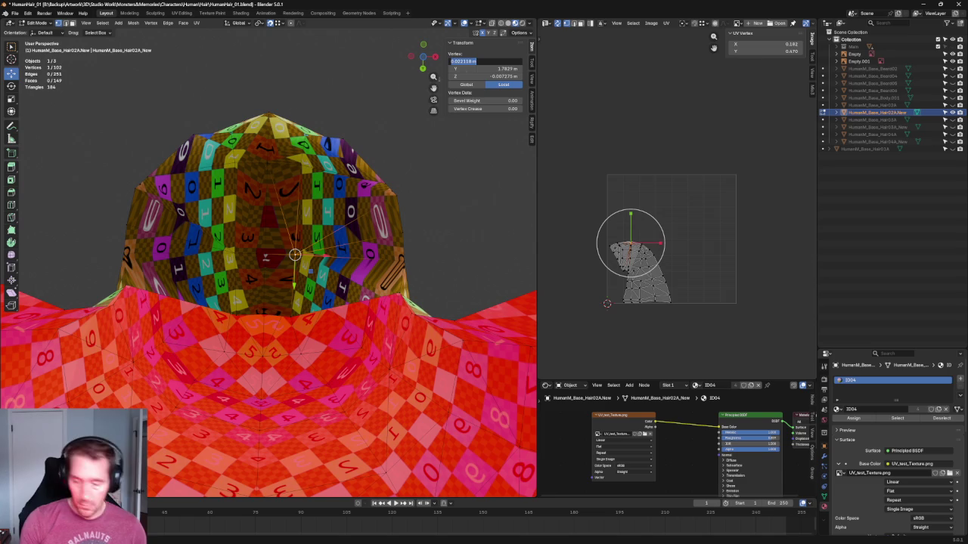
left_click(235, 253)
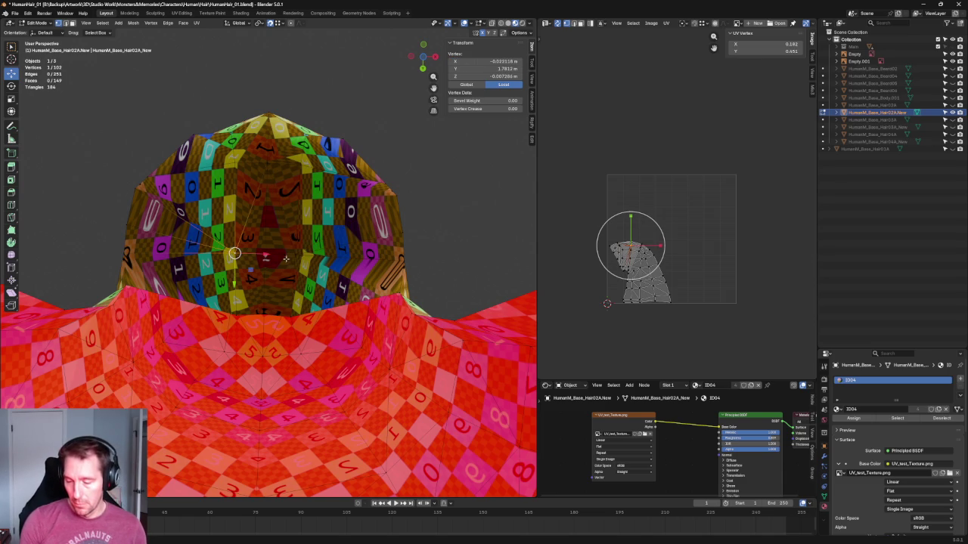
left_click(497, 60)
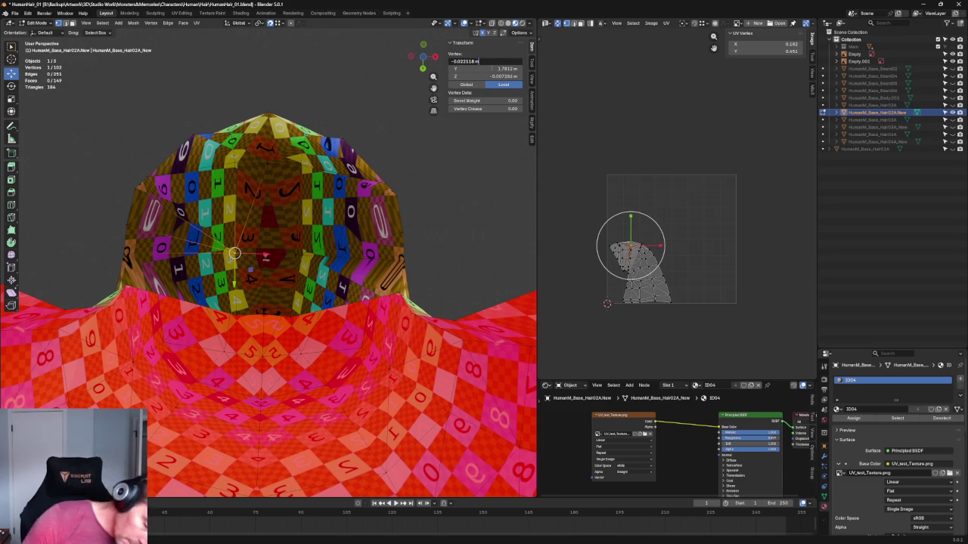
key("Return")
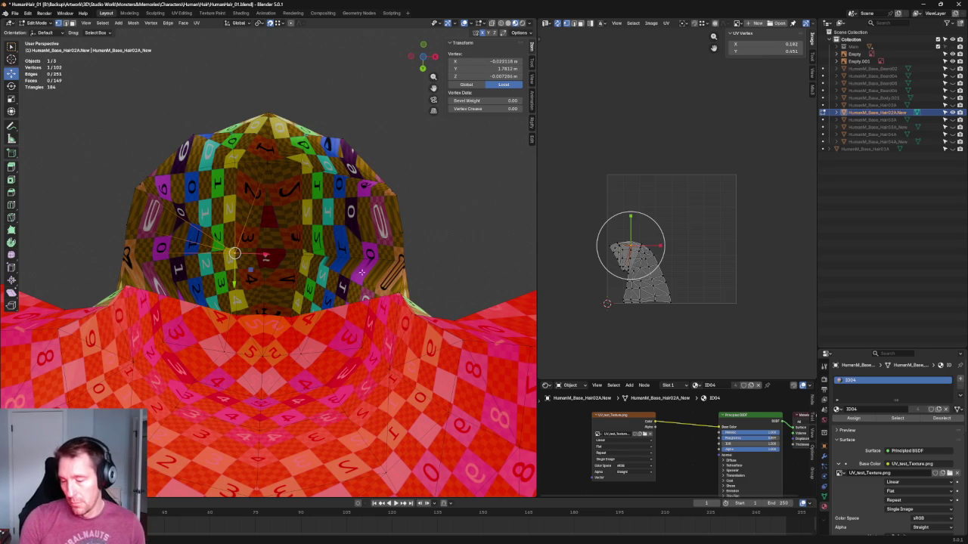
left_click(310, 257)
left_click(297, 254)
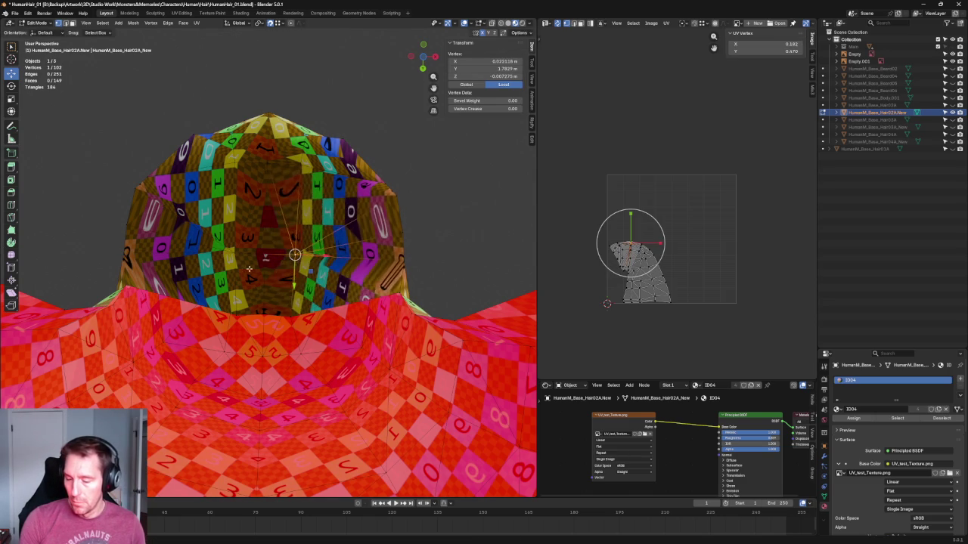
scroll(378, 226, "down", 5)
middle_click_drag(378, 227, 373, 231)
In front view, scale the pair of vertices at the opening's centre closer together.
key("alt+a")
scroll(374, 231, "down", 3)
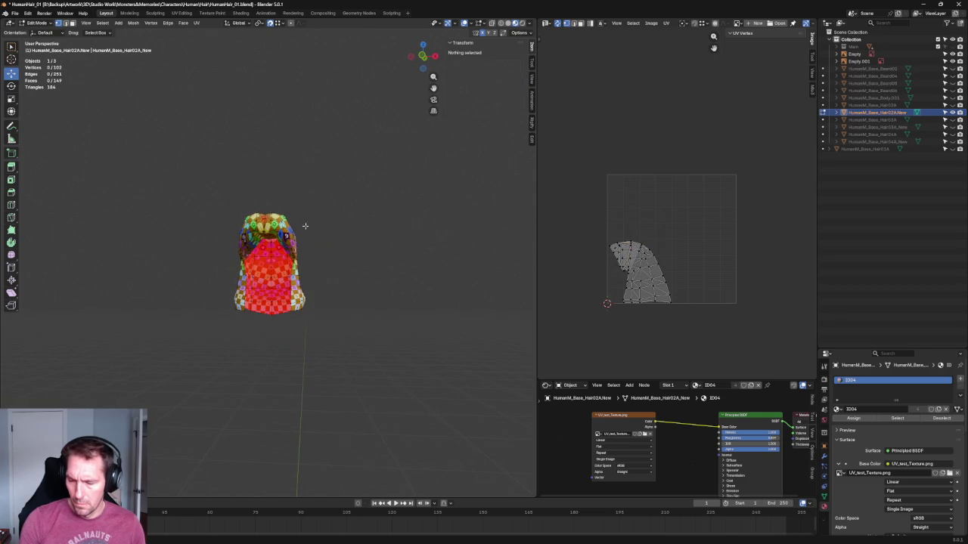
key("KP_1")
scroll(301, 278, "up", 6)
scroll(318, 254, "up", 3)
scroll(325, 242, "up", 3)
scroll(336, 223, "up", 3)
left_click(342, 215)
left_click(176, 208, "shift")
key("s")
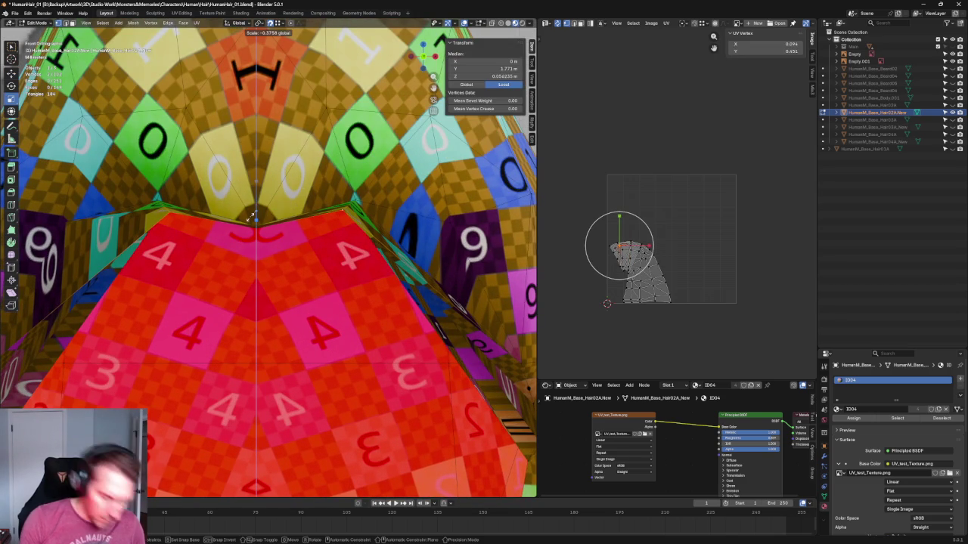
left_click(252, 217)
Flatten two centre-line vertex pairs of the opening by scaling them along Z.
key("c")
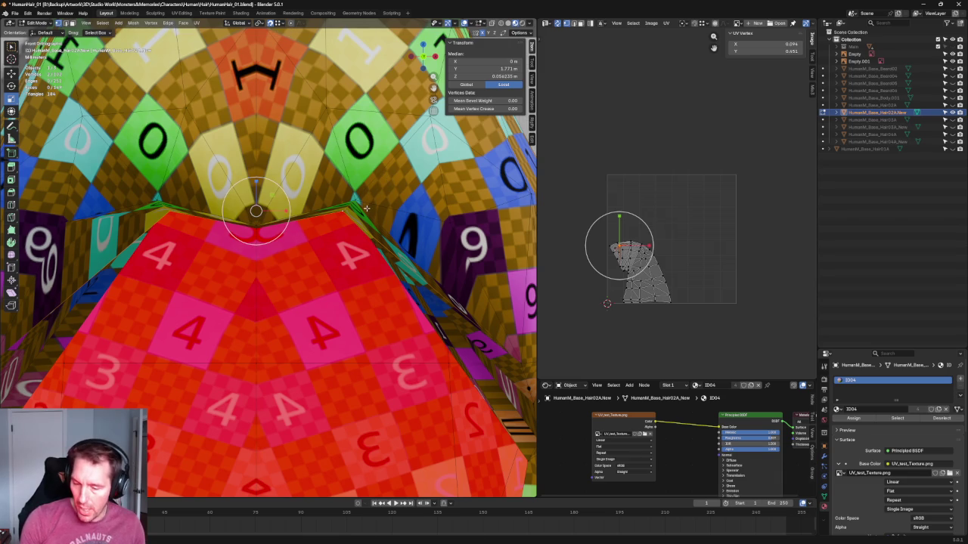
middle_click_drag(366, 208, 323, 208)
left_click(312, 217)
left_click(261, 215)
left_click(261, 189, "shift")
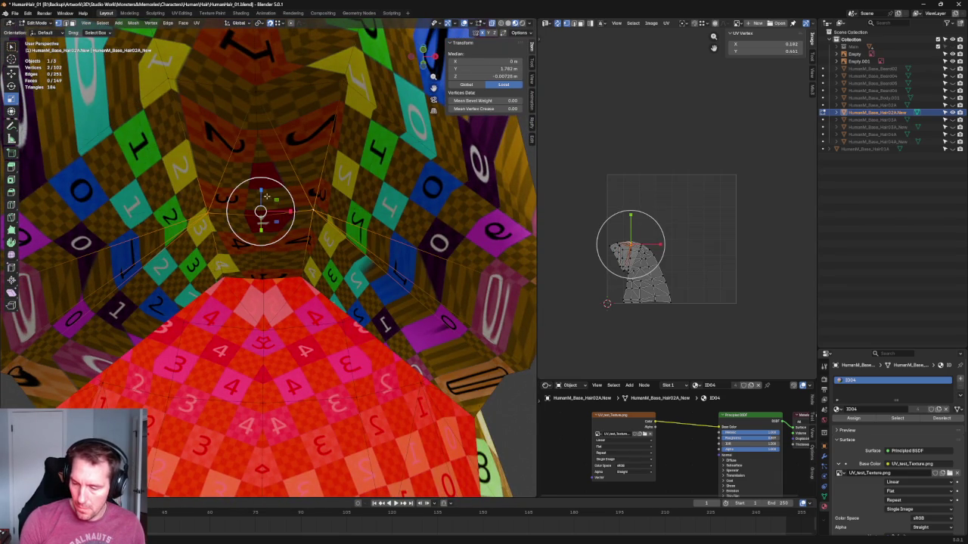
key("s")
key("z")
left_click(260, 206)
left_click(300, 276)
left_click(223, 279, "shift")
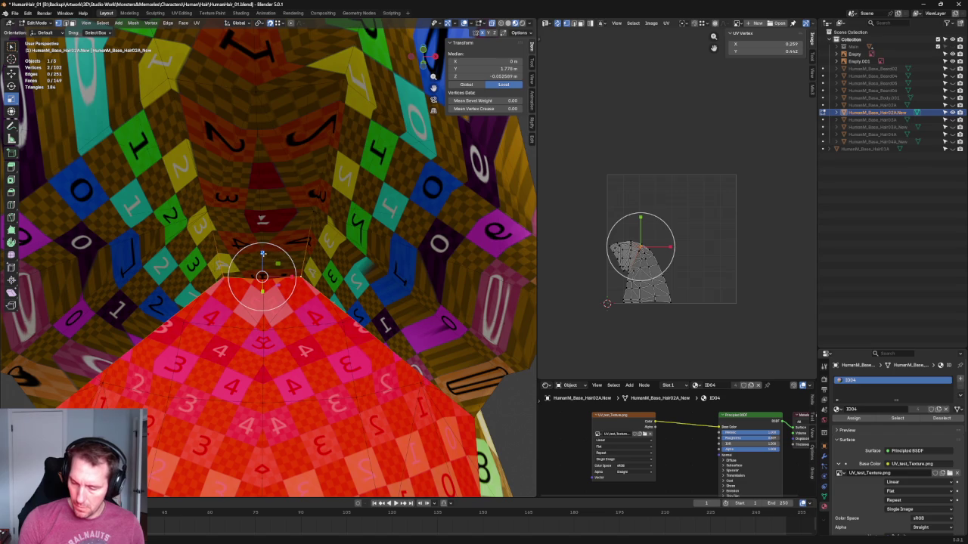
key("s")
key("z")
left_click(263, 265)
Nudge a single vertex on the cap sideways along X.
key("Home")
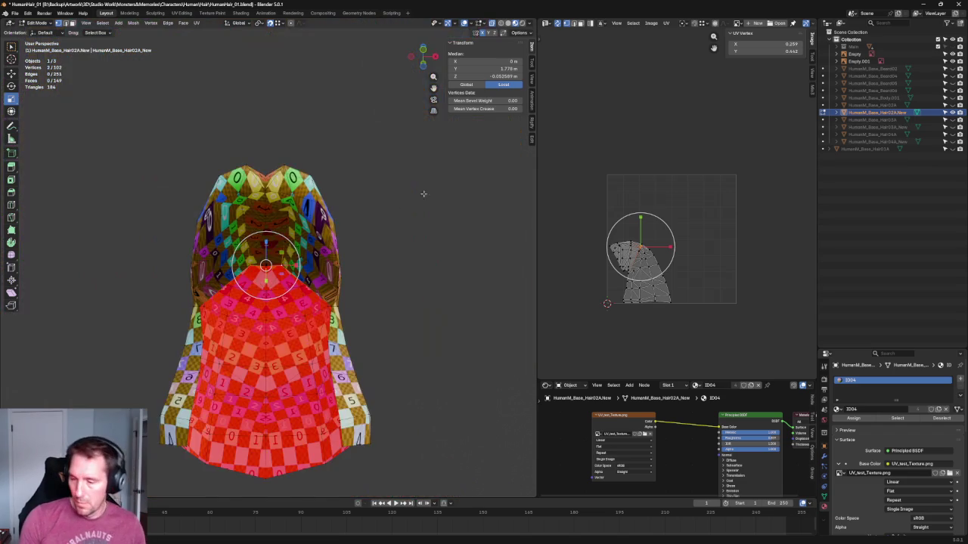
key("KP_Decimal")
key("Home")
key("a")
key("KP_1")
middle_click_drag(326, 263, 324, 255)
left_click(320, 253)
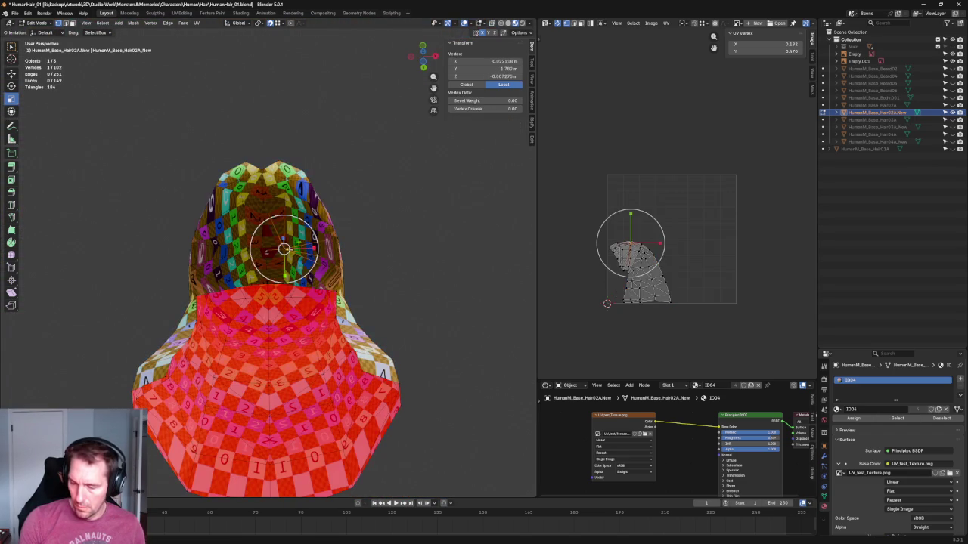
key("g")
key("x")
left_click(322, 250)
key("KP_1")
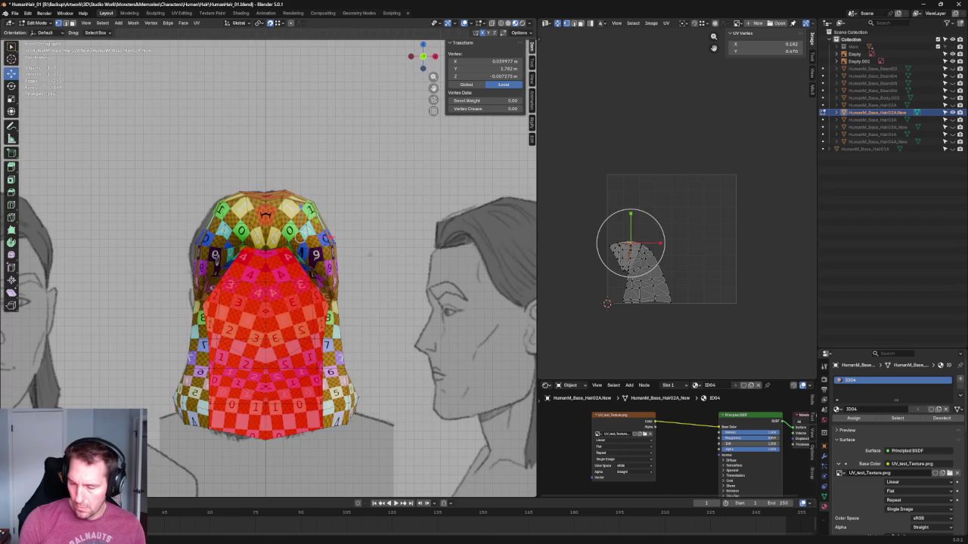
Scale a group of opening vertices inward to tighten their spacing.
left_click(289, 248, "shift")
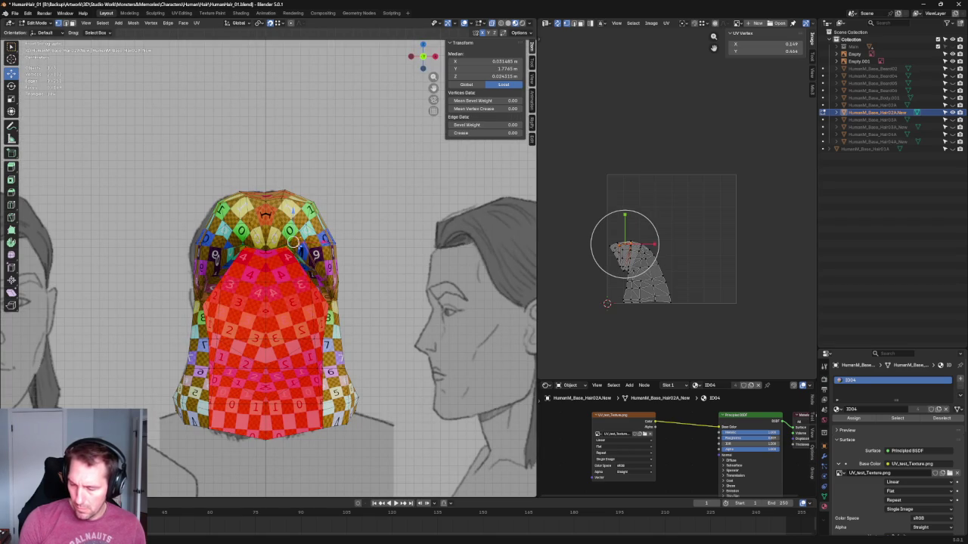
middle_click_drag(292, 268, 291, 263)
scroll(290, 262, "up", 2)
left_click(284, 274)
left_click(281, 261, "shift")
key("shift+space")
key("s")
middle_click_drag(276, 261, 272, 259)
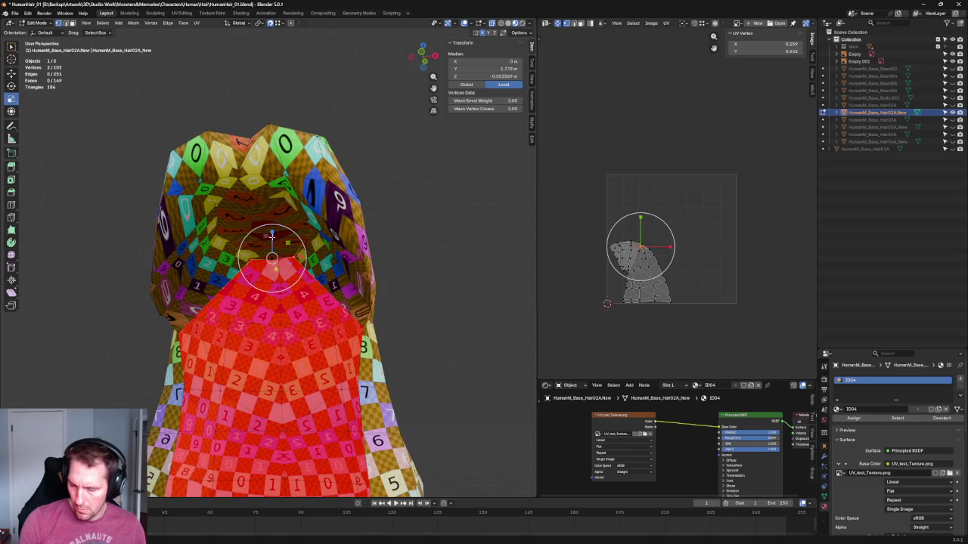
left_click_drag(271, 235, 272, 244)
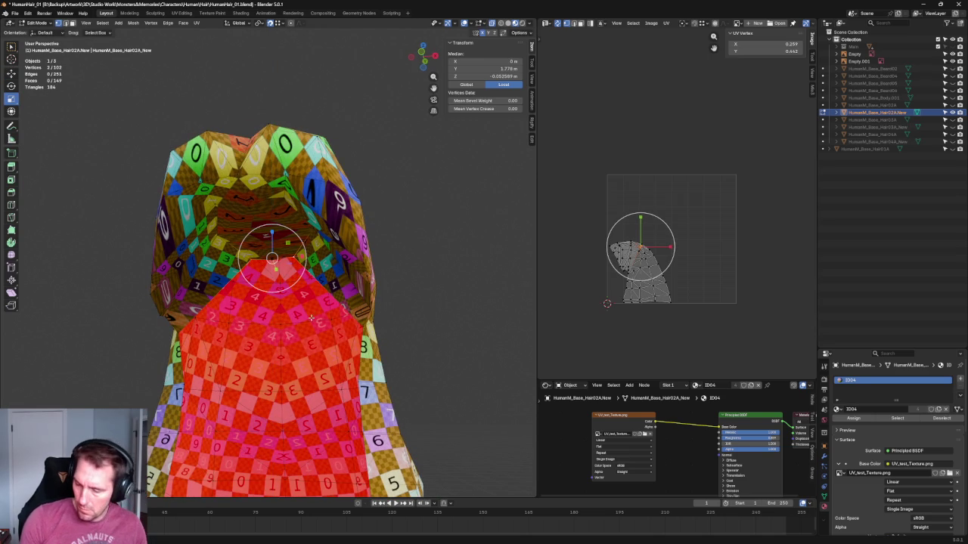
middle_click_drag(275, 270, 281, 277)
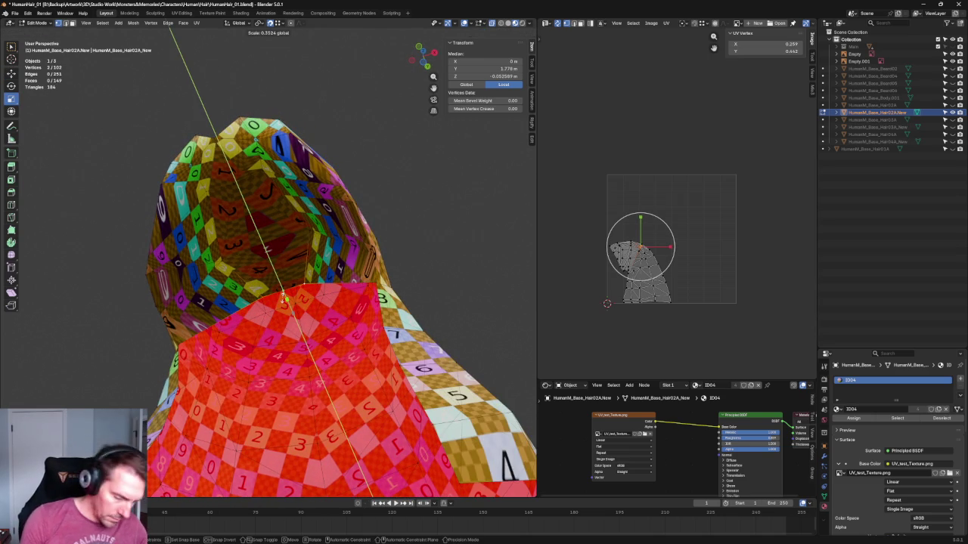
left_click(284, 299)
Negate a vertex's X value to mirror it, then adjust it along X.
left_click(303, 283)
left_click(484, 61)
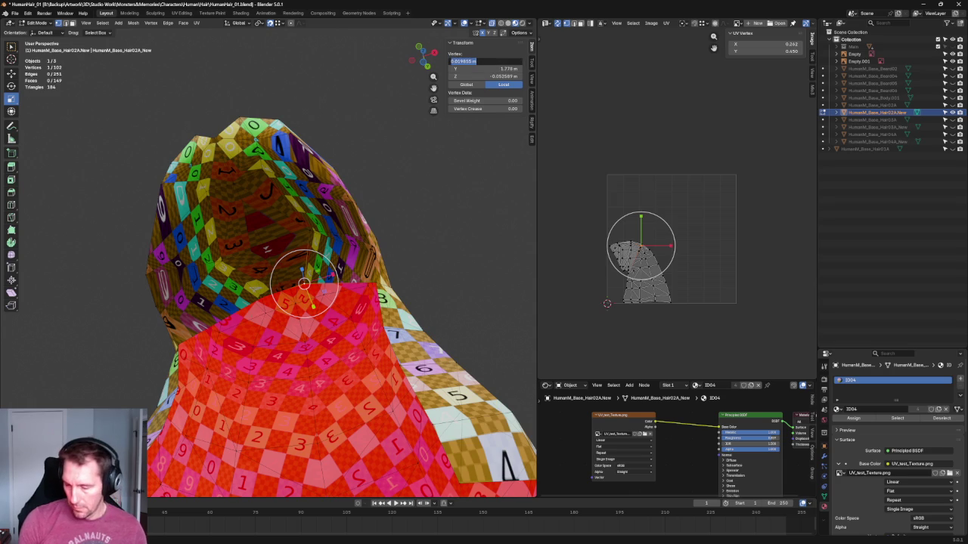
key("Return")
key("minus")
key("g")
key("x")
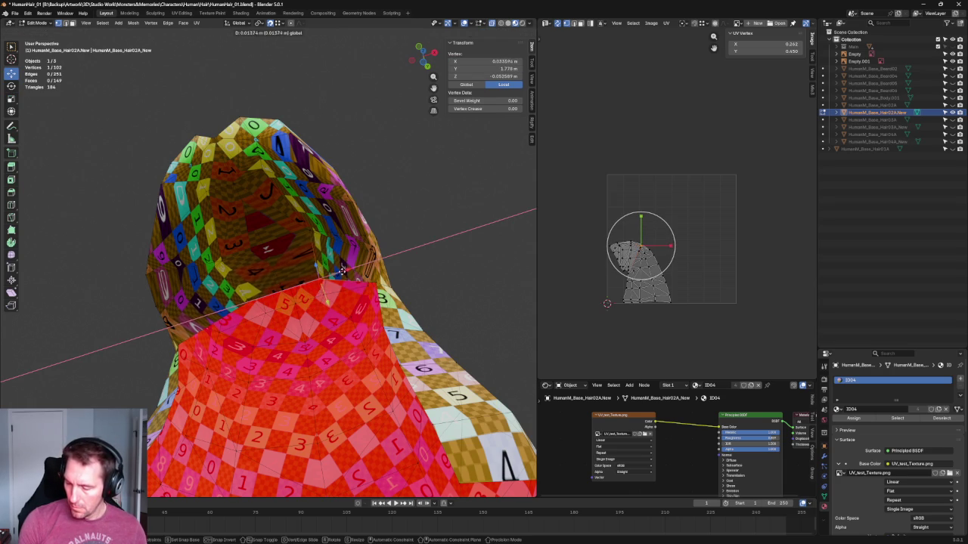
left_click(334, 274)
Move the central vertex vertically along Z to fit the reference.
key("KP_1")
mouse_move(302, 249)
middle_mouse_down()
mouse_move(295, 266)
mouse_move(274, 257)
middle_mouse_up()
left_click(269, 254)
key("g")
key("z")
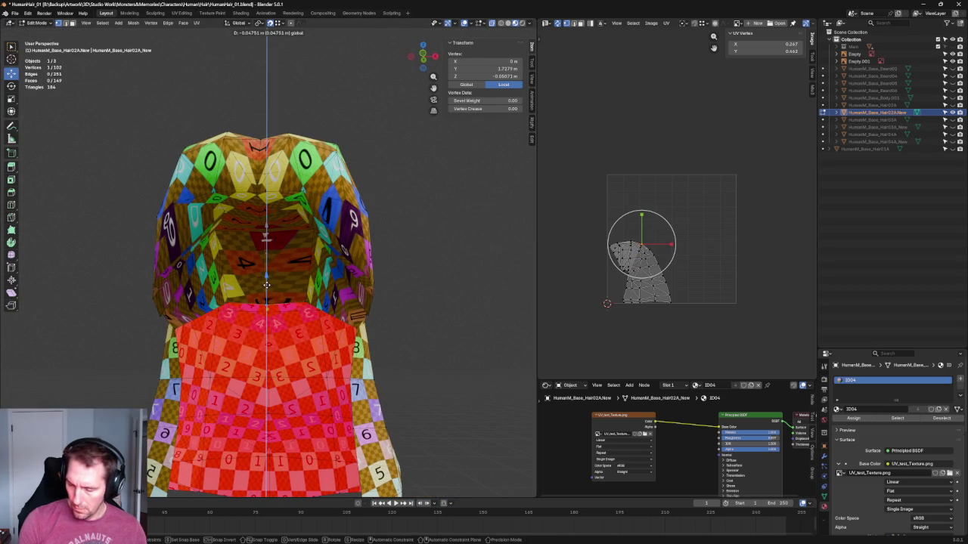
left_click(266, 302)
scroll(267, 305, "down", 3)
key("KP_1")
scroll(264, 287, "up", 4)
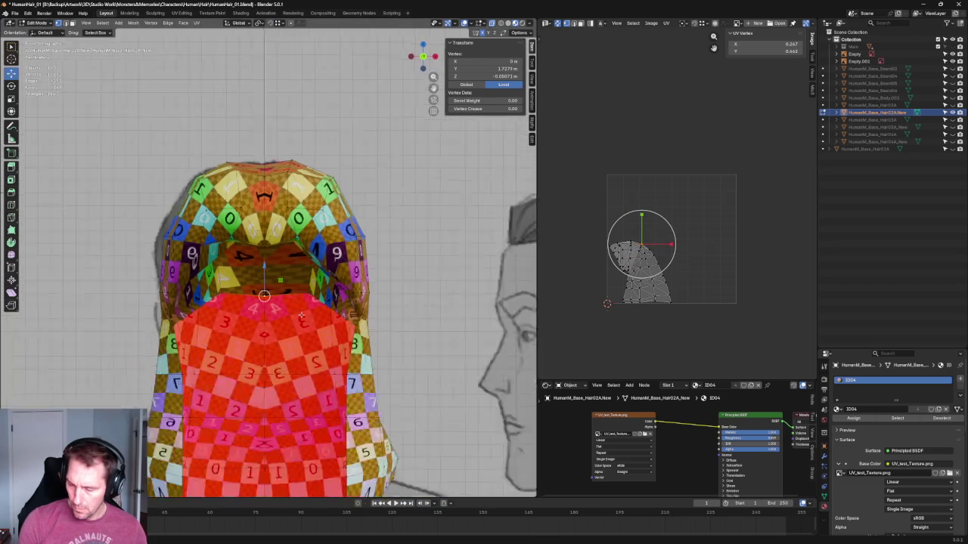
key("g")
key("z")
left_click(264, 280)
mouse_move(264, 279)
middle_mouse_down()
mouse_move(237, 297)
mouse_move(257, 302)
middle_mouse_up()
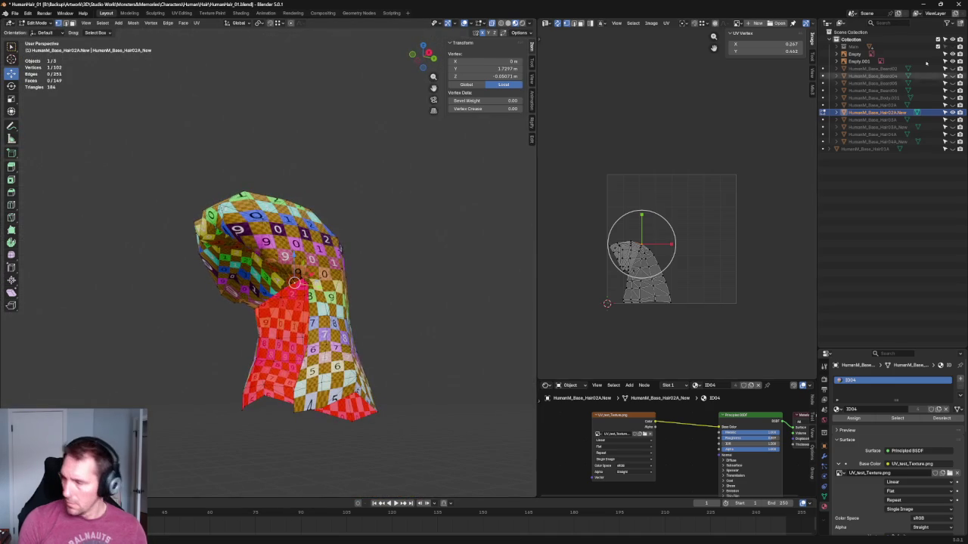
Check the hair cap's fit on the head, toggling local view and reference images.
key("KP_Divide")
mouse_move(405, 263)
middle_mouse_down()
mouse_move(455, 254)
mouse_move(378, 280)
middle_mouse_up()
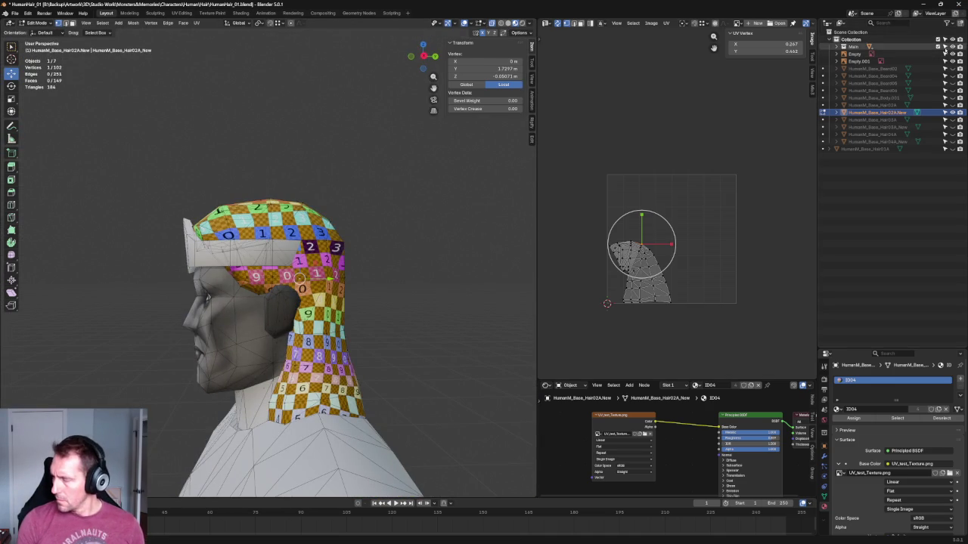
key("KP_Divide")
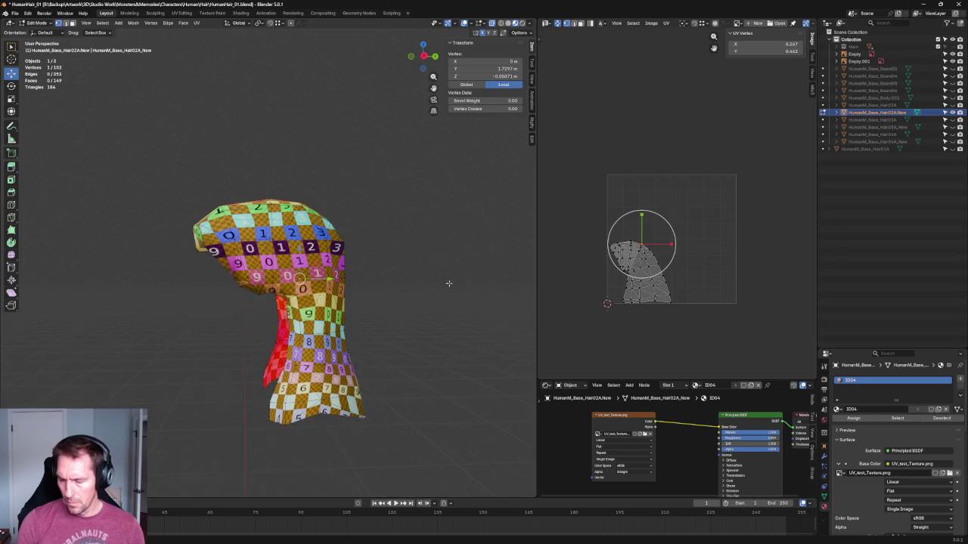
key("KP_1")
key("KP_Divide")
scroll(309, 270, "up", 5)
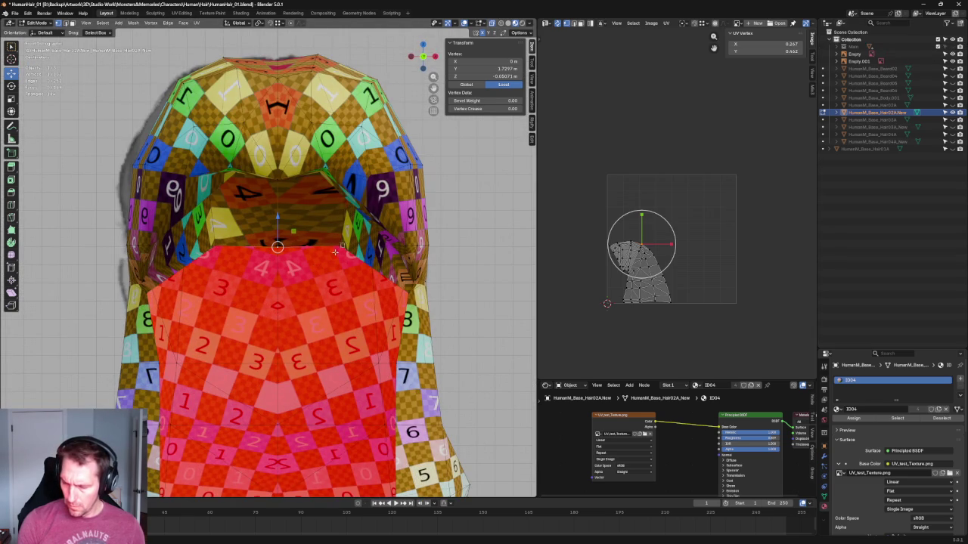
Add a second bottom vertex and nudge the vertex pair vertically along Z.
left_click(342, 247, "shift")
key("g")
key("z")
left_click(312, 270)
Check the rim in perspective, then nudge the selected vertices along X in front orthographic view.
scroll(315, 287, "up", 1)
key("c")
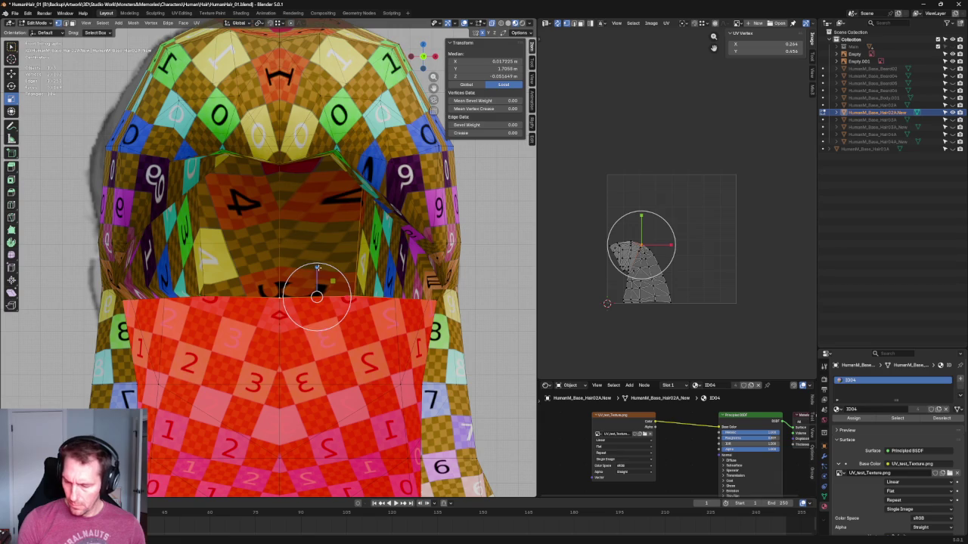
scroll(284, 270, "down", 5)
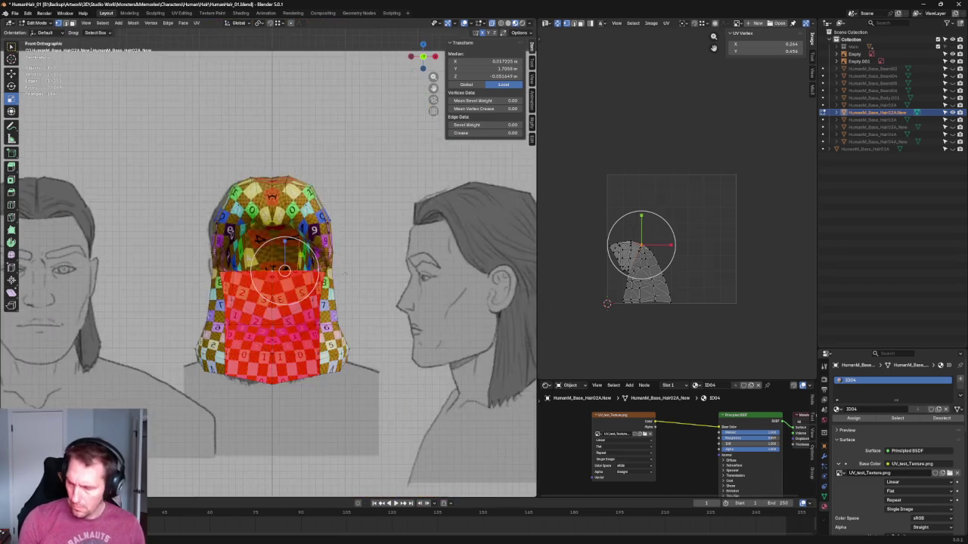
middle_click_drag(284, 270, 297, 267)
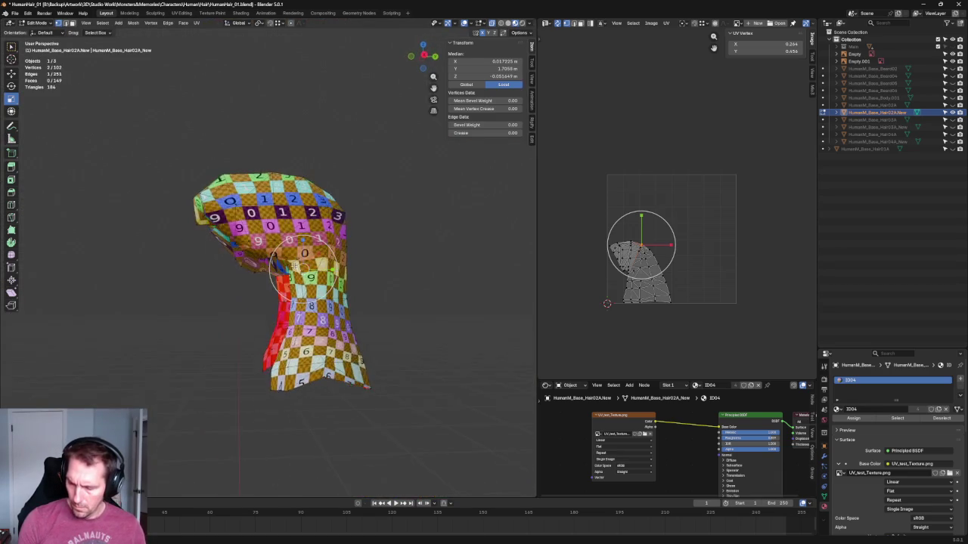
key("KP_1")
scroll(406, 314, "up", 5)
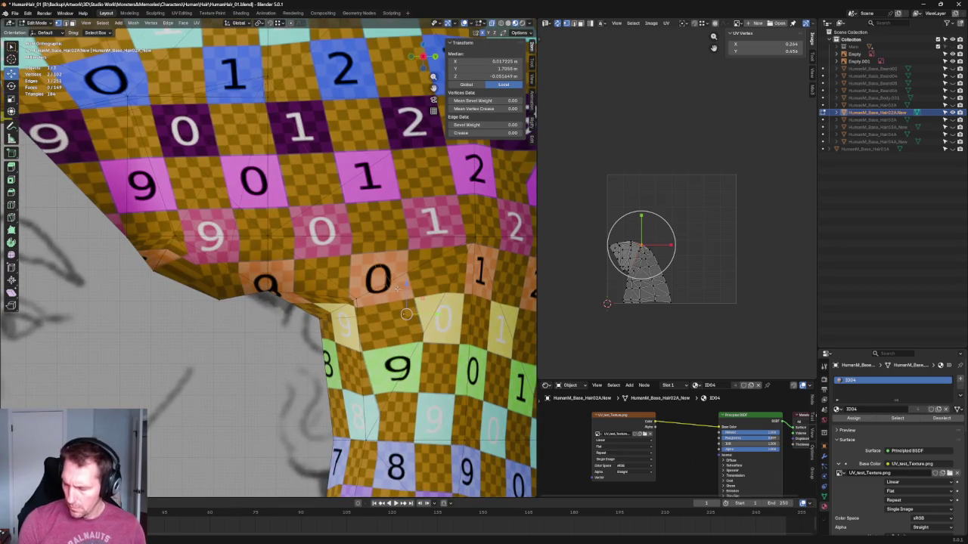
key("g")
key("x")
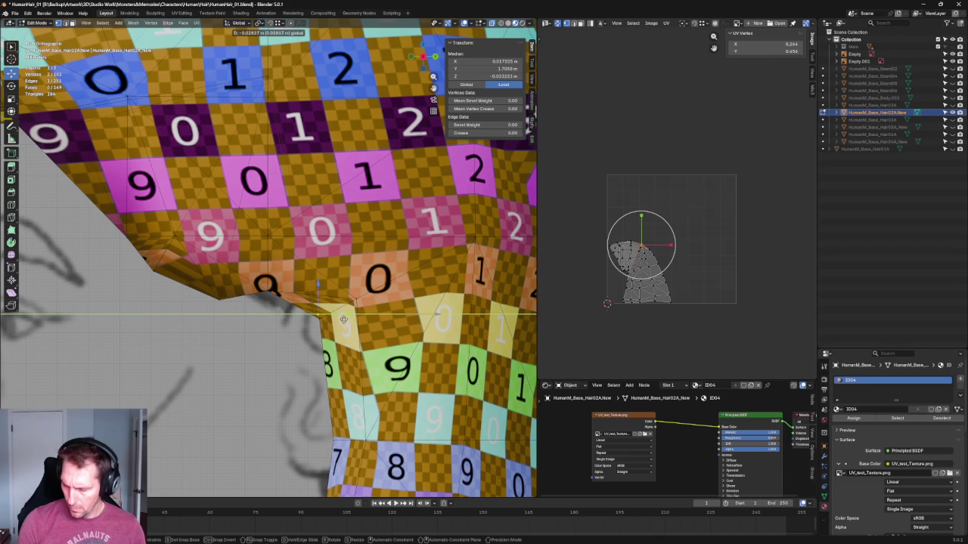
left_click(347, 319)
Move a single rim vertex along X, check it in perspective, then select another rim vertex.
scroll(347, 319, "down", 2)
mouse_move(325, 310)
middle_mouse_down()
mouse_move(303, 301)
mouse_move(352, 319)
middle_mouse_up()
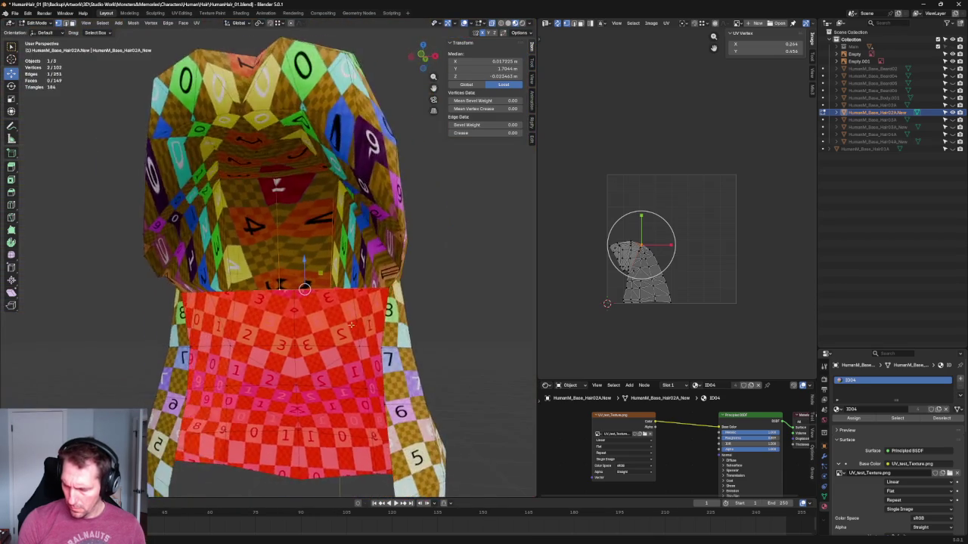
scroll(351, 320, "up", 4)
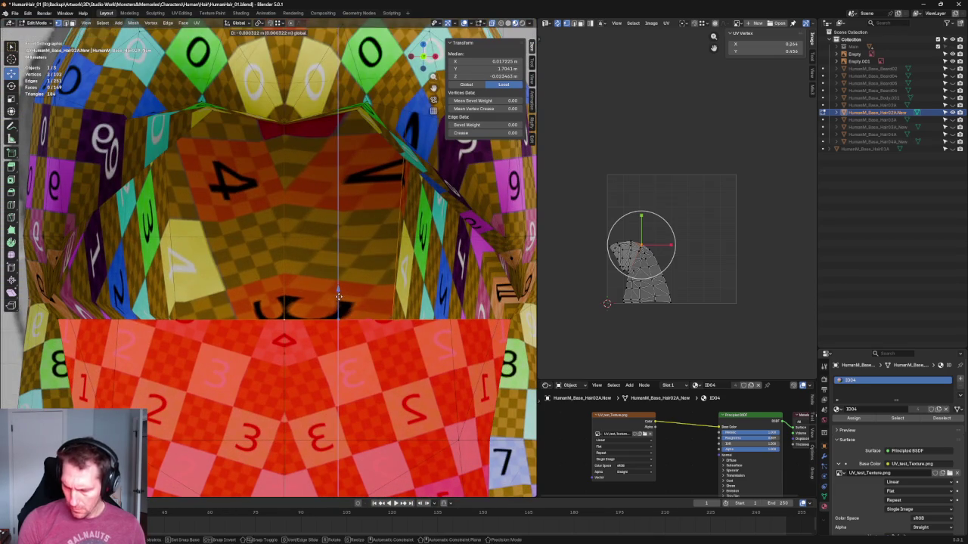
left_click(392, 320)
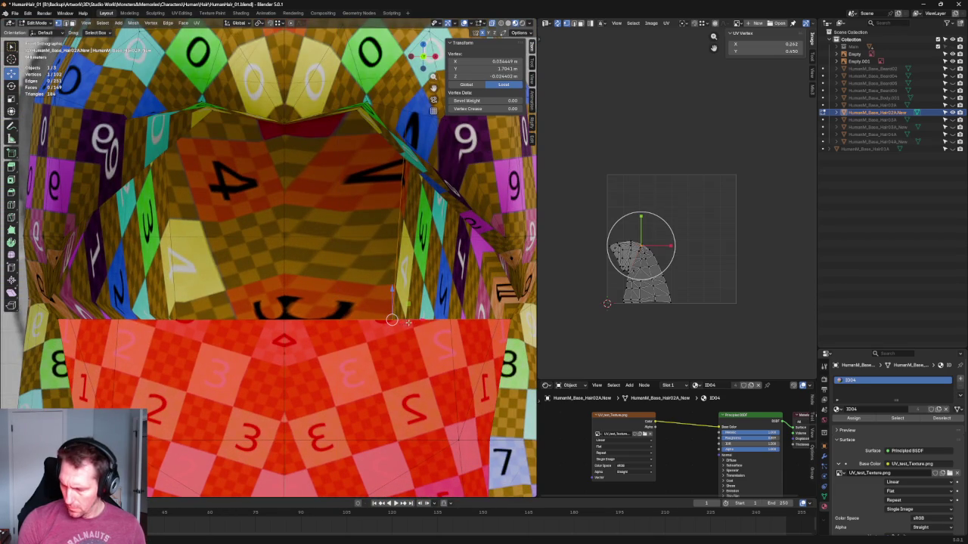
key("g")
key("x")
left_click(447, 338)
scroll(446, 338, "down", 4)
mouse_move(447, 338)
middle_mouse_down()
mouse_move(449, 261)
mouse_move(443, 279)
mouse_move(384, 296)
middle_mouse_up()
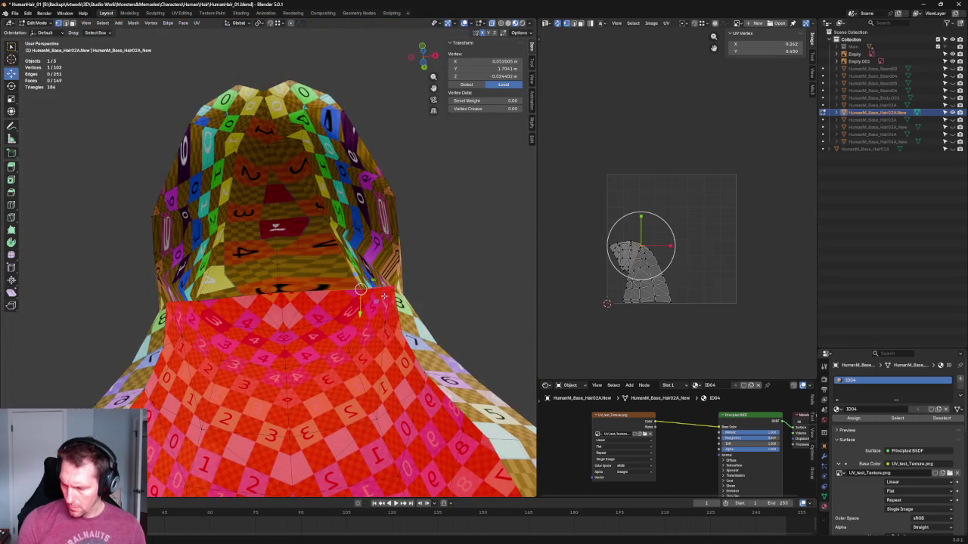
left_click(393, 286)
Switch to solid shading, select four rim vertices and view the vertex menu, then deselect all.
left_click(500, 24)
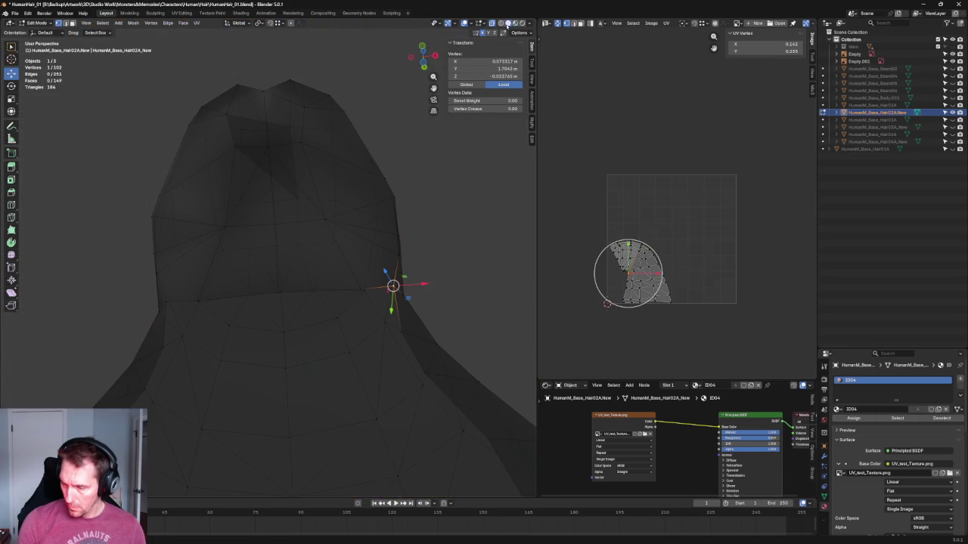
left_click(319, 226, "shift")
left_click(230, 204, "shift")
mouse_move(205, 277)
middle_mouse_down()
mouse_move(191, 324)
mouse_move(193, 309)
middle_mouse_up()
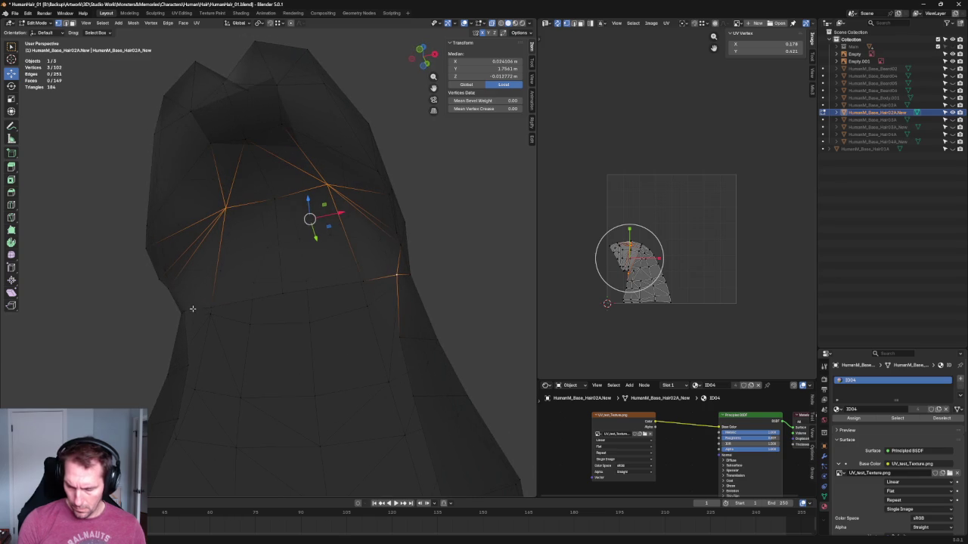
left_click(181, 314, "shift")
key("ctrl+v")
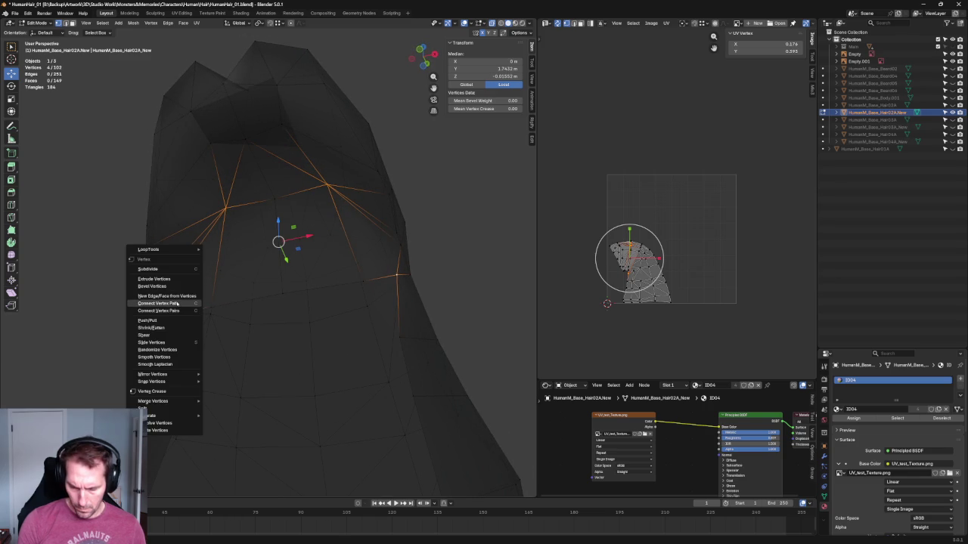
key("Escape")
key("alt+a")
In orthographic front view, select the red region's top edge out to its left corner.
mouse_move(143, 324)
middle_mouse_down()
mouse_move(356, 231)
mouse_move(353, 284)
middle_mouse_up()
key("grave")
key("7")
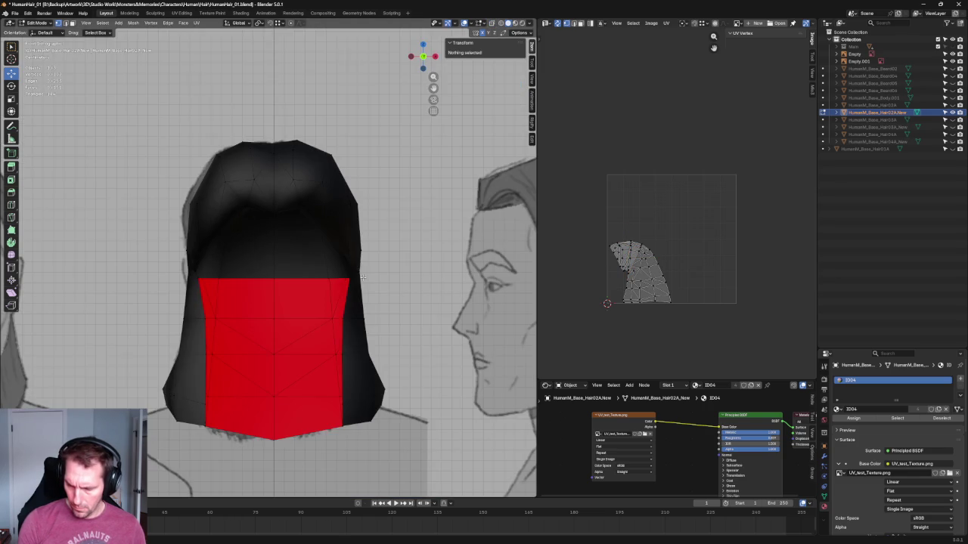
scroll(333, 306, "up", 2)
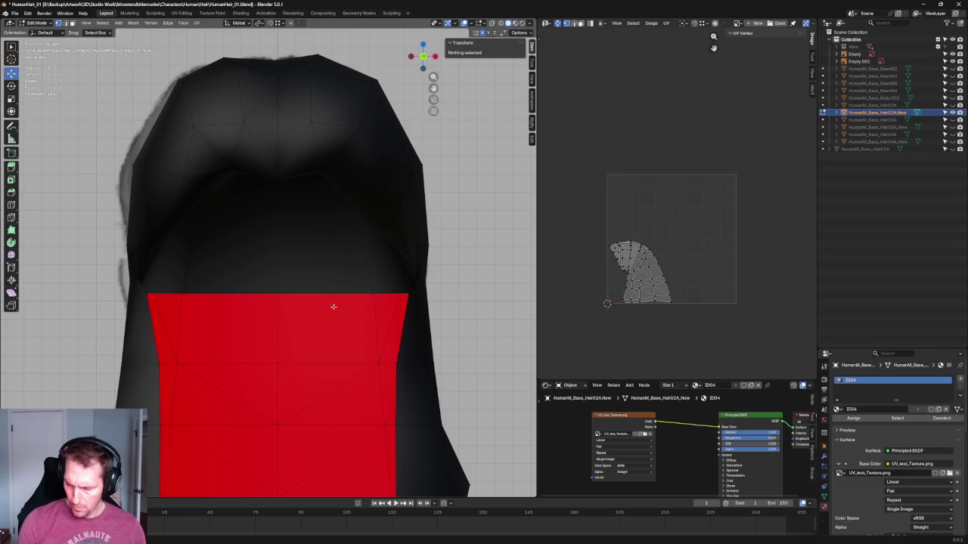
left_click(399, 293)
left_click(277, 294, "ctrl")
left_click(183, 294, "ctrl")
left_click(151, 294, "ctrl")
Lower the red rim's top edge twice along Z, then check it in perspective.
key("g")
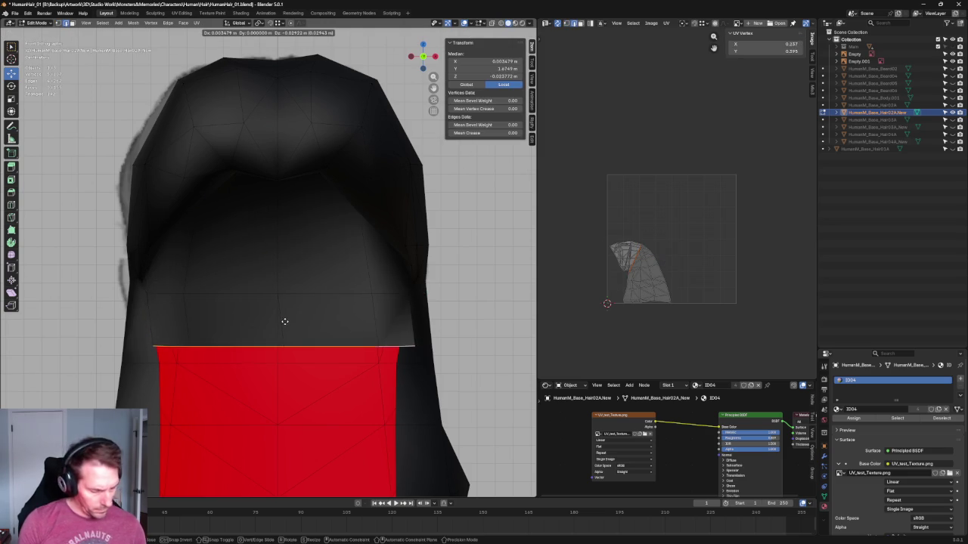
key("z")
left_click(281, 332)
scroll(264, 176, "down", 2)
key("g")
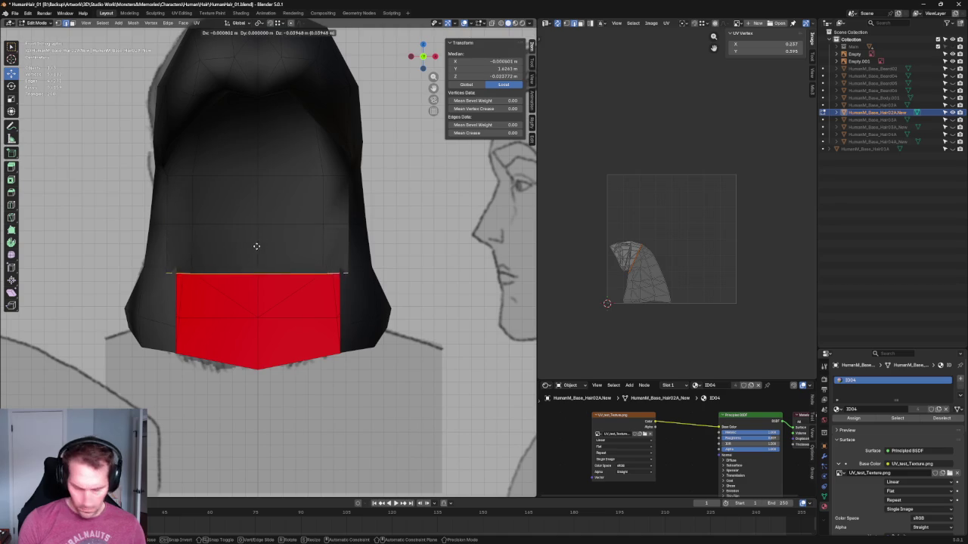
key("z")
left_click(265, 242)
mouse_move(265, 242)
middle_mouse_down()
mouse_move(280, 151)
mouse_move(325, 219)
middle_mouse_up()
scroll(280, 151, "up", 5)
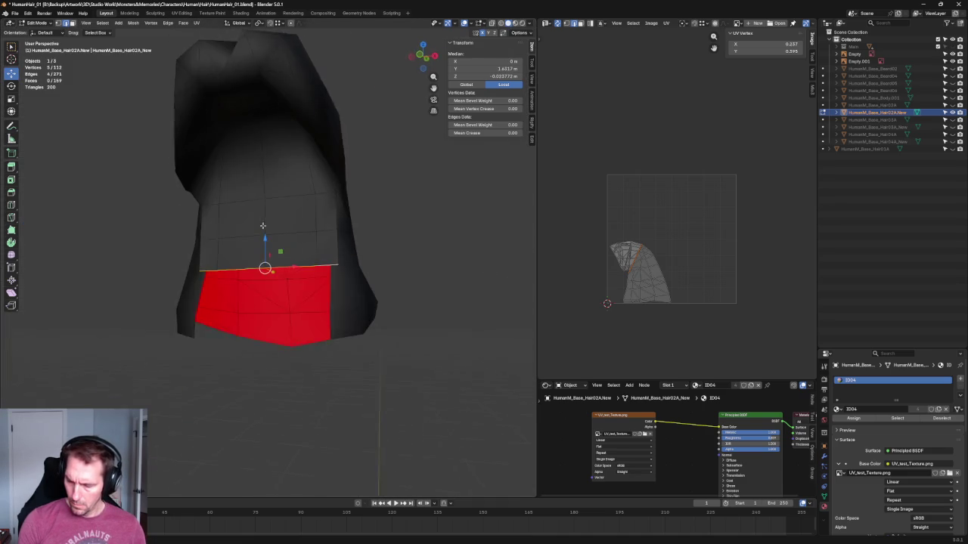
scroll(325, 219, "up", 3)
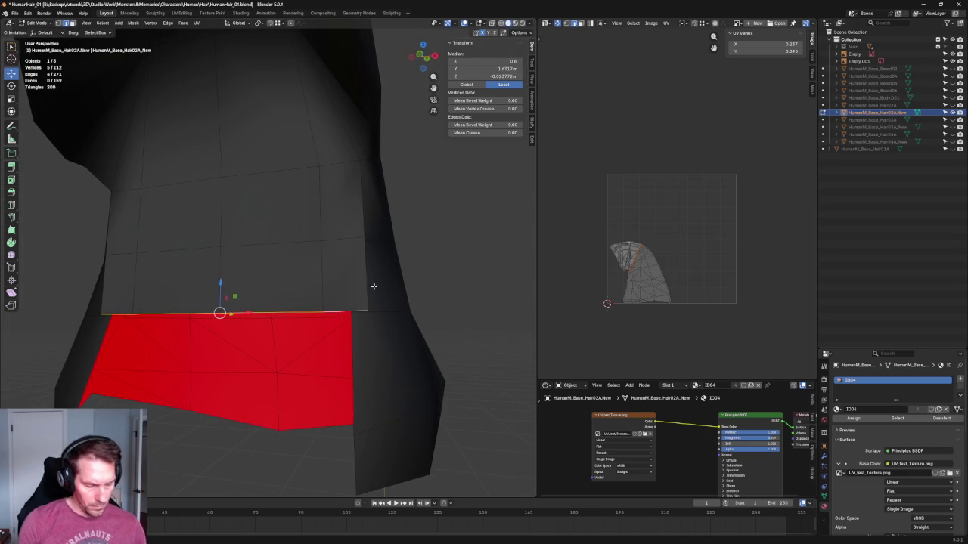
left_click(371, 306)
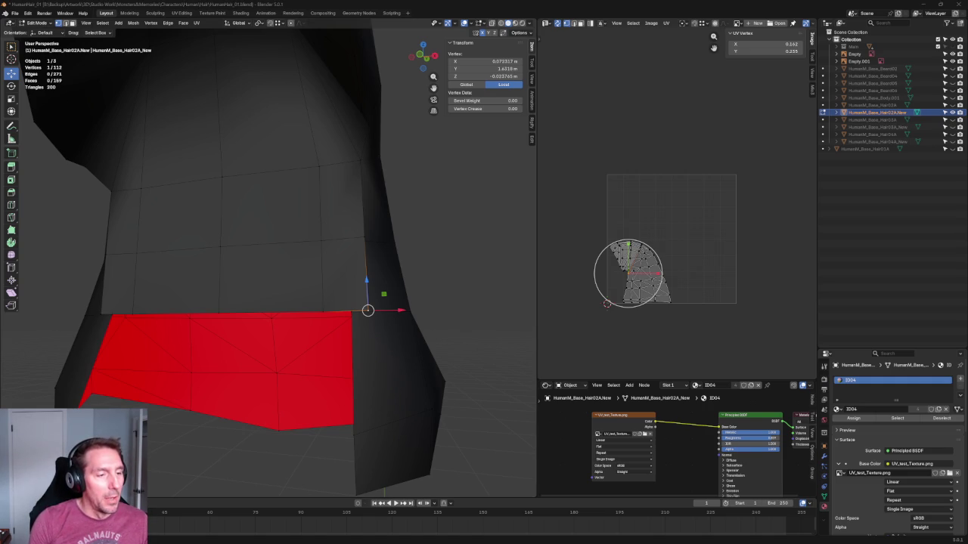
Switch from Blender to the Spotify window with Alt+Tab.
key("alt+Tab")
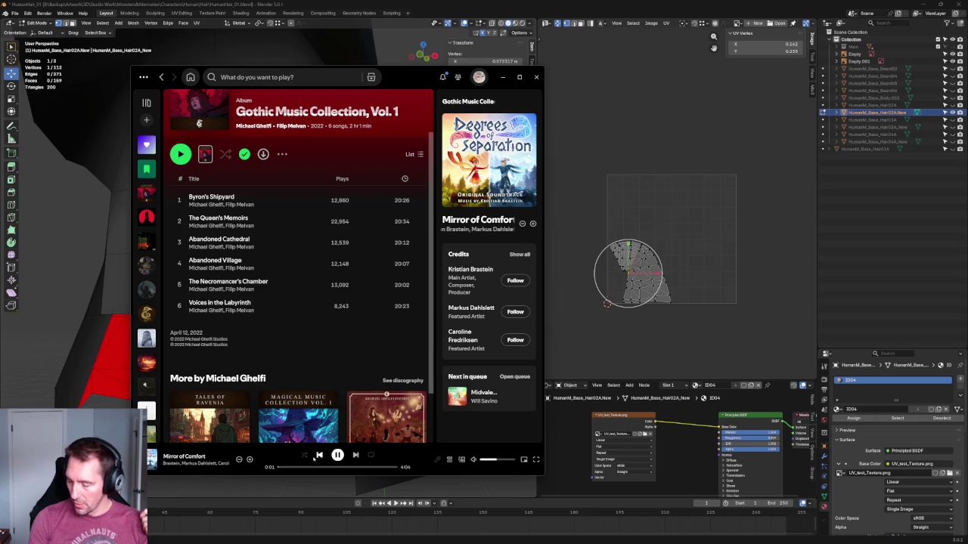
Play 'Approaching the Dragon Island', track 1 of the Dragon Island album, then minimize Spotify.
left_click(318, 455)
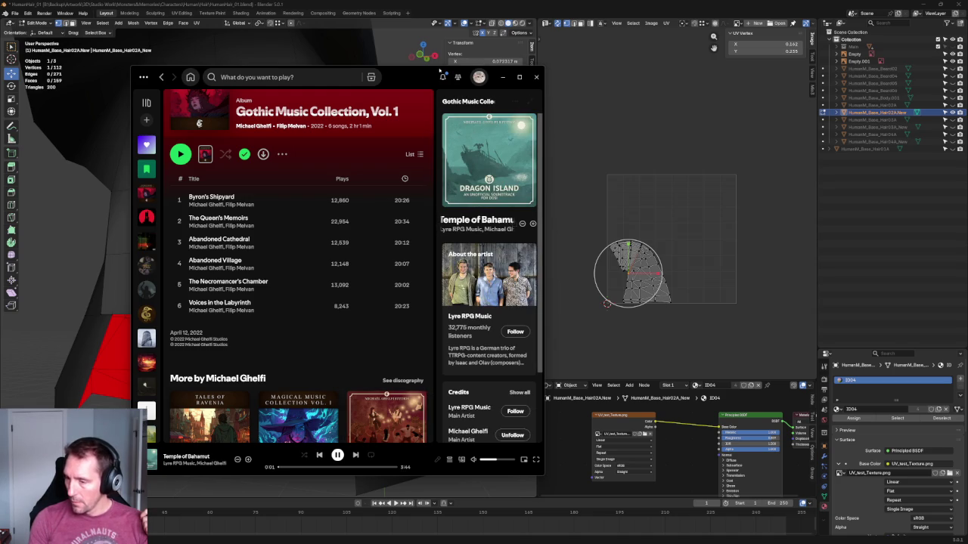
left_click(519, 76)
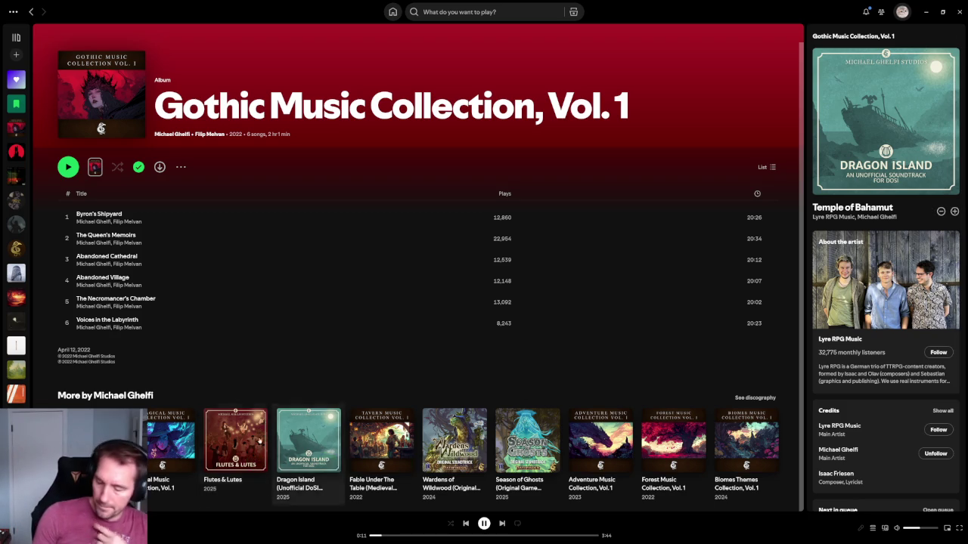
left_click(308, 443)
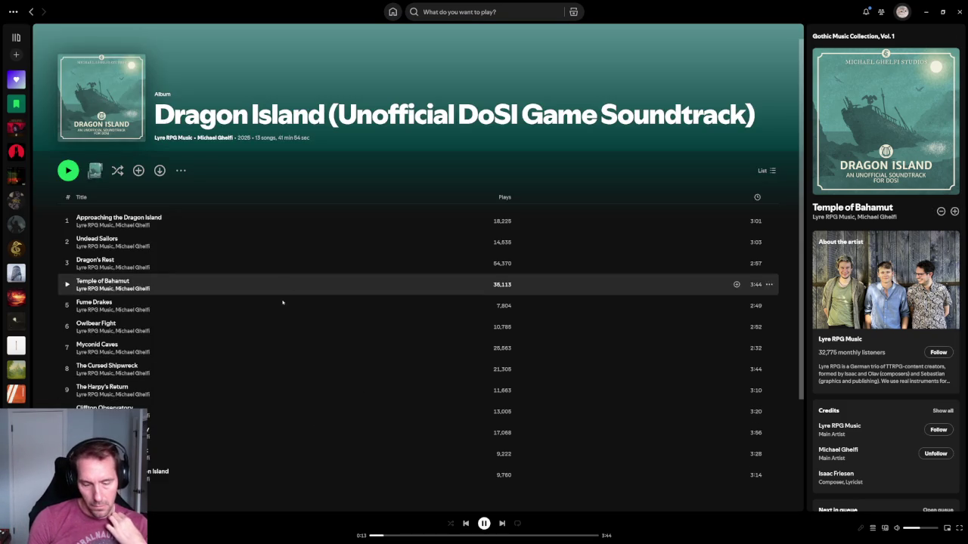
scroll(254, 219, "down", 2)
scroll(264, 264, "up", 2)
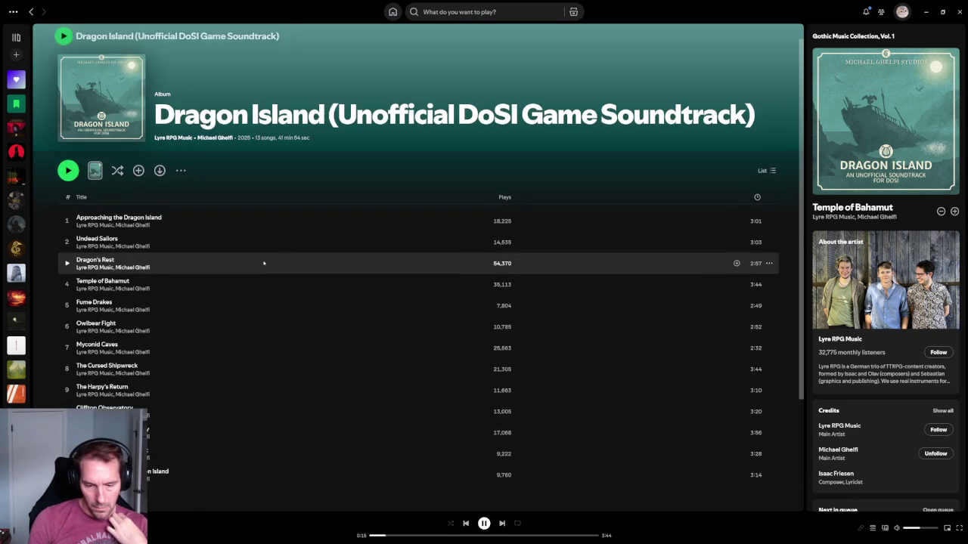
scroll(264, 262, "up", 1)
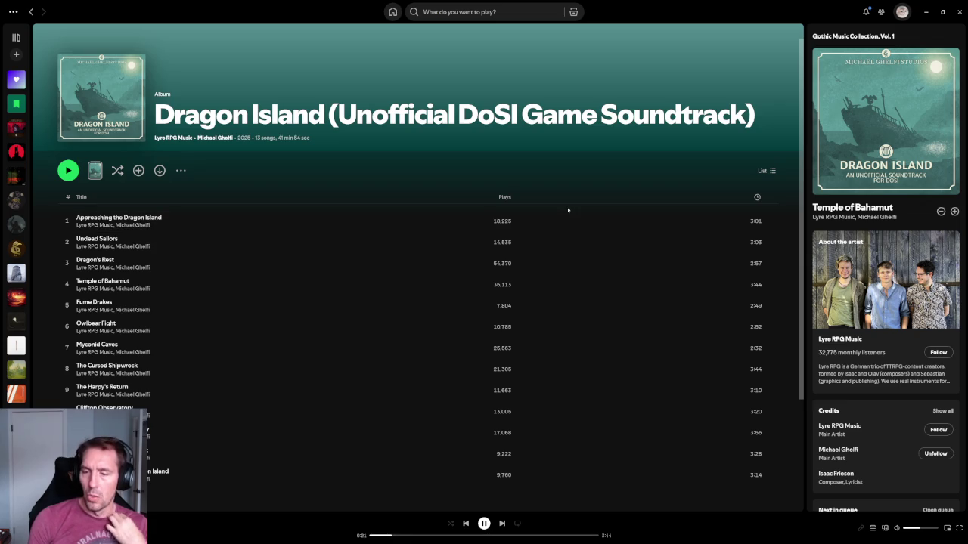
mouse_move(302, 284)
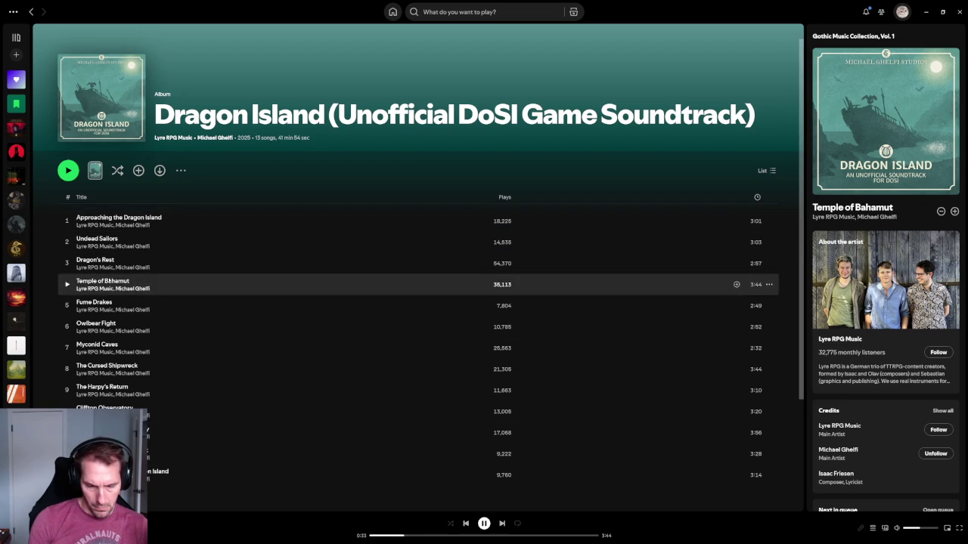
left_click(66, 220)
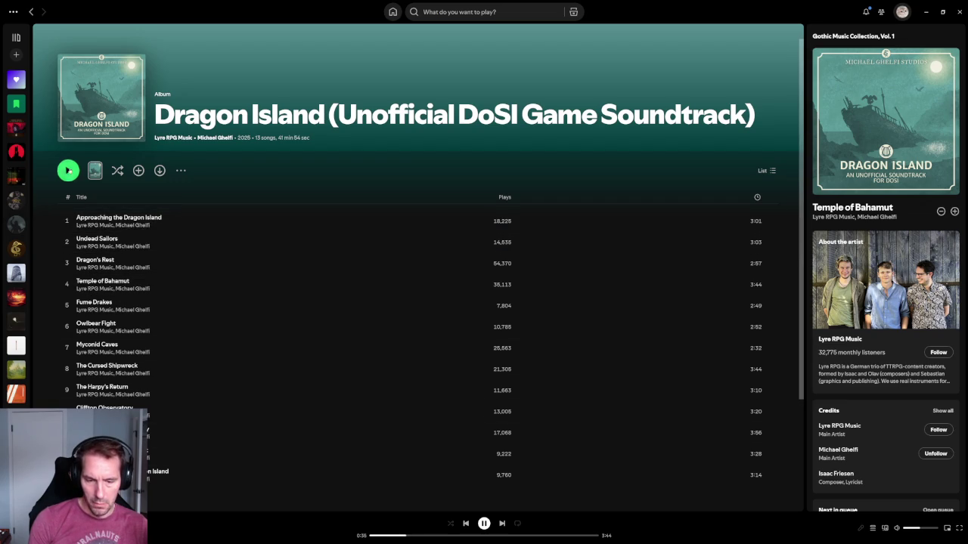
left_click(926, 12)
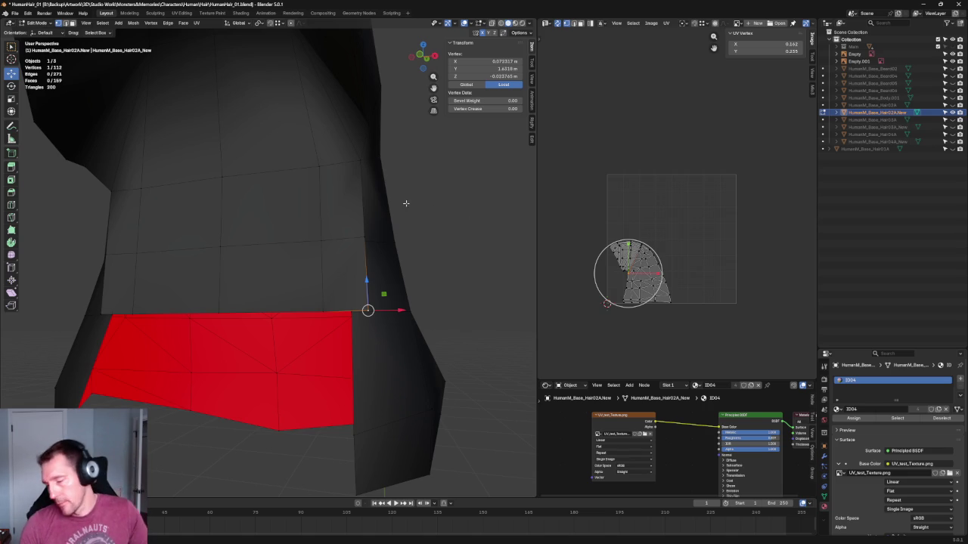
Vertex-slide the red rim's corner vertex along its edge twice.
left_click(409, 247)
middle_click_drag(409, 247, 364, 302)
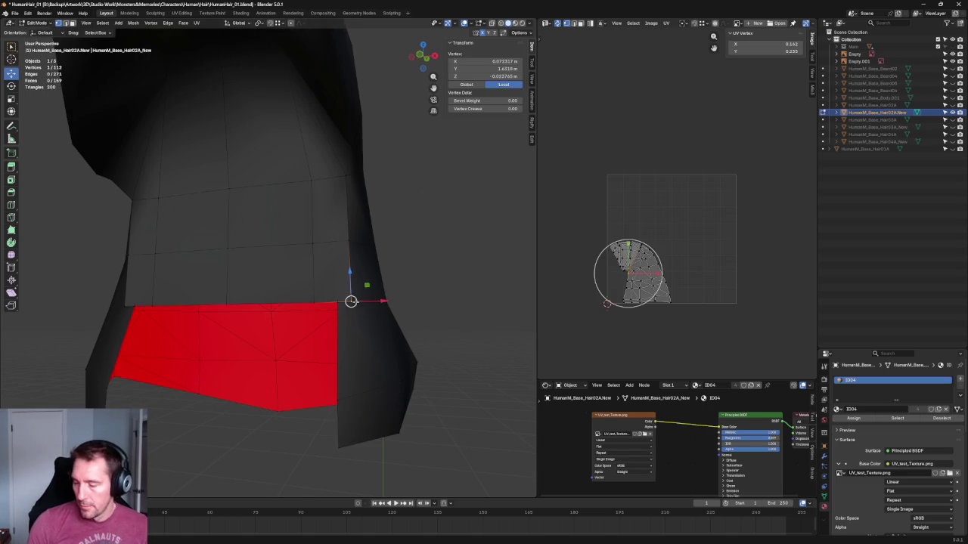
left_click(356, 302)
scroll(357, 302, "up", 2)
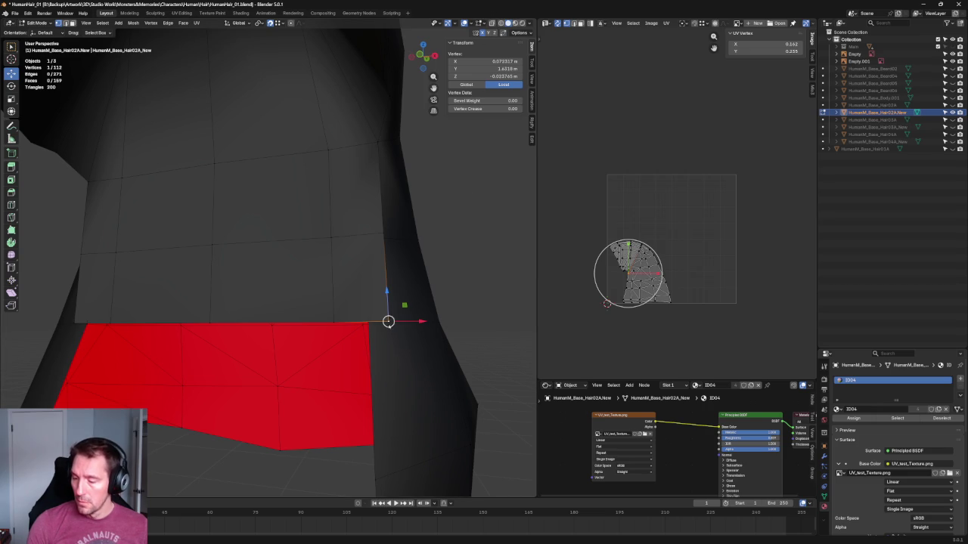
key("g")
key("g")
left_click(380, 302)
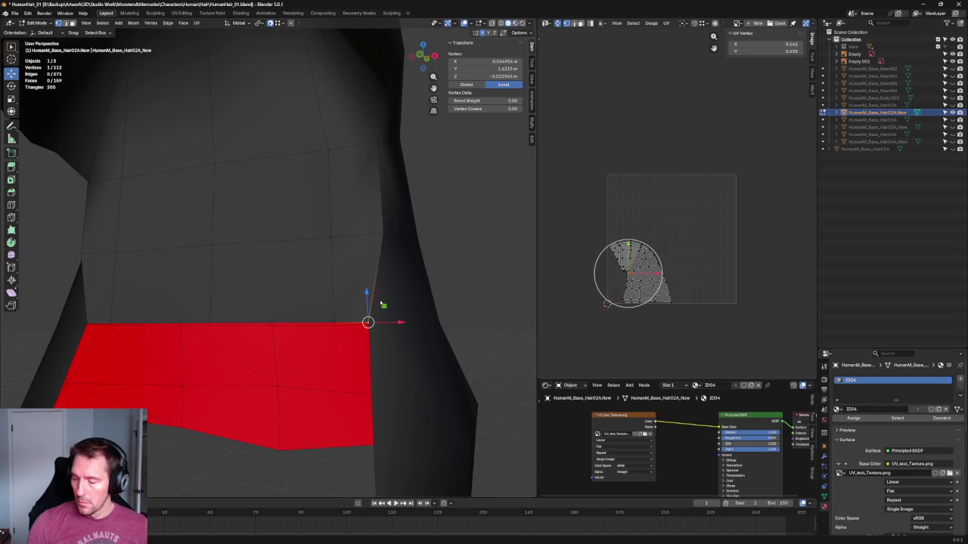
key("g")
key("g")
left_click(378, 235)
Select three vertices on the cap's back and join them with Connect Vertex Path.
middle_click_drag(378, 235, 417, 242)
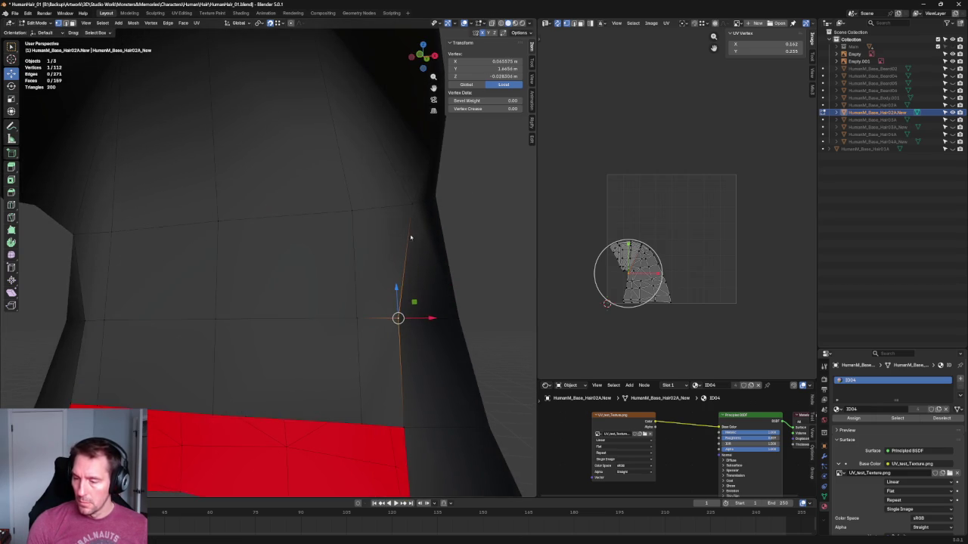
scroll(246, 297, "down", 3)
mouse_move(320, 223)
middle_mouse_down()
mouse_move(363, 161)
mouse_move(345, 168)
mouse_move(335, 214)
mouse_move(355, 198)
middle_mouse_up()
scroll(373, 259, "down", 2)
left_click(384, 233)
left_click(293, 182)
left_click(346, 202, "shift")
left_click(214, 163, "shift")
right_click(193, 166)
left_click(193, 166)
Select a vertex near the hairline and check it in right orthographic view.
left_click(381, 162)
mouse_move(381, 162)
middle_mouse_down()
mouse_move(356, 250)
mouse_move(328, 195)
mouse_move(345, 211)
mouse_move(328, 271)
mouse_move(303, 276)
mouse_move(314, 286)
middle_mouse_up()
left_click(280, 265)
key("KP_5")
scroll(314, 286, "down", 3)
key("KP_3")
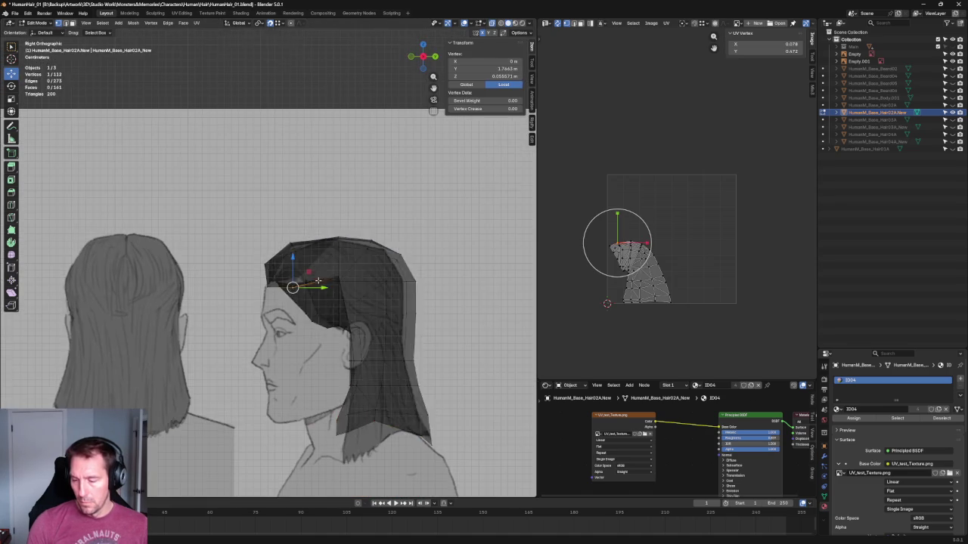
scroll(324, 337, "up", 5)
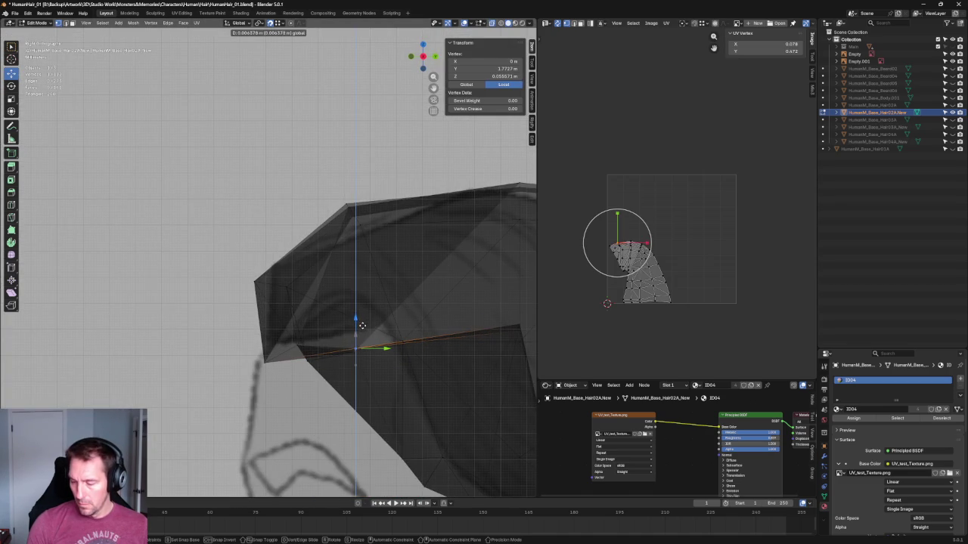
Deselect all and inspect the cap from the back view and perspective orbits.
key("alt+a")
scroll(210, 331, "down", 8)
mouse_move(209, 330)
middle_mouse_down()
mouse_move(371, 300)
mouse_move(366, 230)
mouse_move(390, 274)
mouse_move(421, 274)
mouse_move(356, 261)
mouse_move(400, 268)
middle_mouse_up()
key("ctrl+KP_1")
scroll(366, 230, "up", 5)
scroll(400, 269, "up", 2)
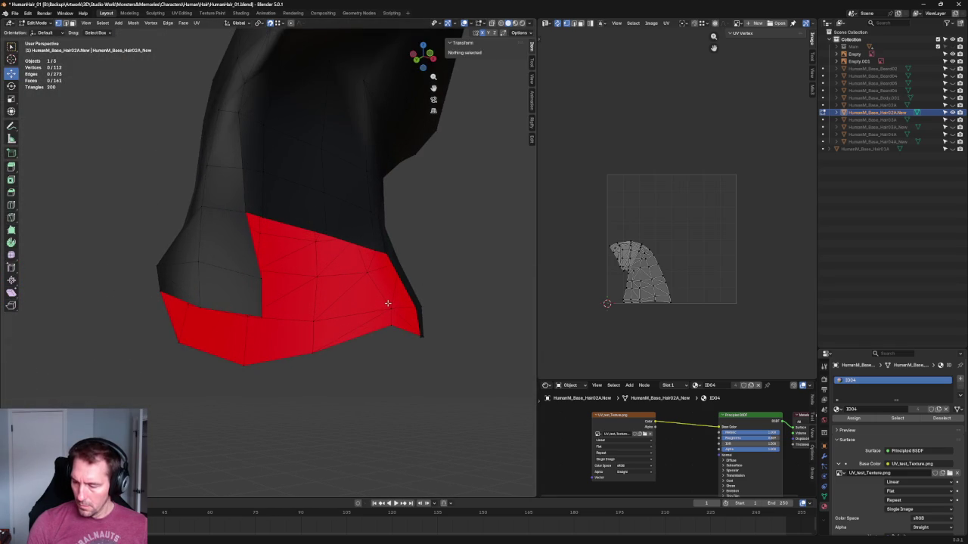
scroll(387, 303, "down", 2)
mouse_move(386, 300)
middle_mouse_down()
mouse_move(406, 277)
mouse_move(315, 295)
middle_mouse_up()
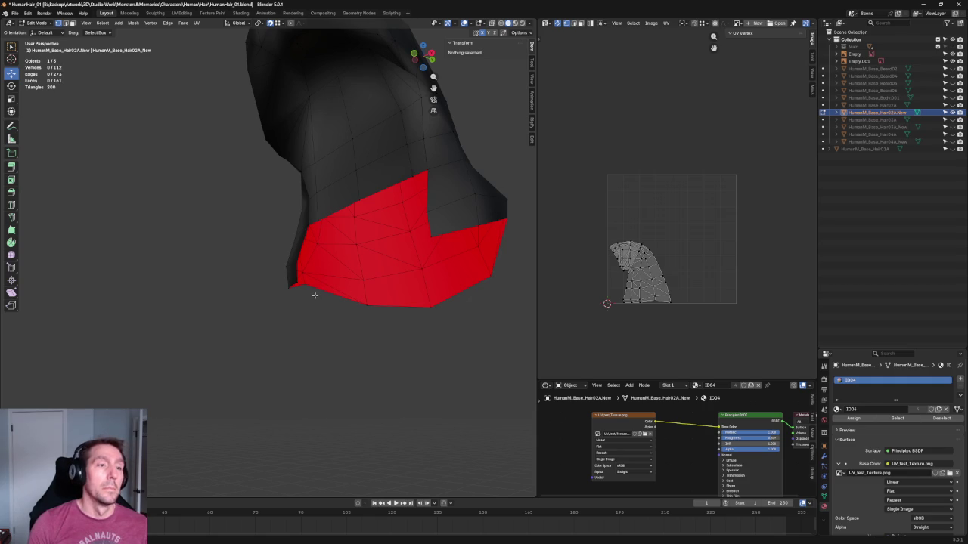
mouse_move(350, 288)
middle_mouse_down()
mouse_move(410, 249)
mouse_move(372, 246)
middle_mouse_up()
key("ctrl+z")
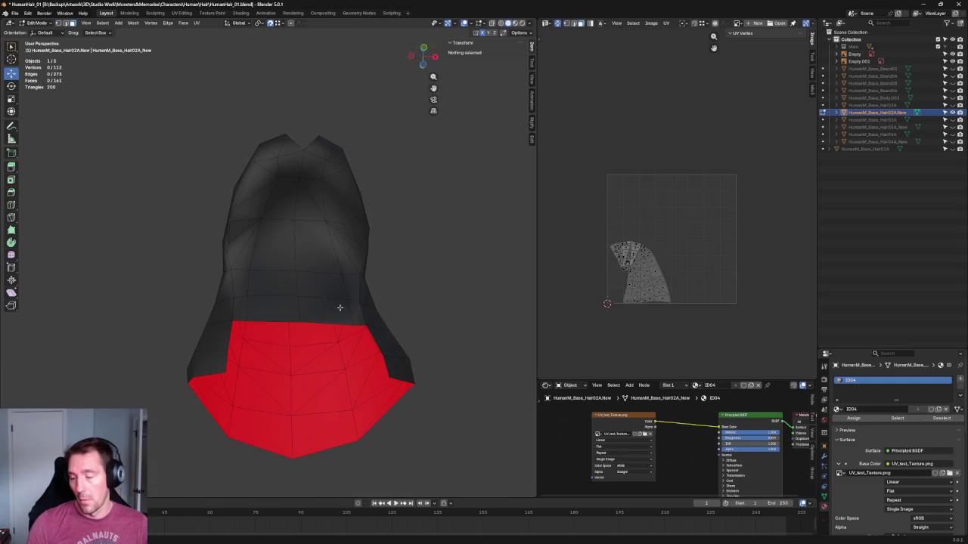
Select the face loop above the red rim, add the faces above, and box-add the upper-left faces.
left_click(313, 306, "alt")
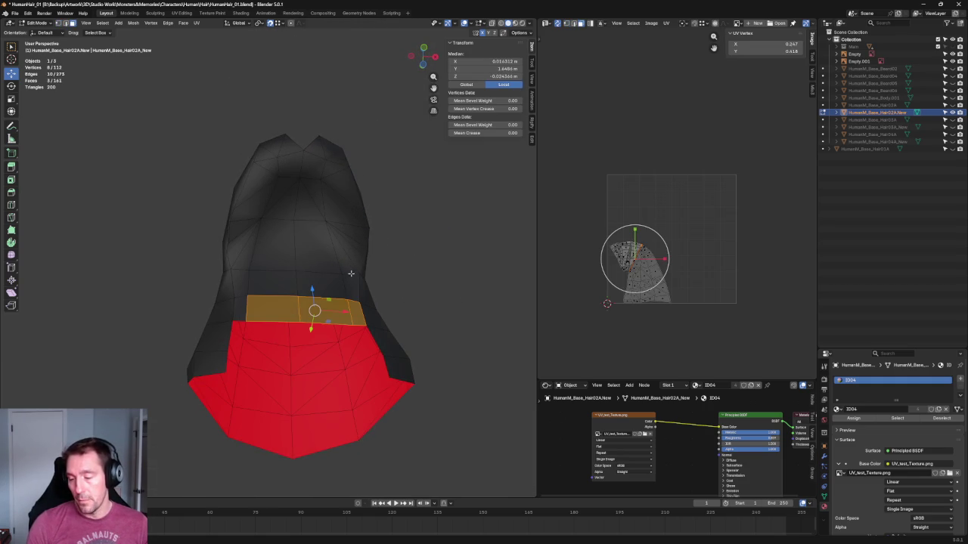
left_click(296, 272, "ctrl")
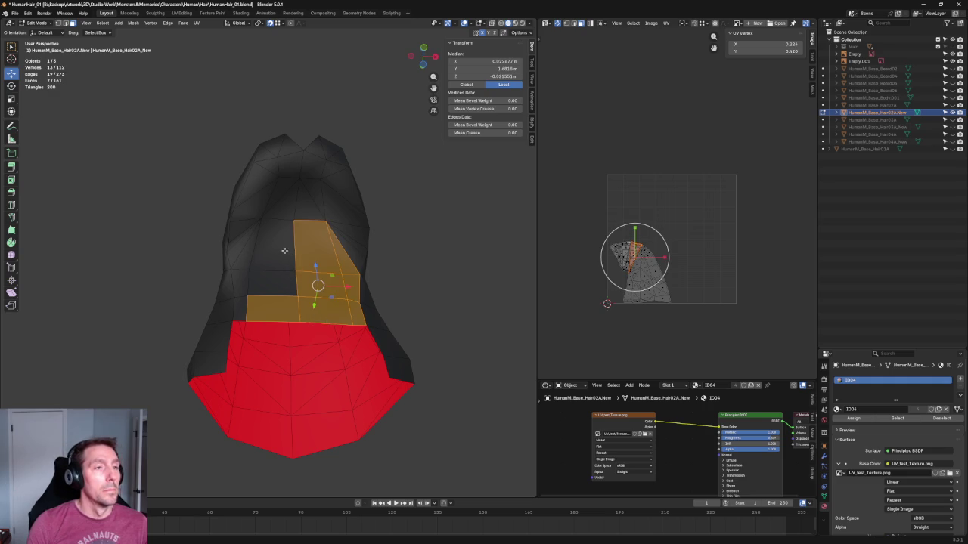
left_click_drag(317, 255, 248, 301, "shift")
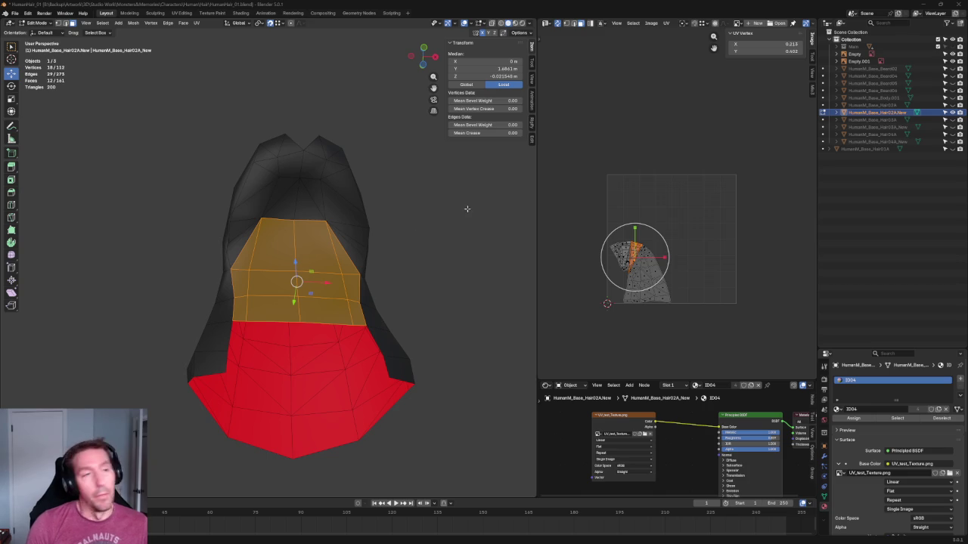
scroll(454, 187, "up", 3)
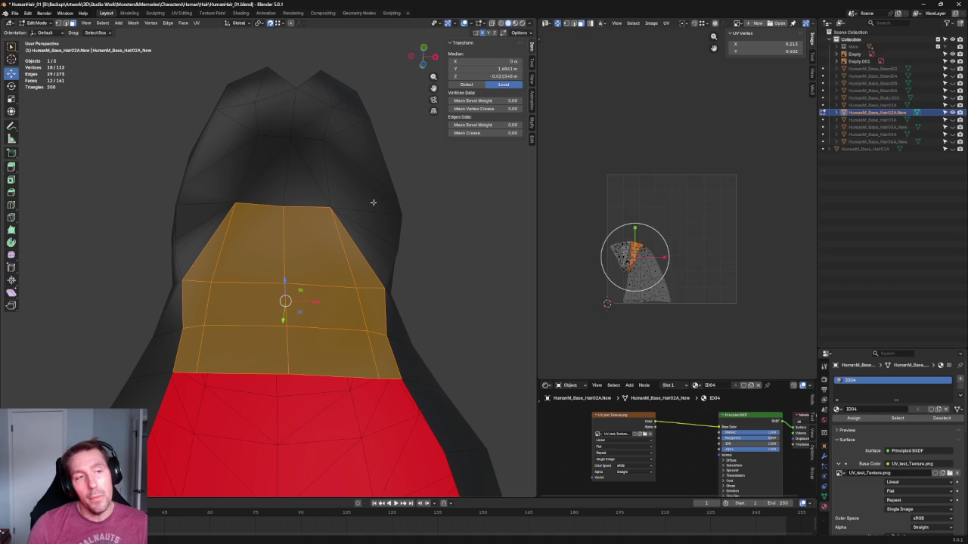
left_click(326, 137)
key("g")
key("x")
left_click(355, 145)
left_click(254, 136, "shift")
key("shift+space")
key("s")
left_click_drag(324, 140, 333, 141)
left_click(400, 163)
left_click(331, 138)
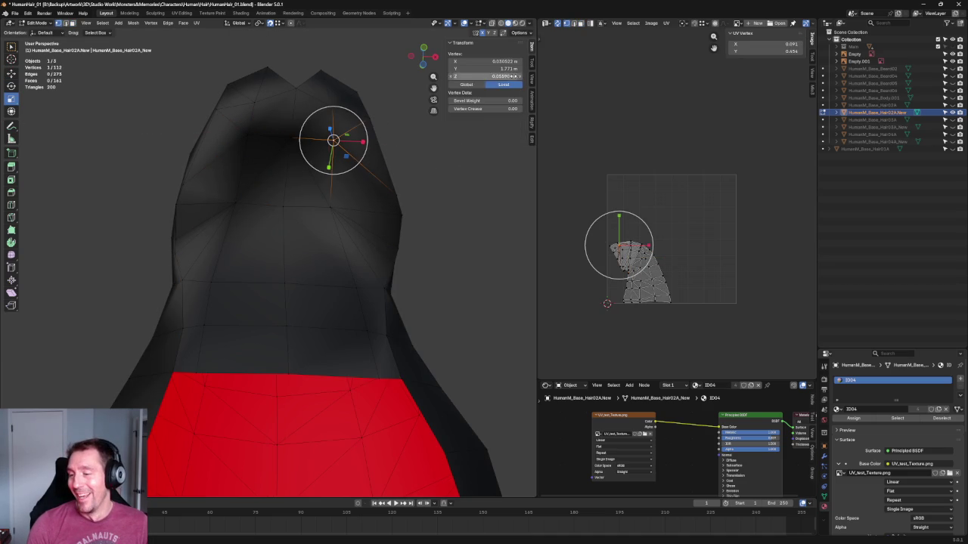
left_click(484, 61)
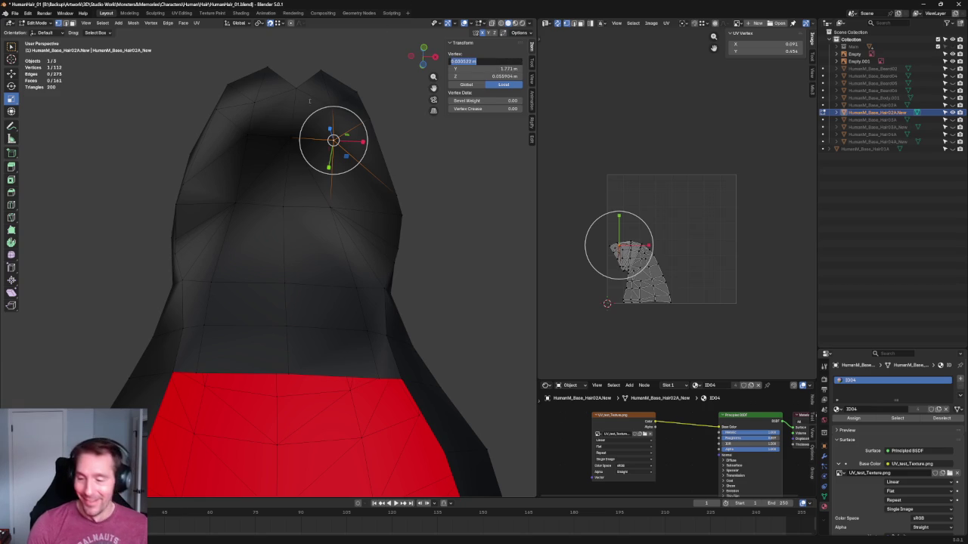
key("Escape")
left_click(248, 134)
left_click(499, 61)
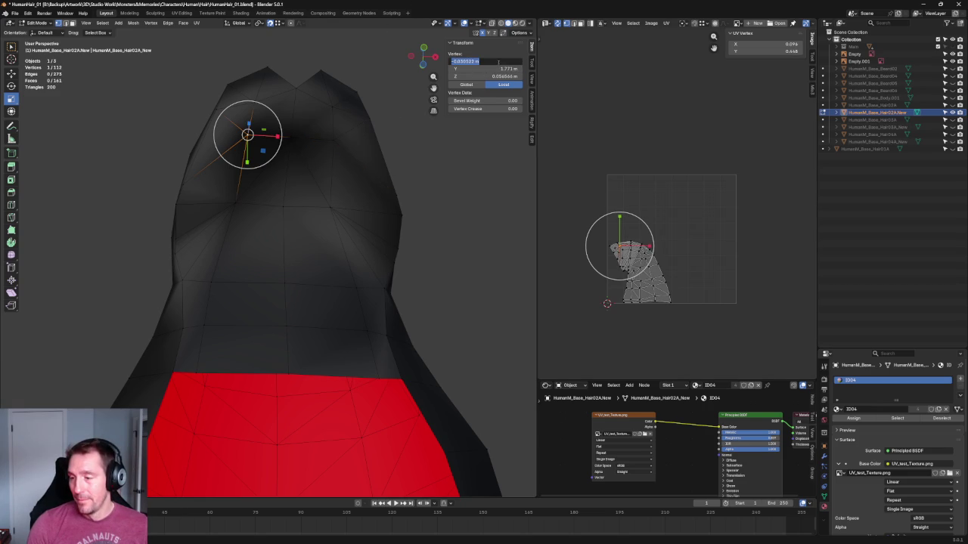
key("End")
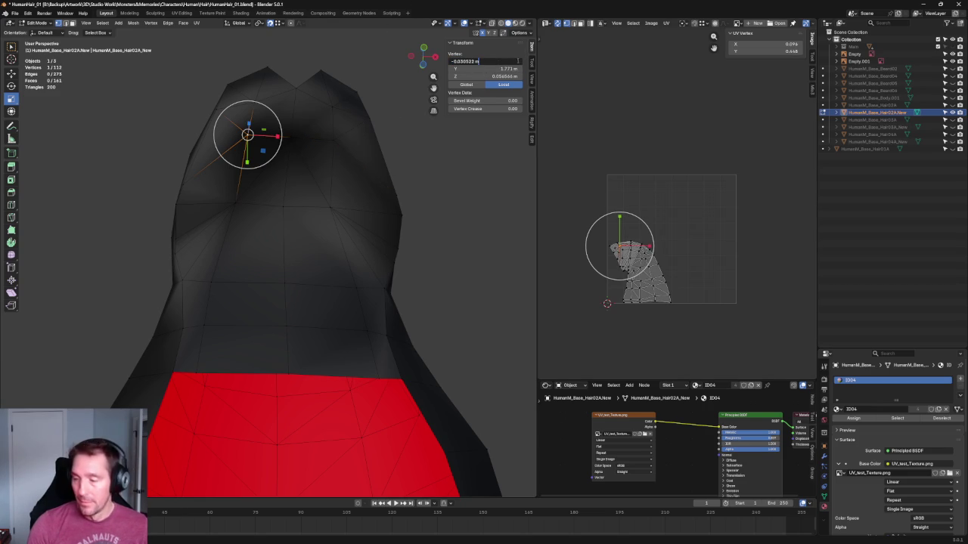
key("Return")
left_click(343, 144)
middle_click_drag(345, 144, 353, 140)
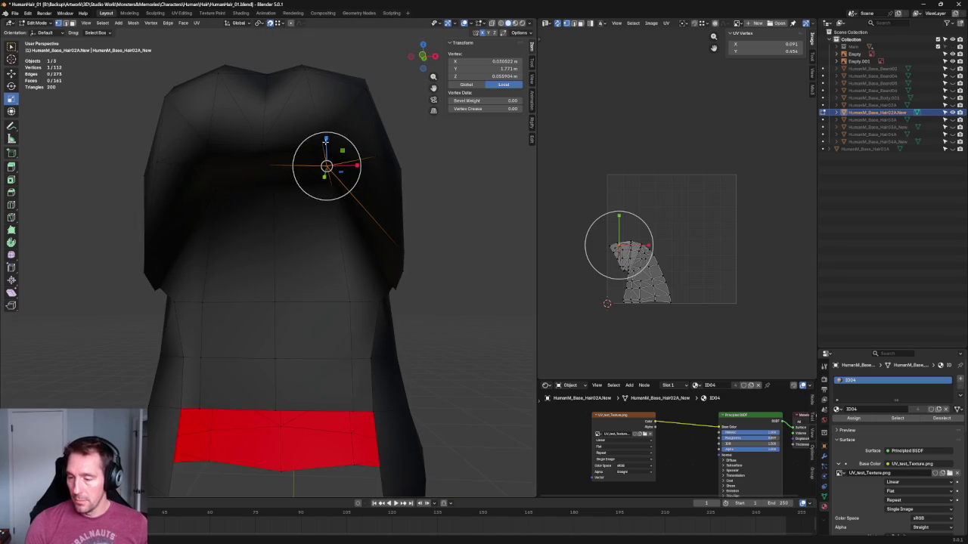
key("s")
key("z")
key("0")
key("Return")
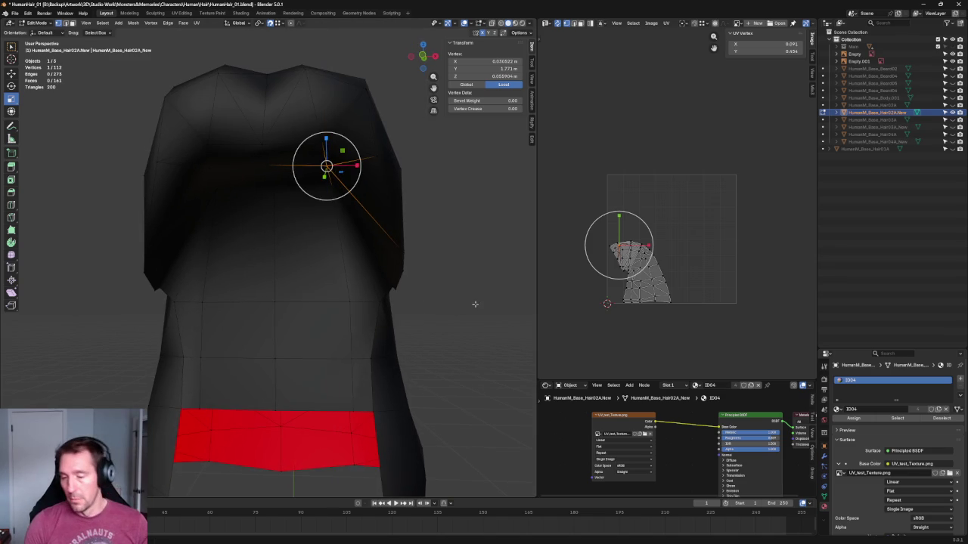
scroll(340, 227, "down", 2)
mouse_move(374, 268)
middle_mouse_down()
mouse_move(389, 245)
mouse_move(368, 231)
mouse_move(328, 250)
middle_mouse_up()
key("KP_1")
key("alt+a")
scroll(329, 249, "down", 1)
scroll(329, 250, "down", 4)
scroll(329, 249, "up", 5)
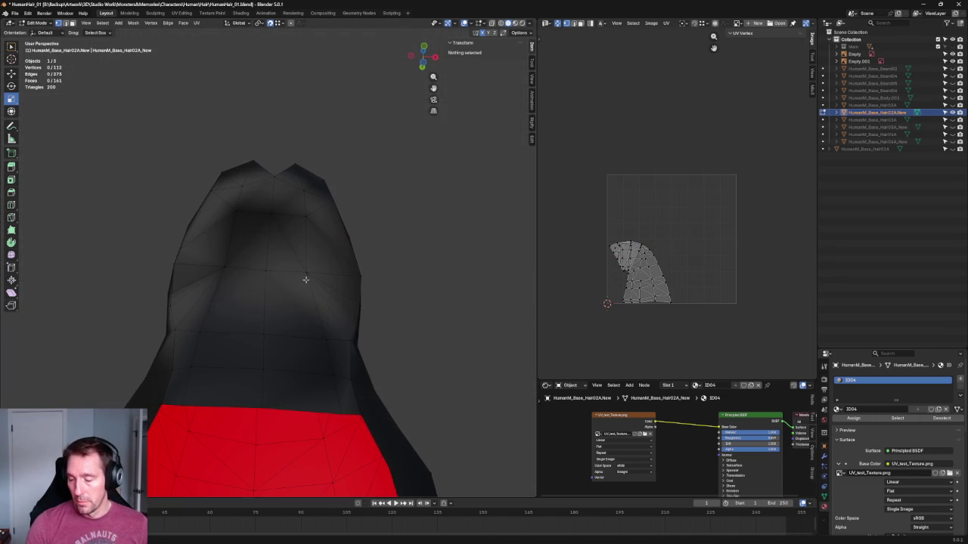
Select the vertical column of back vertices and vertex-slide them left in front view.
left_click(303, 276)
mouse_move(309, 275)
left_mouse_down()
mouse_move(323, 274)
mouse_move(325, 339)
left_mouse_up()
left_click(344, 387, "shift")
left_click(328, 397, "shift")
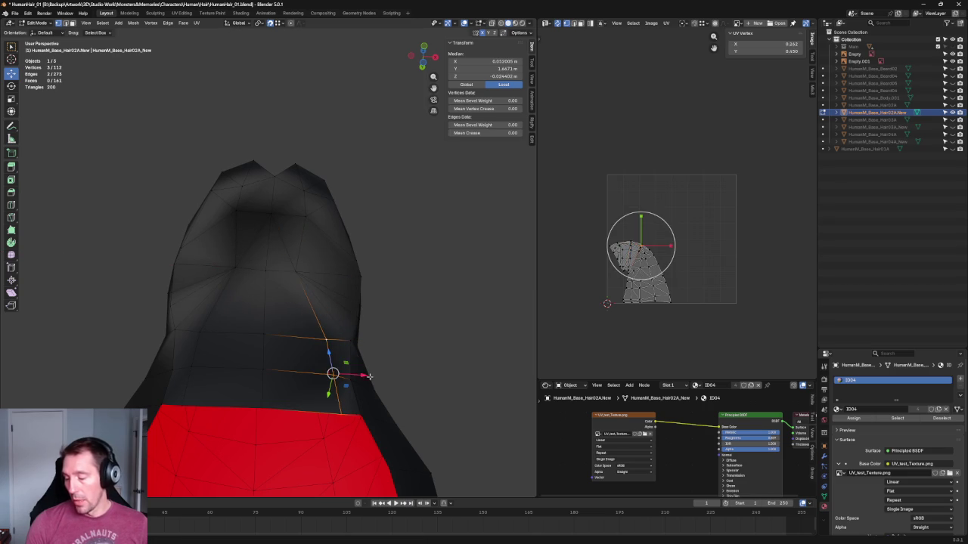
scroll(371, 350, "down", 4)
key("KP_1")
scroll(326, 319, "up", 2)
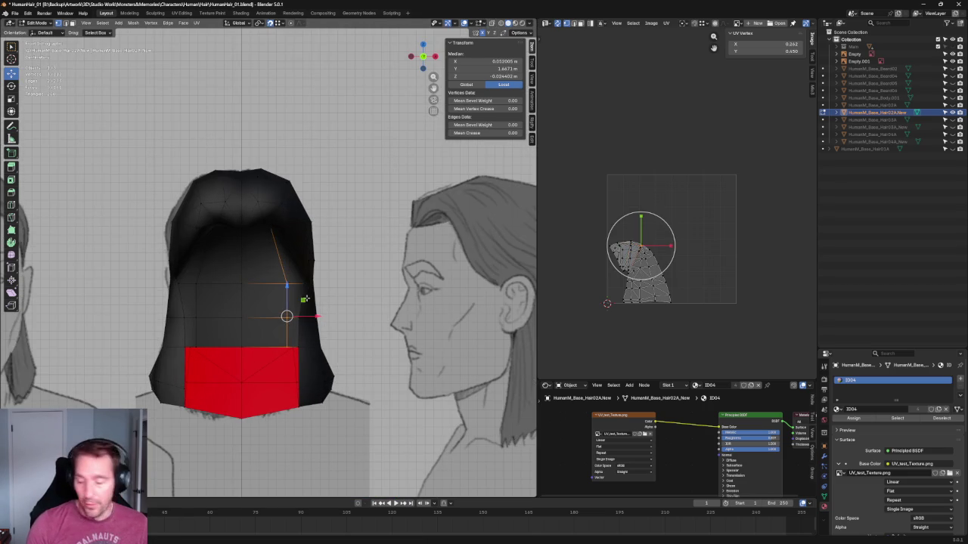
key("g")
key("g")
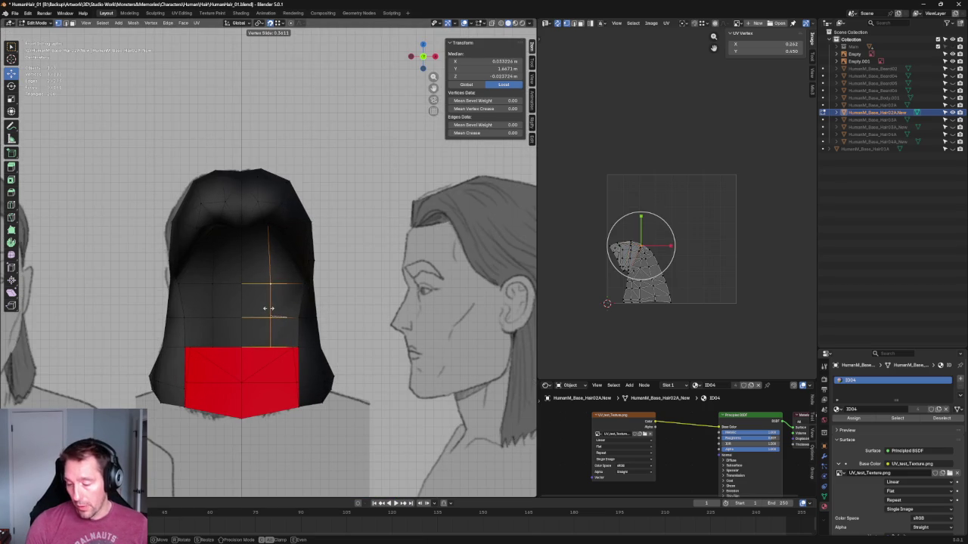
left_click(268, 308)
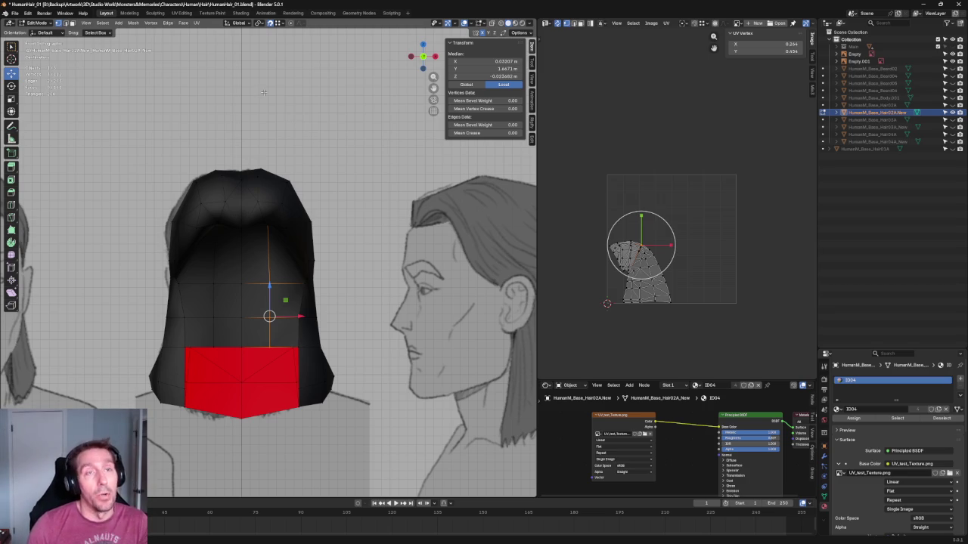
Inspect the column from above and in right side view, then deselect all.
scroll(249, 263, "up", 1)
scroll(273, 247, "up", 3)
left_click_drag(268, 248, 269, 246)
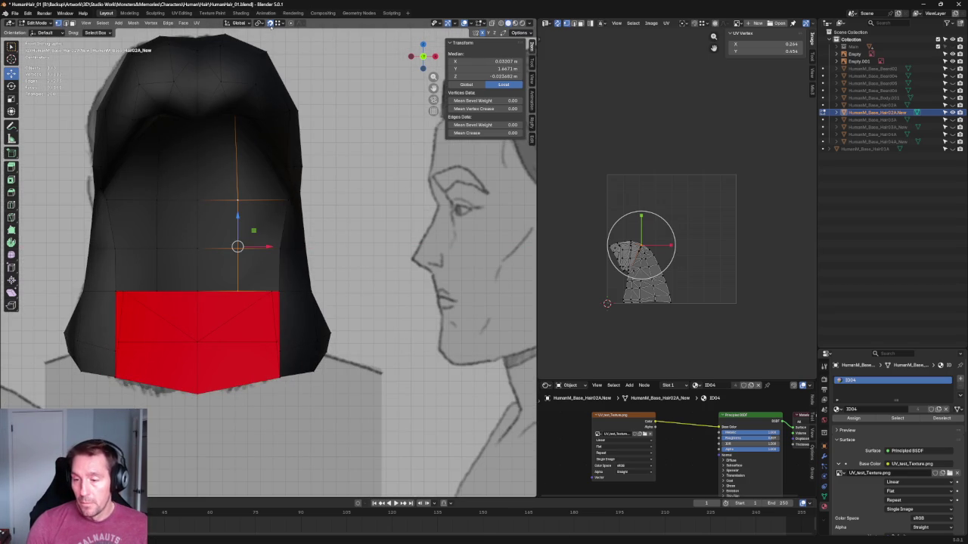
mouse_move(268, 246)
middle_mouse_down()
mouse_move(293, 183)
mouse_move(256, 159)
mouse_move(255, 182)
middle_mouse_up()
left_click(250, 191, "shift")
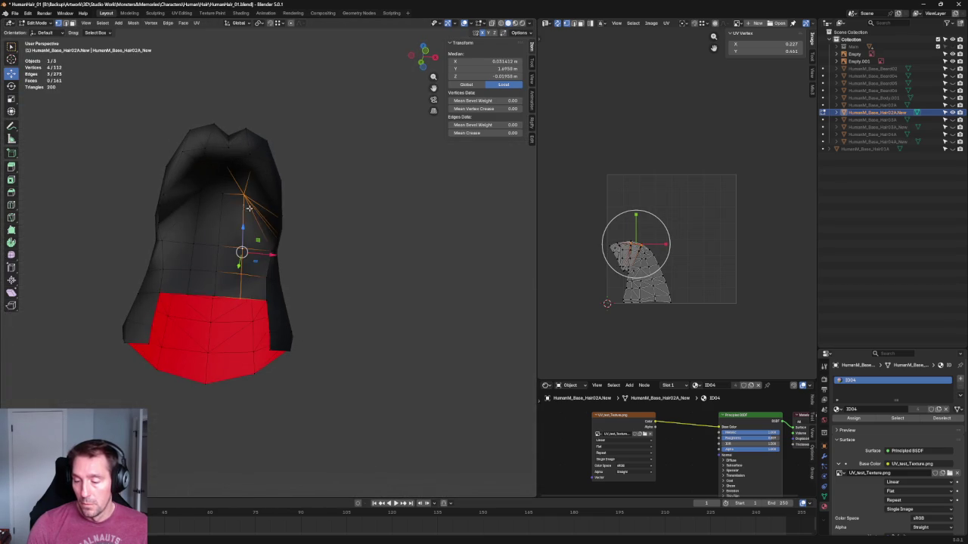
key("KP_3")
key("KP_Decimal")
scroll(303, 227, "down", 5)
key("KP_1")
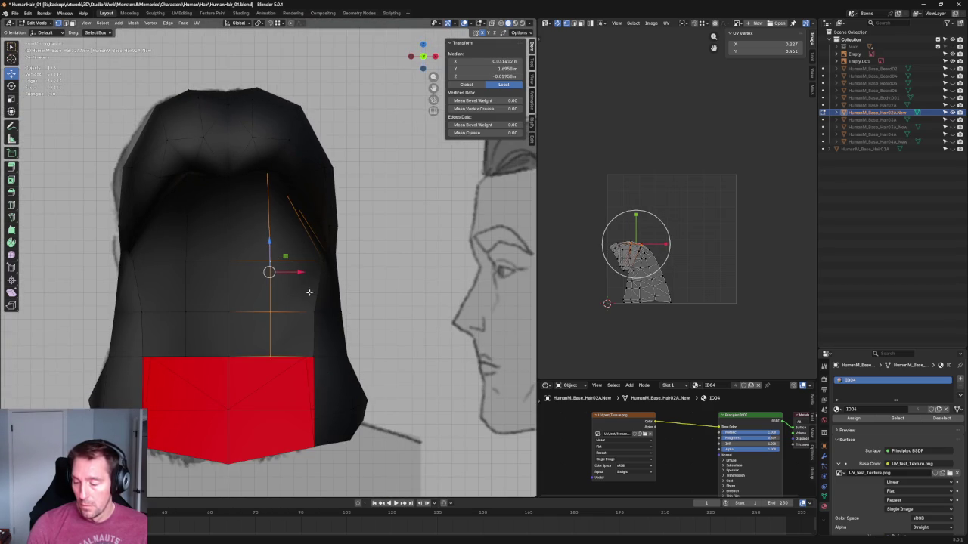
key("alt+a")
scroll(286, 91, "down", 5)
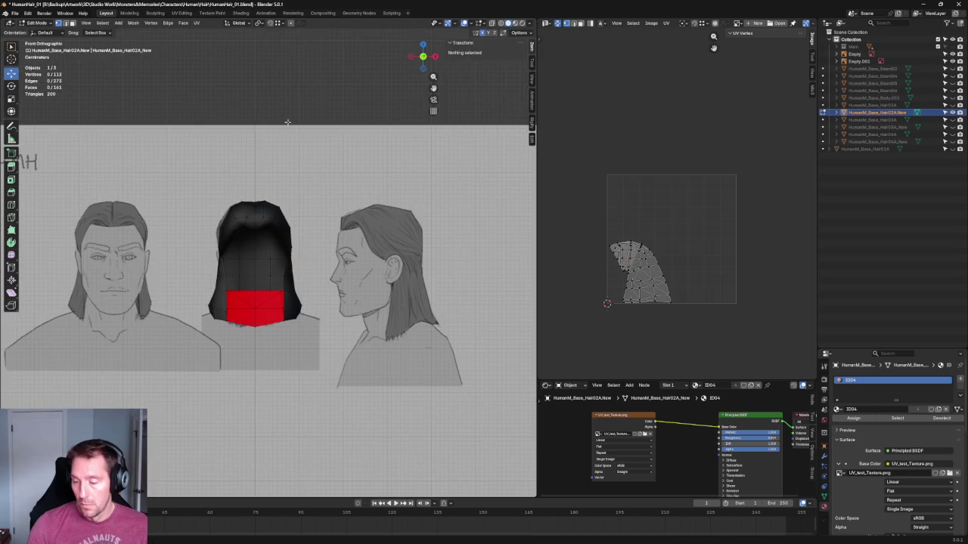
In right side view, move the ear-edge vertices along Y to match the side drawing.
scroll(283, 283, "up", 3)
mouse_move(283, 283)
middle_mouse_down()
mouse_move(295, 210)
mouse_move(279, 300)
mouse_move(295, 212)
mouse_move(259, 281)
mouse_move(236, 290)
middle_mouse_up()
key("KP_1")
key("KP_3")
scroll(177, 252, "up", 1)
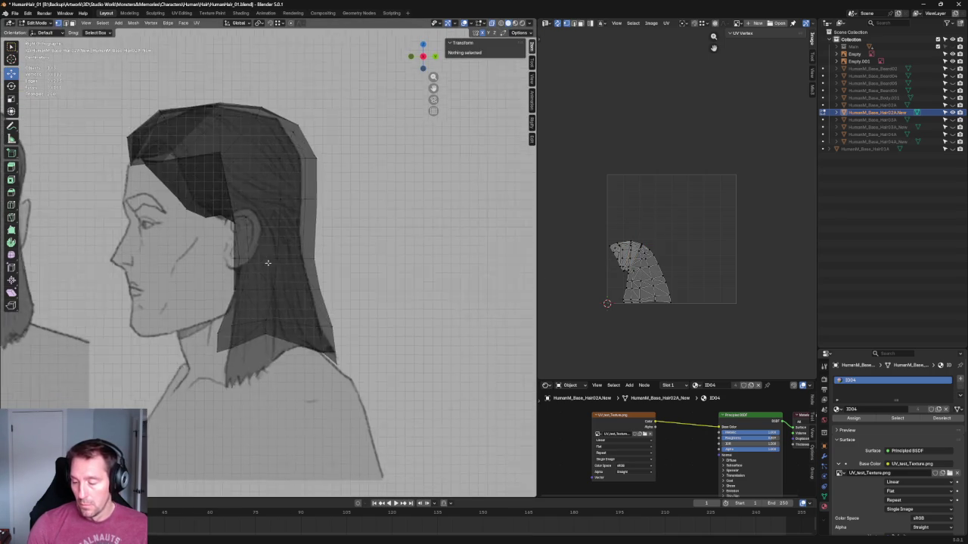
scroll(177, 251, "up", 4)
left_click_drag(161, 267, 162, 266)
key("g")
key("y")
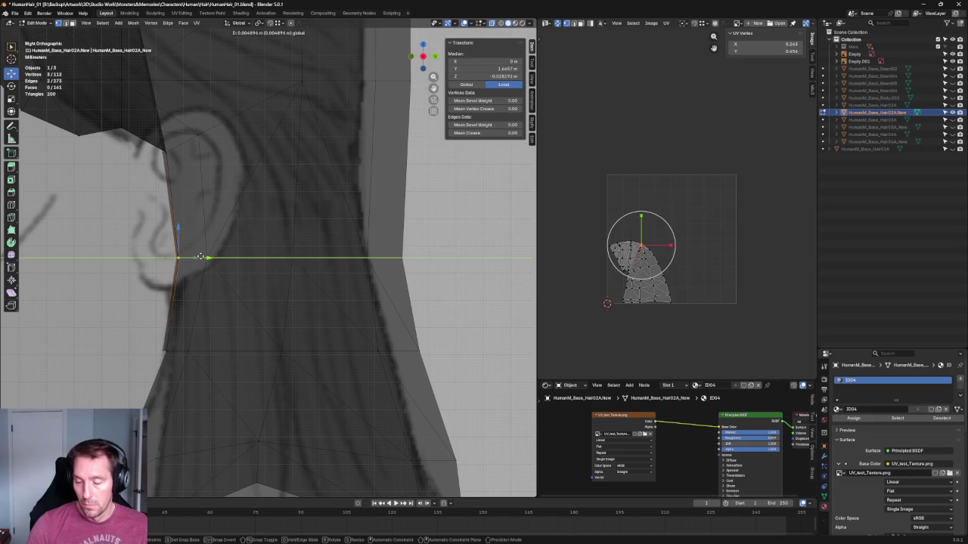
left_click(184, 255)
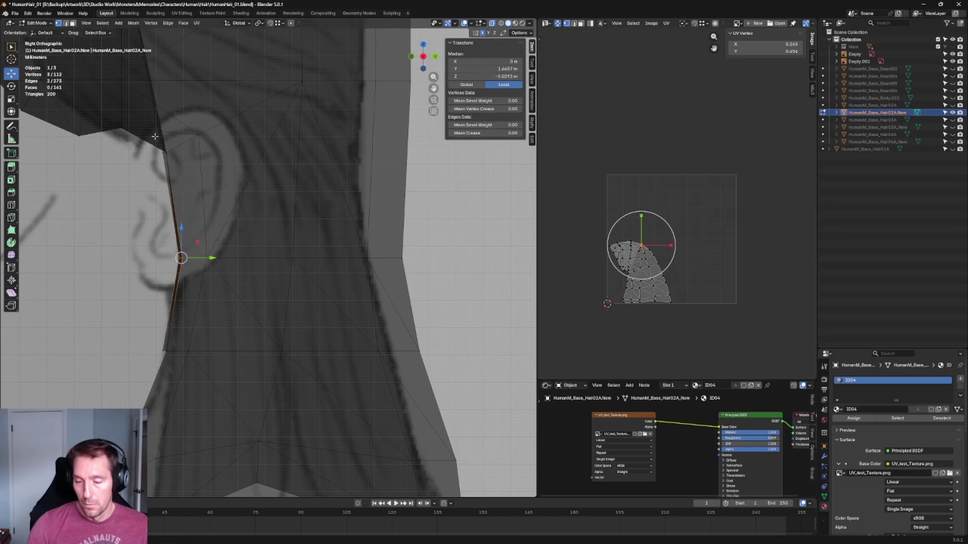
Move the higher side-edge vertex along Y onto the hairline, then deselect all.
scroll(214, 241, "up", 3)
left_click_drag(165, 240, 166, 242)
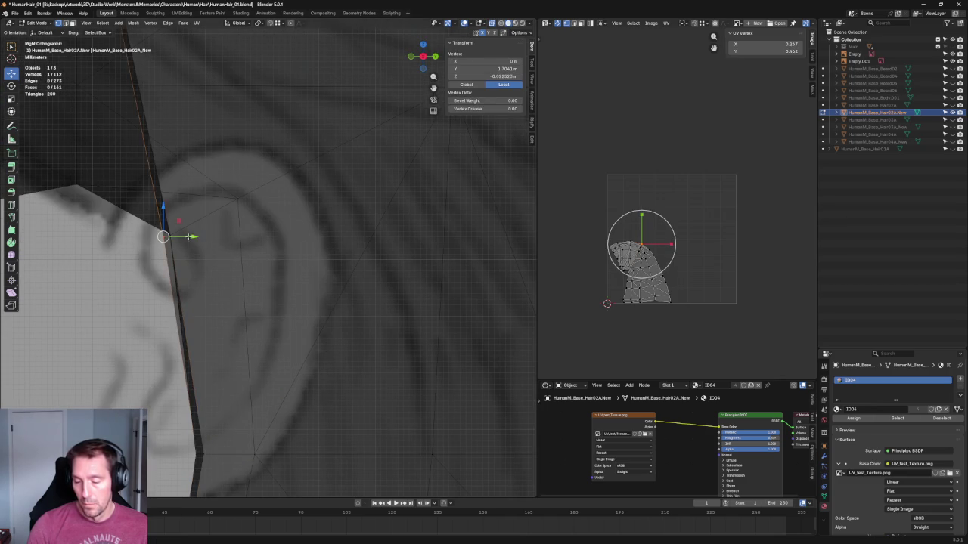
key("g")
key("y")
left_click(222, 275)
key("alt+a")
scroll(220, 273, "down", 1)
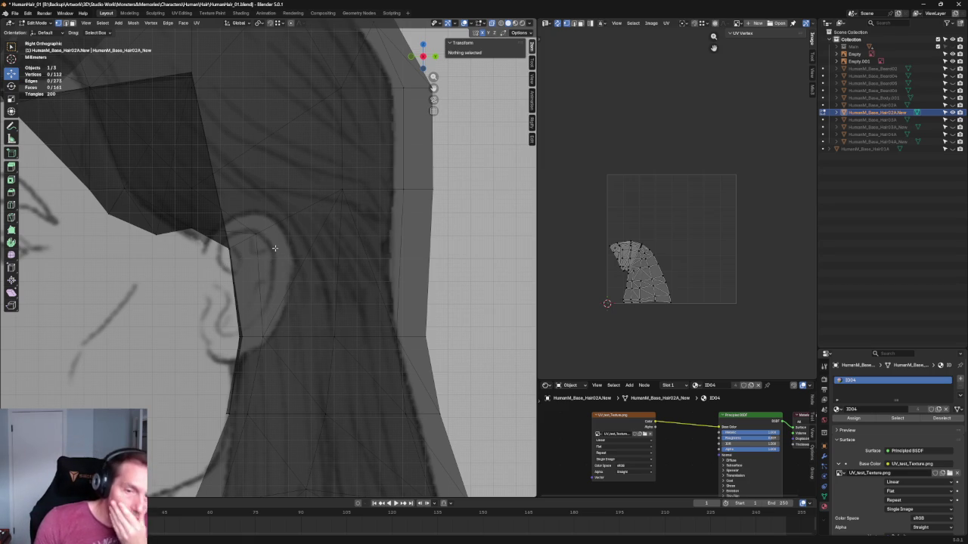
Select the four top edges of the red rim at the back of the hair cap in edge mode.
scroll(374, 236, "down", 6)
mouse_move(375, 237)
middle_mouse_down()
mouse_move(339, 270)
mouse_move(379, 261)
middle_mouse_up()
key("alt+z")
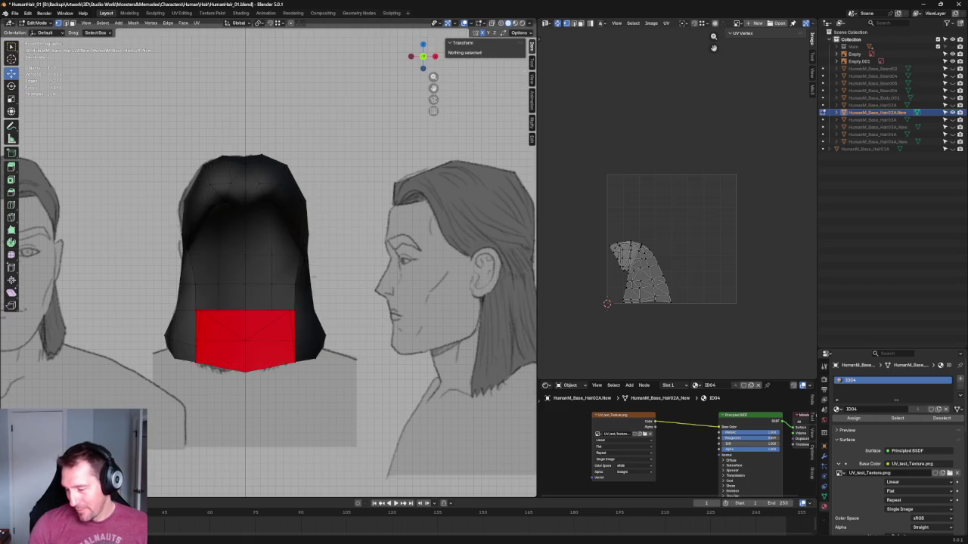
scroll(335, 276, "up", 5)
scroll(339, 324, "down", 3)
mouse_move(313, 254)
middle_mouse_down()
mouse_move(331, 259)
mouse_move(310, 271)
middle_mouse_up()
key("3")
left_click(305, 277)
middle_click_drag(259, 271, 261, 278)
left_click(257, 280, "shift")
middle_click_drag(199, 278, 194, 275)
left_click(171, 283, "shift")
left_click(171, 279, "shift")
scroll(227, 274, "down", 2)
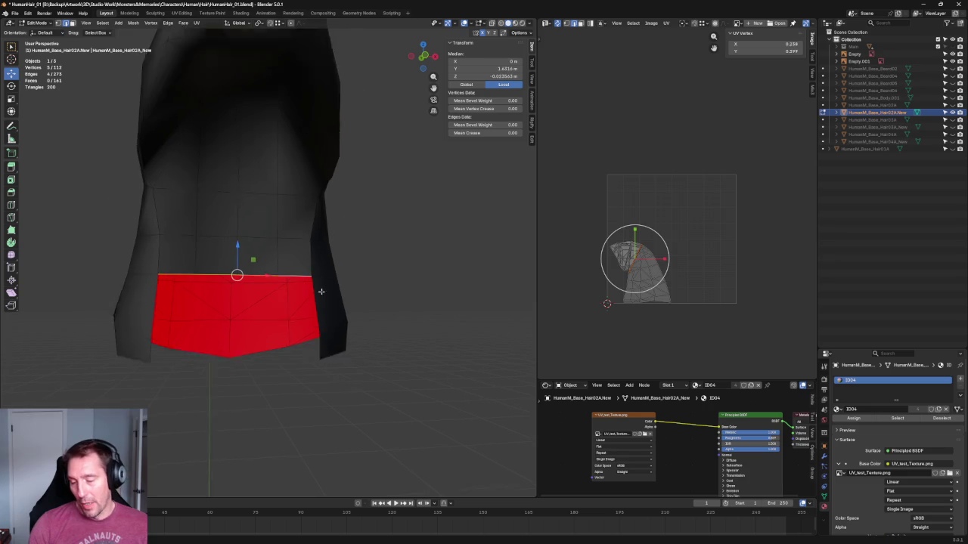
Extrude the selected rim edges and pull the new edge inward under the cap.
key("e")
left_click(243, 306)
mouse_move(244, 306)
middle_mouse_down()
mouse_move(327, 290)
mouse_move(264, 292)
middle_mouse_up()
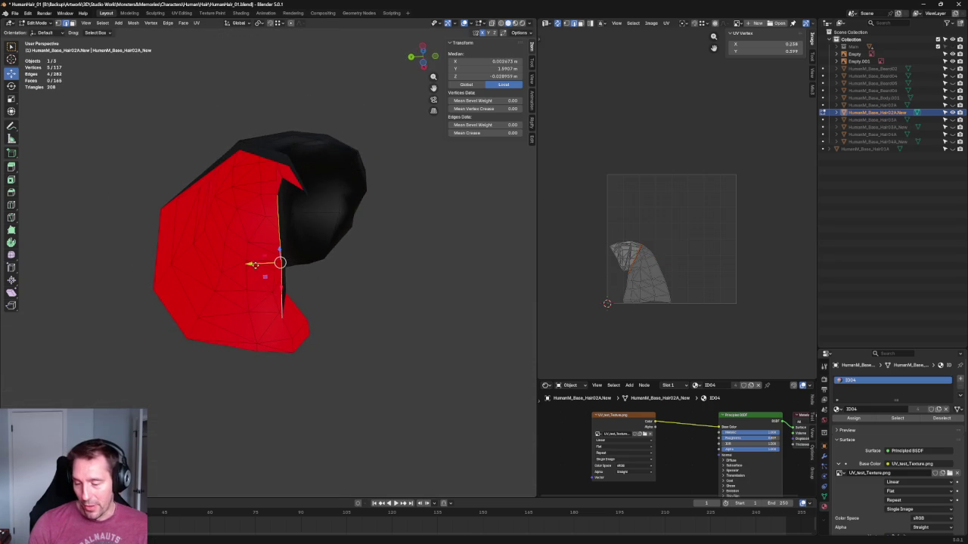
left_click_drag(254, 263, 182, 260)
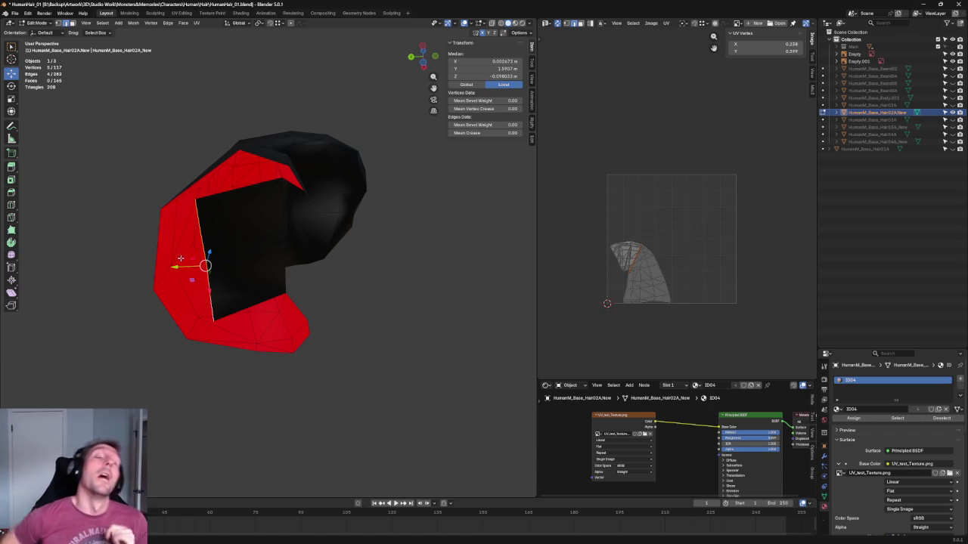
middle_click_drag(284, 228, 268, 280)
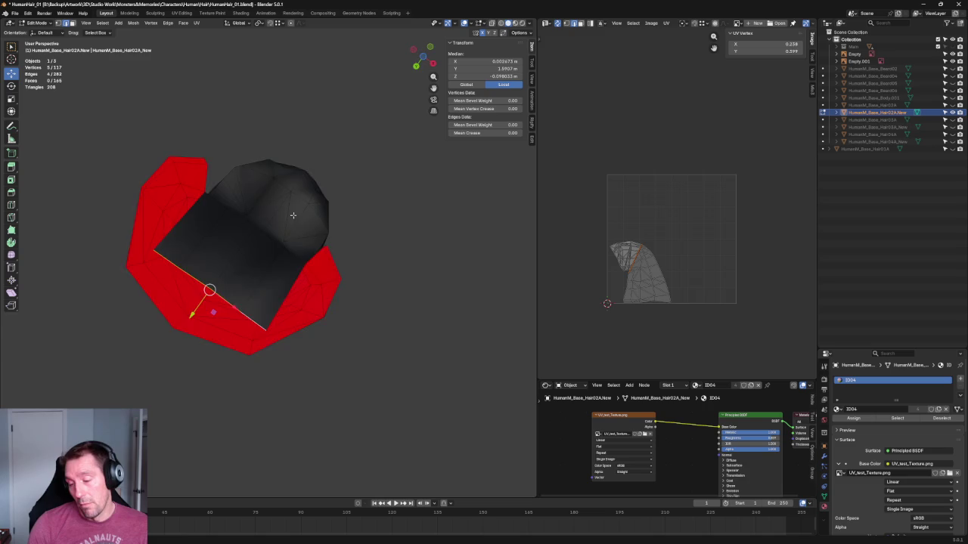
From below, select the right and left edges of the new underside faces.
key("KP_1")
scroll(267, 281, "up", 2)
scroll(250, 276, "up", 2)
scroll(231, 269, "up", 2)
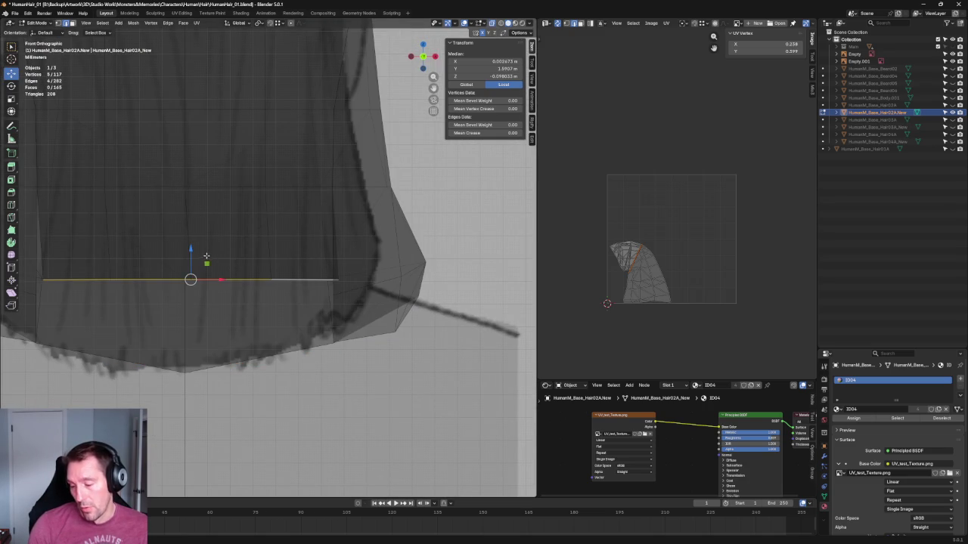
key("alt+z")
scroll(325, 286, "down", 6)
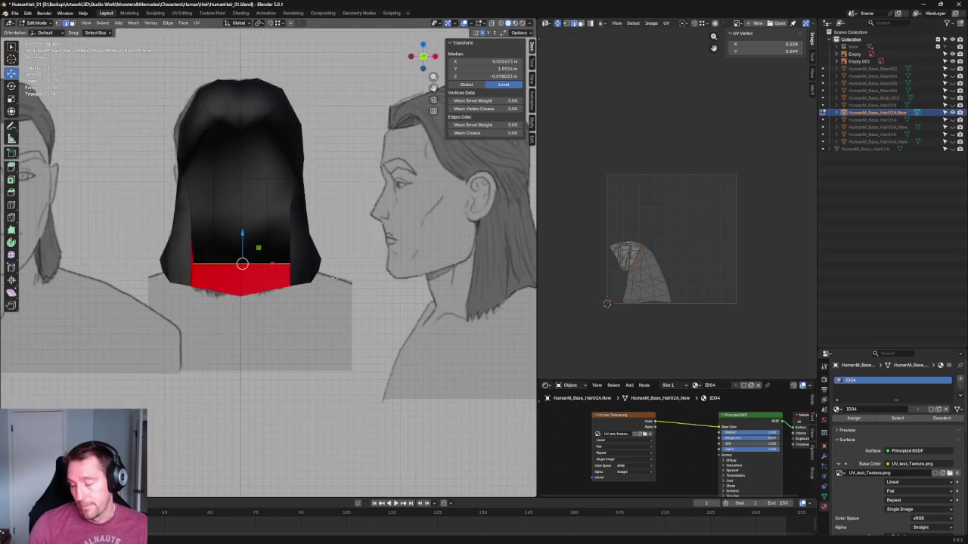
middle_click_drag(324, 286, 335, 199)
scroll(313, 312, "up", 3)
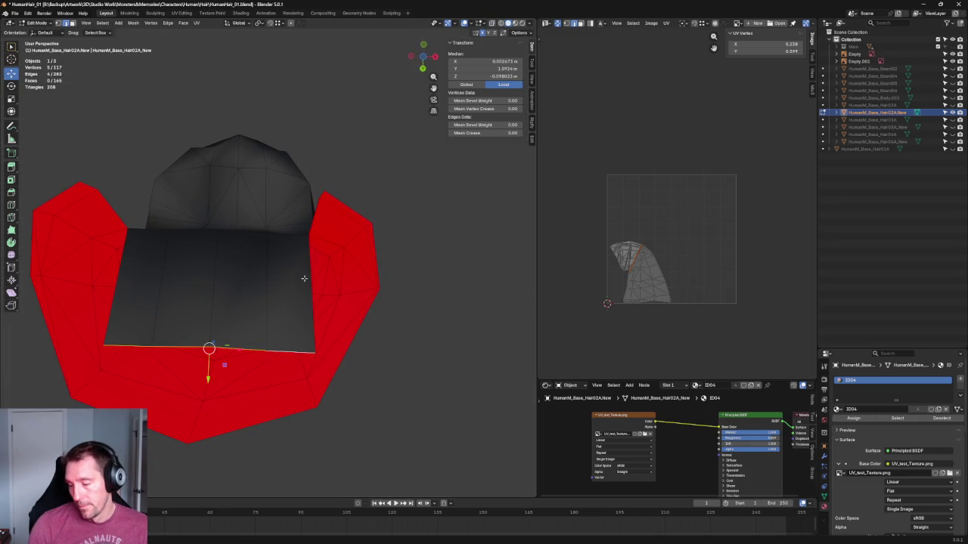
left_click(308, 277)
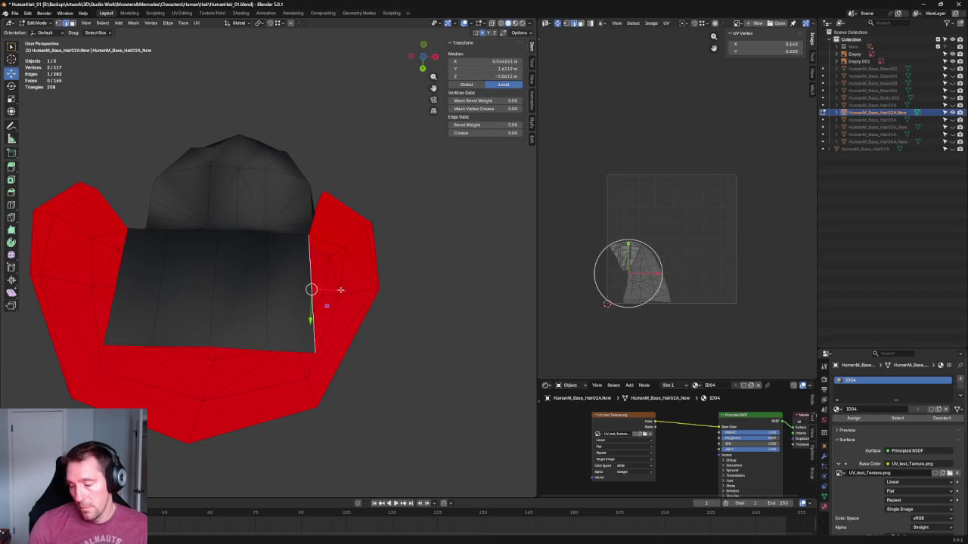
key("e")
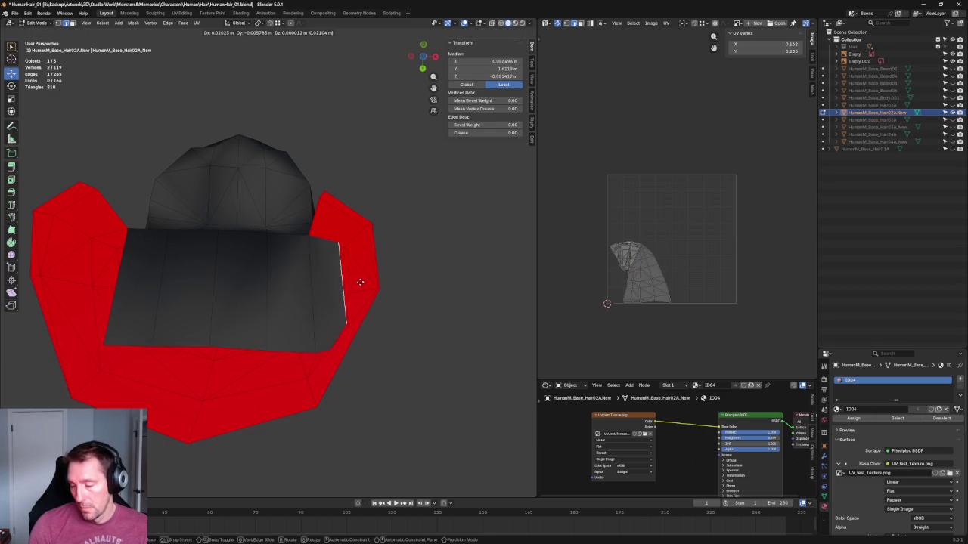
right_click(291, 289)
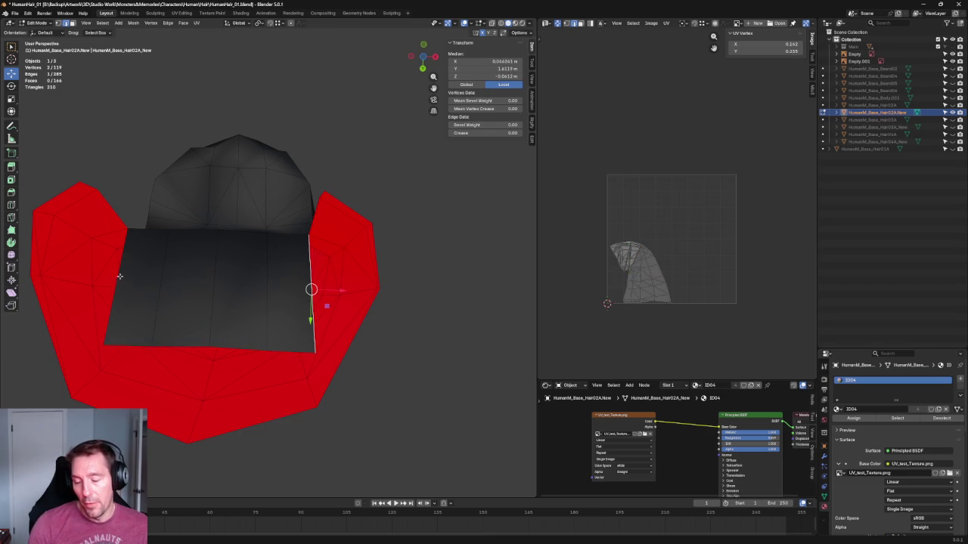
scroll(128, 276, "up", 3)
left_click(97, 285, "shift")
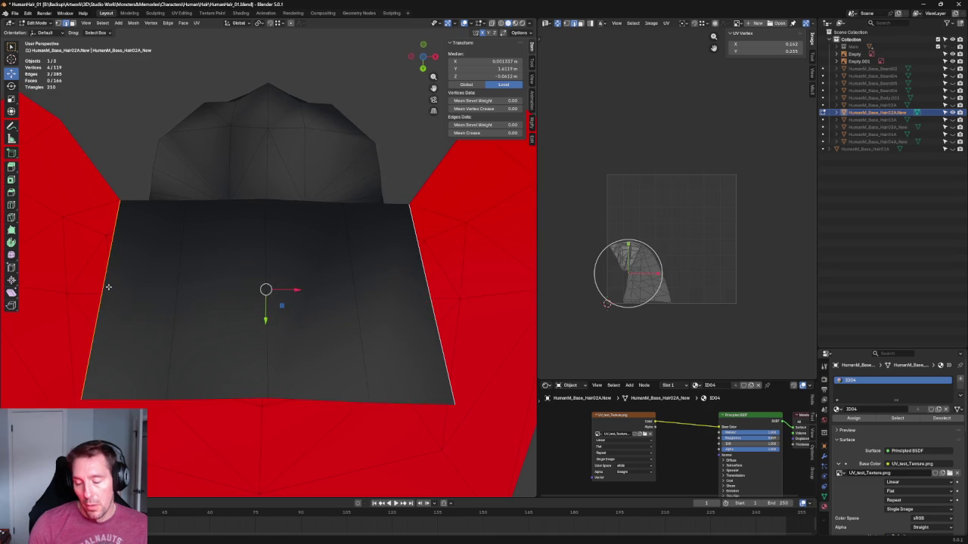
scroll(109, 280, "down", 3)
middle_click_drag(108, 280, 275, 236)
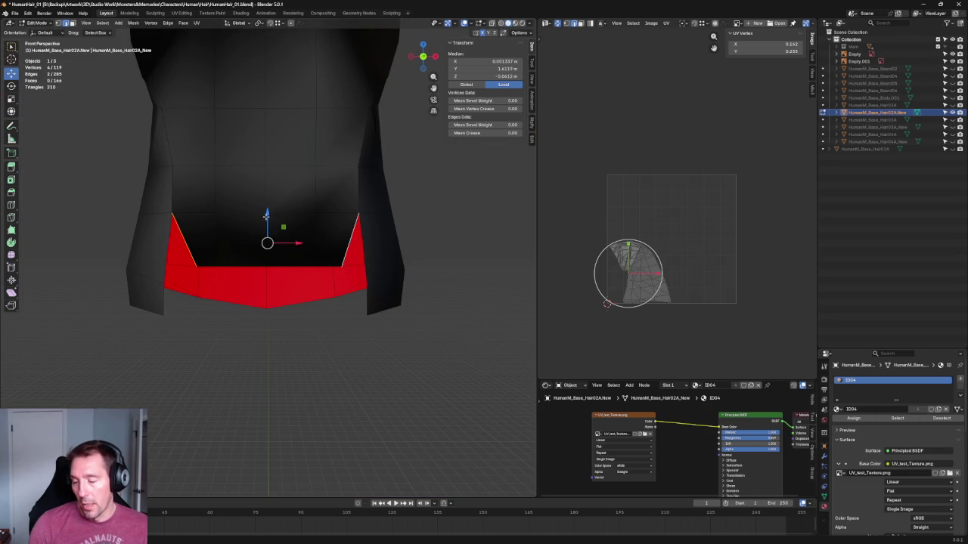
Extrude the selected edges straight down along Z.
key("e")
key("z")
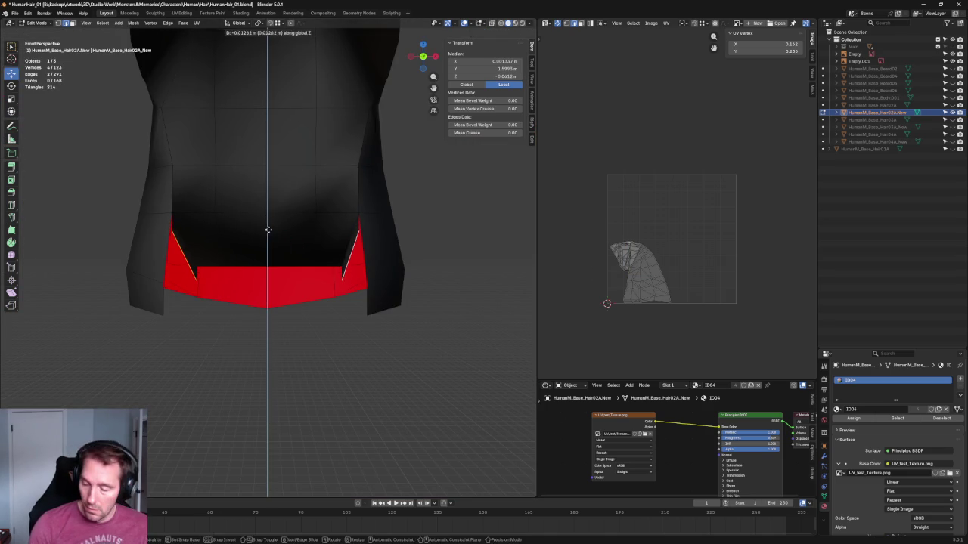
left_click(268, 229)
middle_click_drag(320, 231, 320, 201)
Scale the new edges inward along X, then twice along Y to fit.
key("s")
key("x")
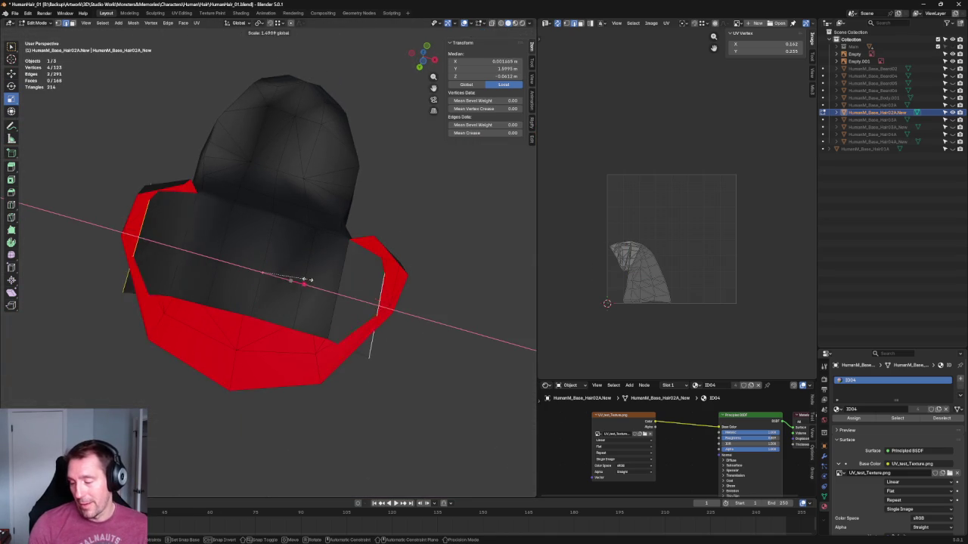
left_click(296, 277)
middle_click_drag(296, 277, 442, 219)
key("s")
key("Escape")
key("s")
key("y")
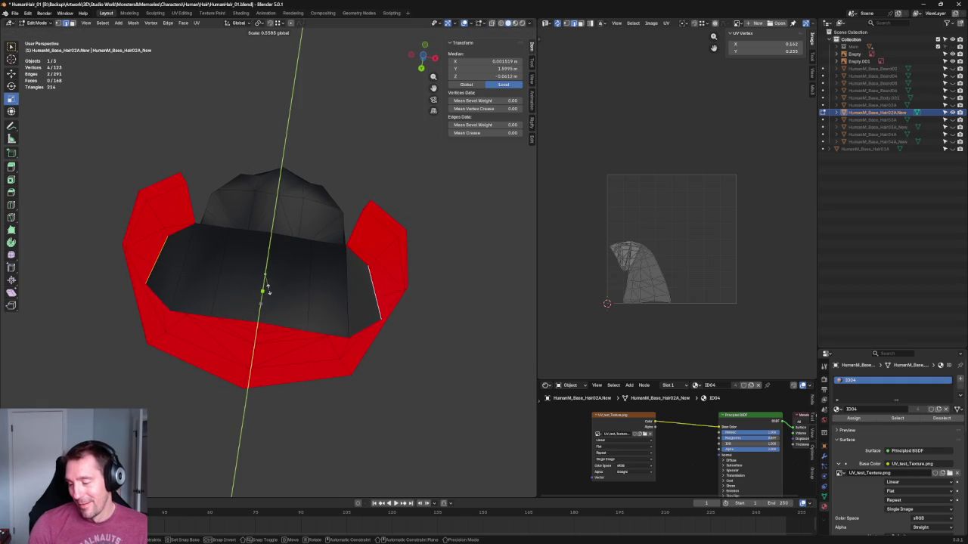
left_click(266, 289)
key("s")
key("y")
left_click(283, 273)
mouse_move(283, 274)
middle_mouse_down()
mouse_move(340, 293)
mouse_move(368, 280)
mouse_move(374, 249)
mouse_move(374, 269)
mouse_move(351, 260)
middle_mouse_up()
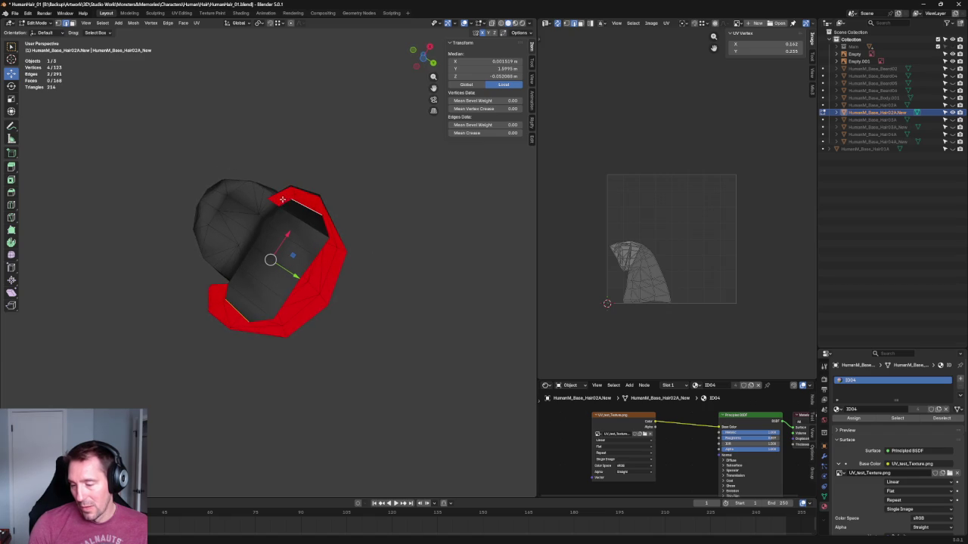
middle_click_drag(285, 206, 297, 183)
scroll(341, 212, "up", 3)
scroll(330, 211, "down", 1)
mouse_move(330, 211)
middle_mouse_down()
mouse_move(350, 168)
mouse_move(354, 179)
mouse_move(408, 173)
mouse_move(423, 156)
mouse_move(445, 250)
middle_mouse_up()
Move a single red rim vertex down-left, then nudge it right.
key("a")
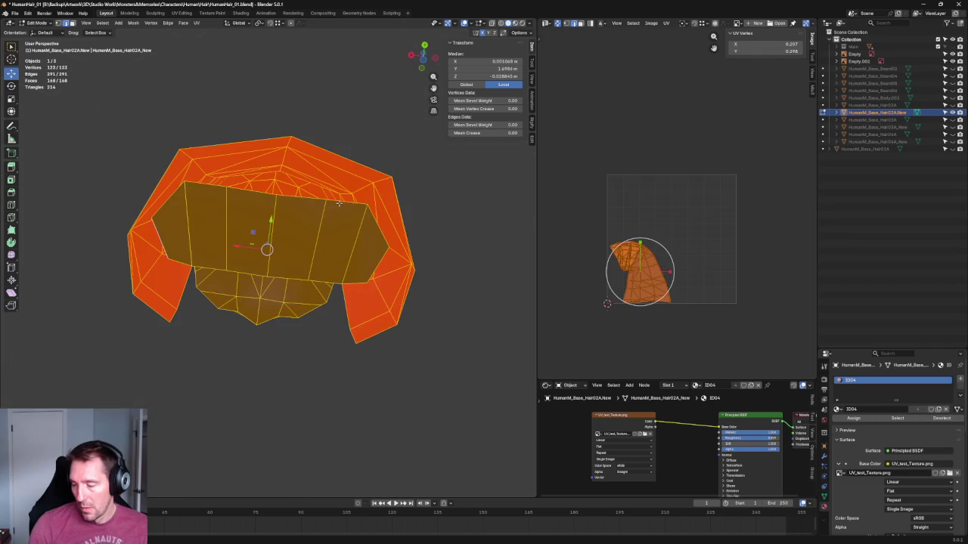
key("alt+a")
left_click(367, 283)
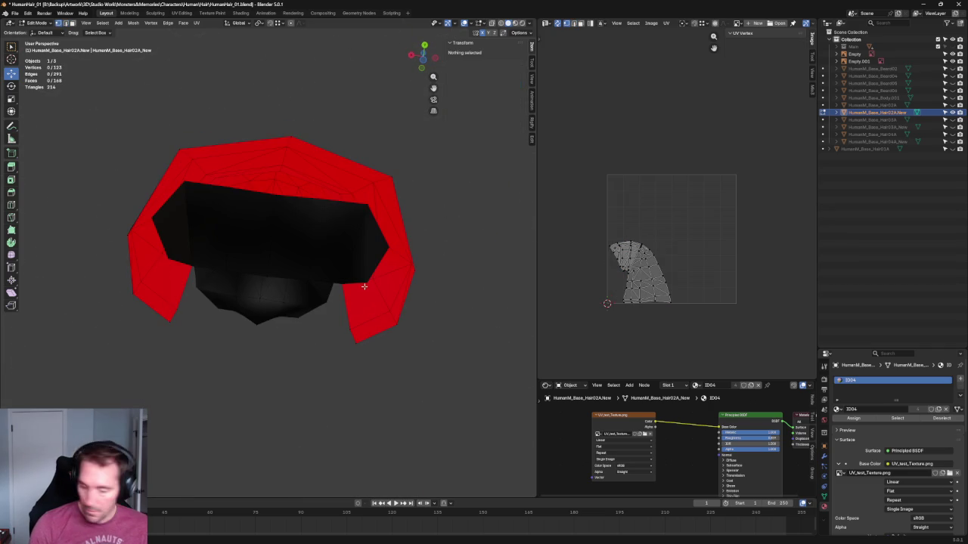
left_click_drag(367, 283, 346, 329)
right_click(345, 328)
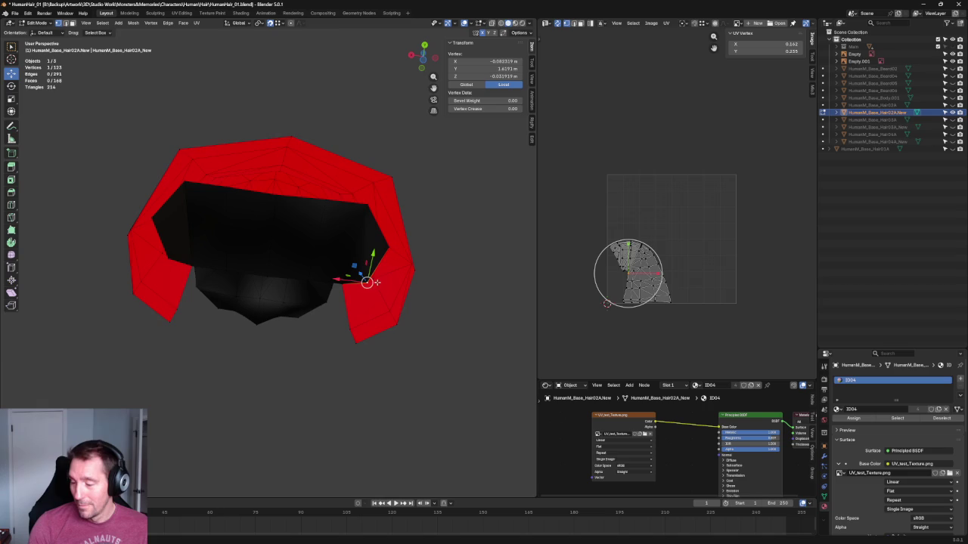
left_click_drag(366, 286, 348, 331)
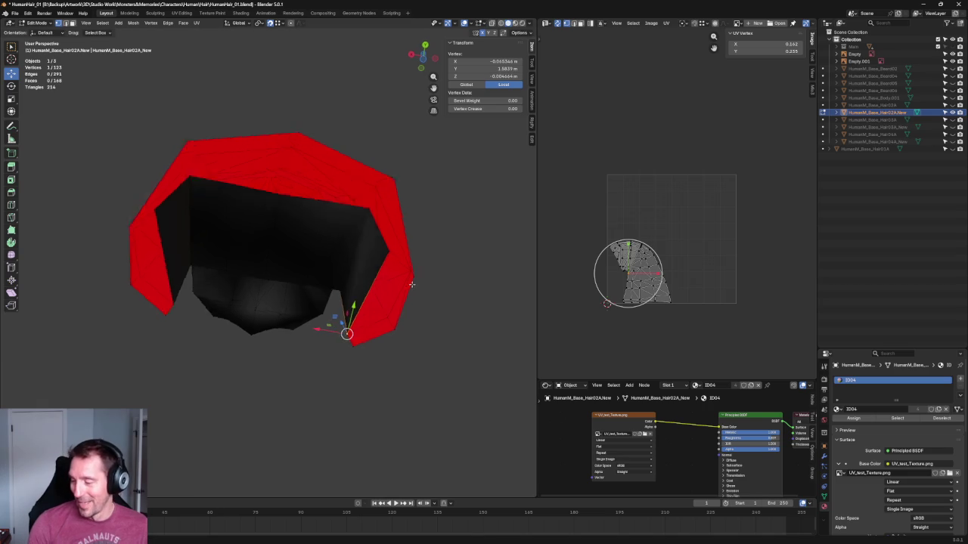
middle_click_drag(406, 280, 430, 262)
left_click_drag(366, 295, 409, 304)
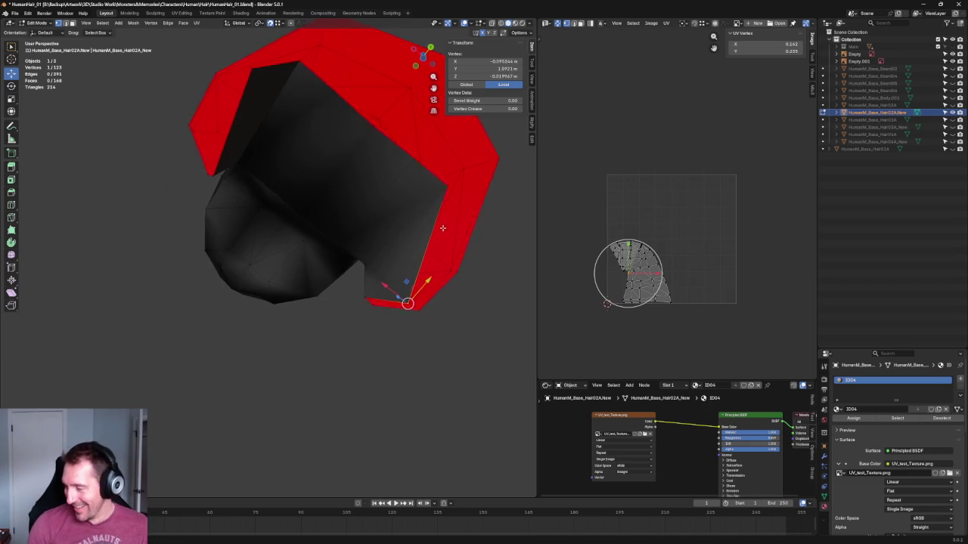
middle_click_drag(409, 304, 360, 283)
Slide the vertex near the upper-right red edge up its edge, then slide a top-edge vertex.
left_click_drag(369, 265, 406, 299)
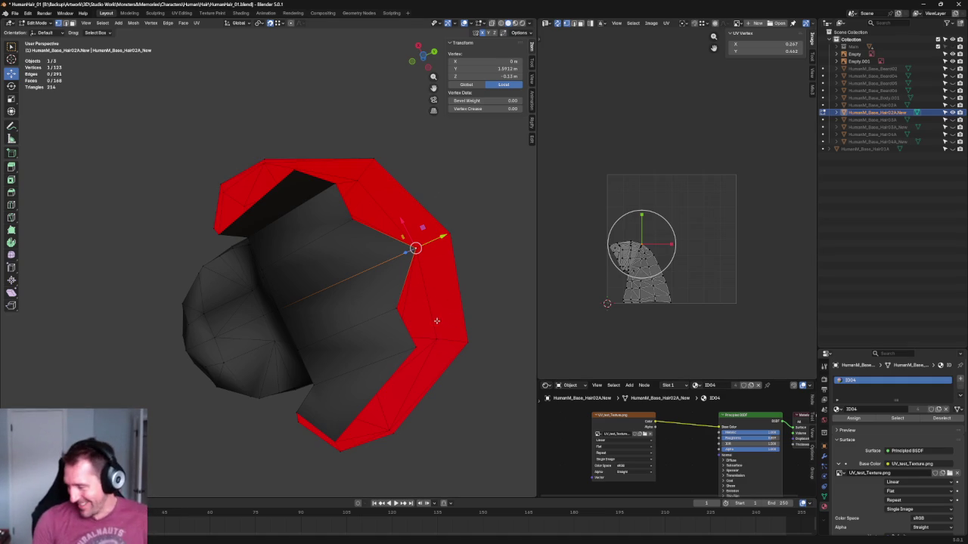
key("g")
key("g")
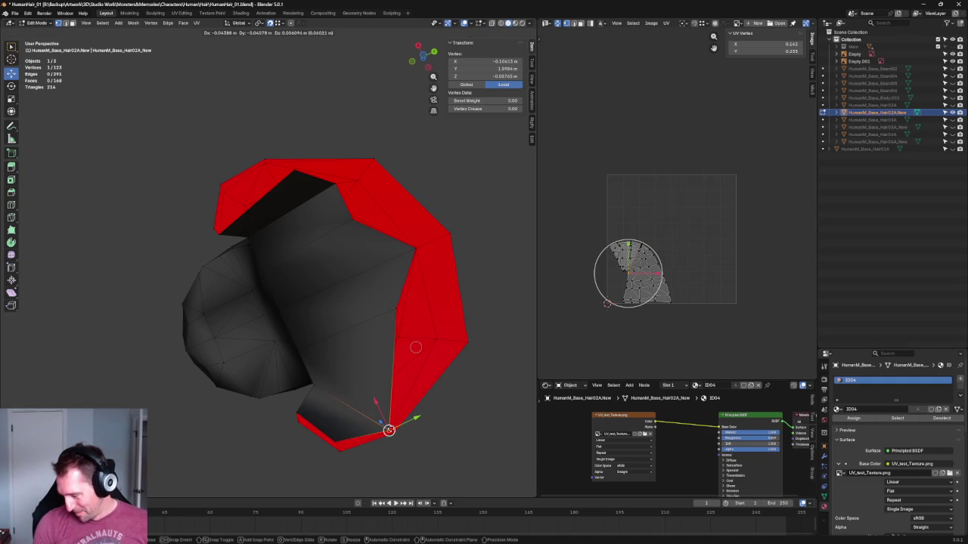
left_click(388, 421)
key("g")
key("g")
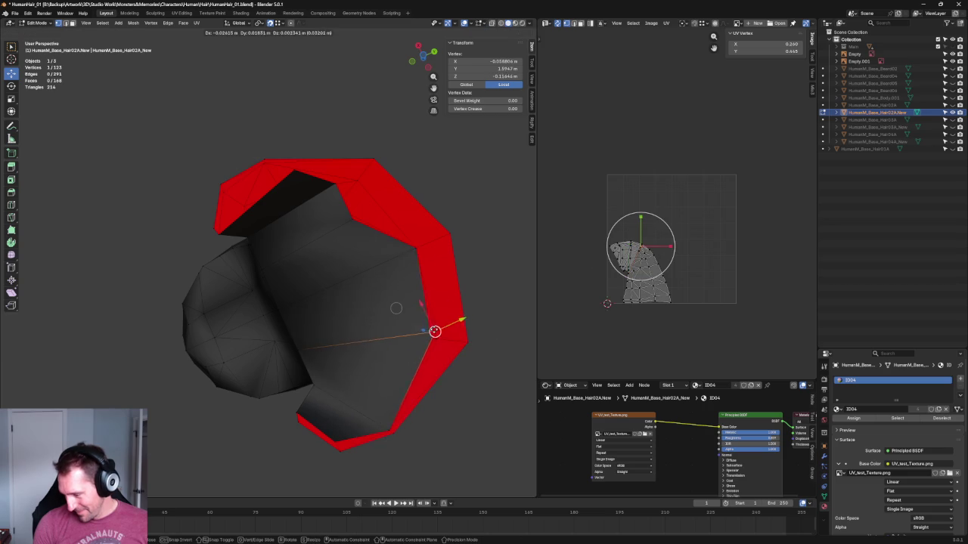
left_click(363, 228)
key("g")
key("g")
left_click(325, 192)
left_click(293, 169)
key("g")
key("g")
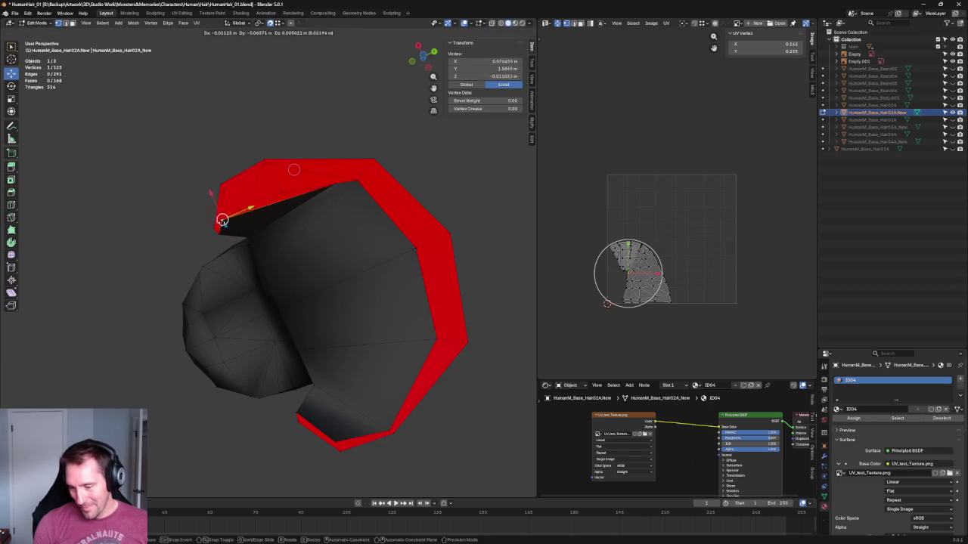
left_click(293, 168)
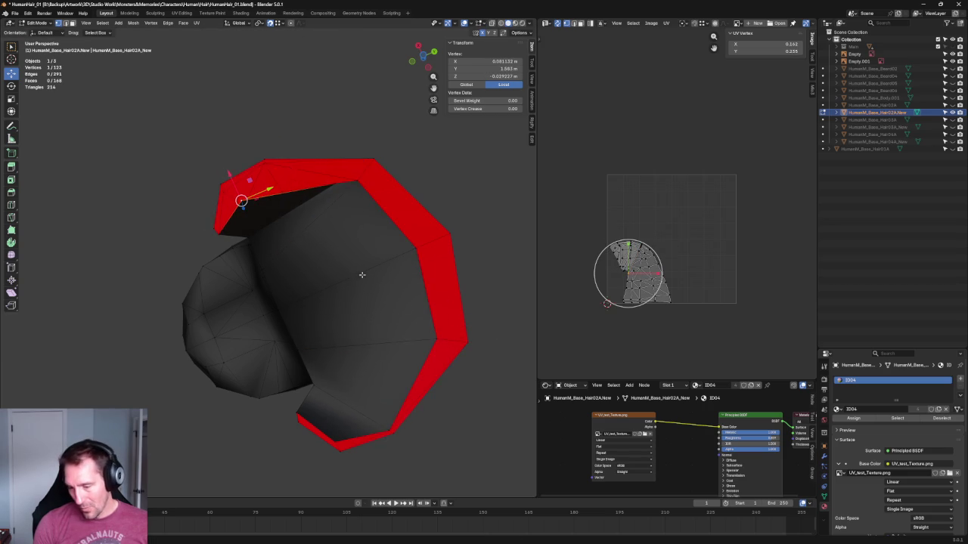
Move a top-edge vertex left and down, then select a vertex on the inner back panel.
left_click(493, 374)
mouse_move(306, 260)
middle_mouse_down()
mouse_move(317, 252)
mouse_move(308, 282)
middle_mouse_up()
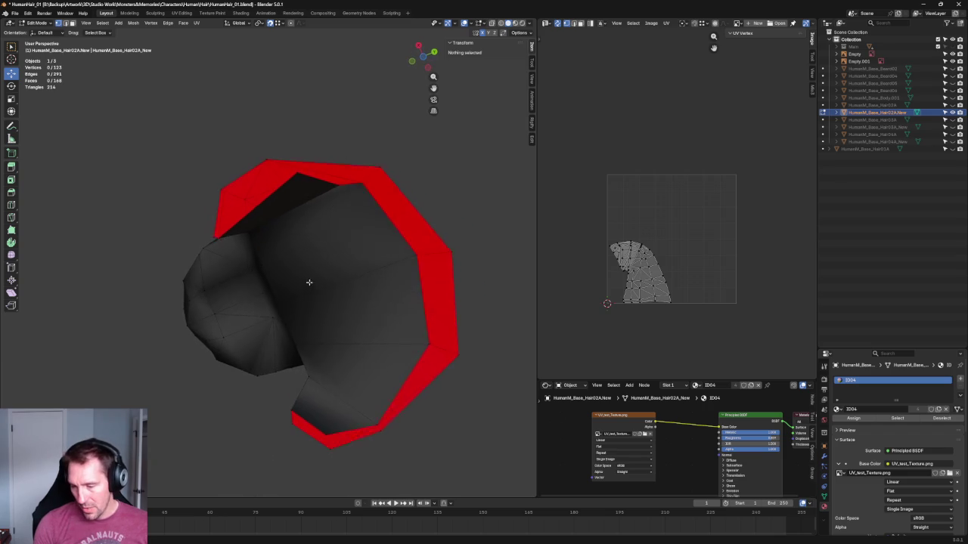
left_click(298, 171)
mouse_move(297, 172)
left_mouse_down()
mouse_move(224, 191)
mouse_move(266, 161)
left_mouse_up()
mouse_move(265, 161)
middle_mouse_down()
mouse_move(320, 139)
mouse_move(357, 209)
mouse_move(395, 190)
mouse_move(375, 227)
mouse_move(510, 209)
mouse_move(403, 245)
mouse_move(461, 221)
mouse_move(451, 164)
mouse_move(408, 238)
middle_mouse_up()
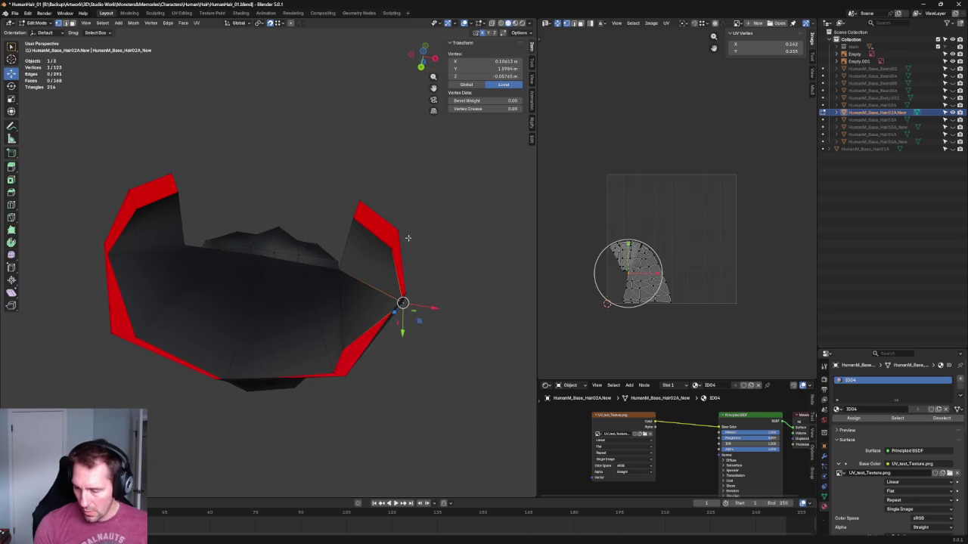
mouse_move(137, 256)
middle_mouse_down()
mouse_move(265, 305)
mouse_move(259, 338)
mouse_move(238, 339)
mouse_move(268, 328)
middle_mouse_up()
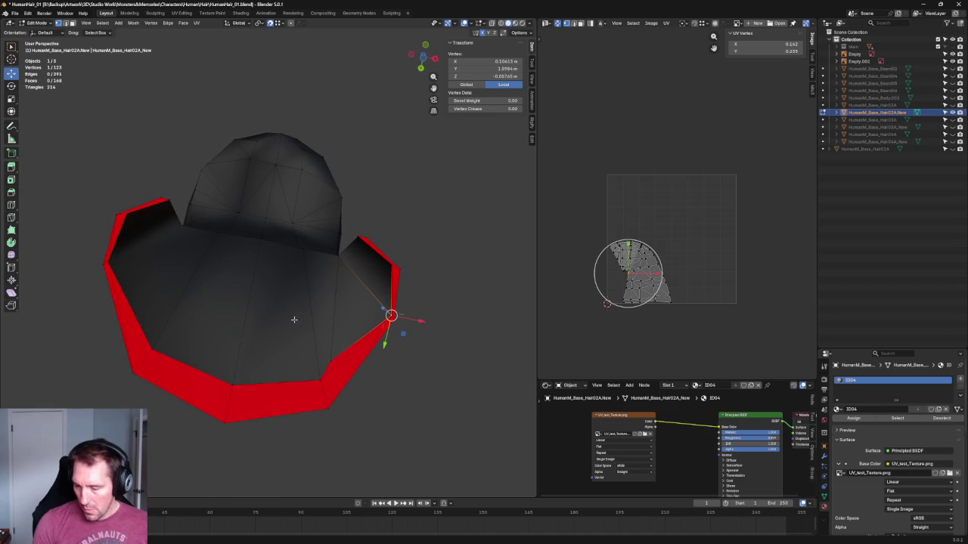
left_click(182, 227)
Join the back-panel vertex to a lower vertex with a new edge.
left_click(173, 346, "shift")
right_click(169, 331)
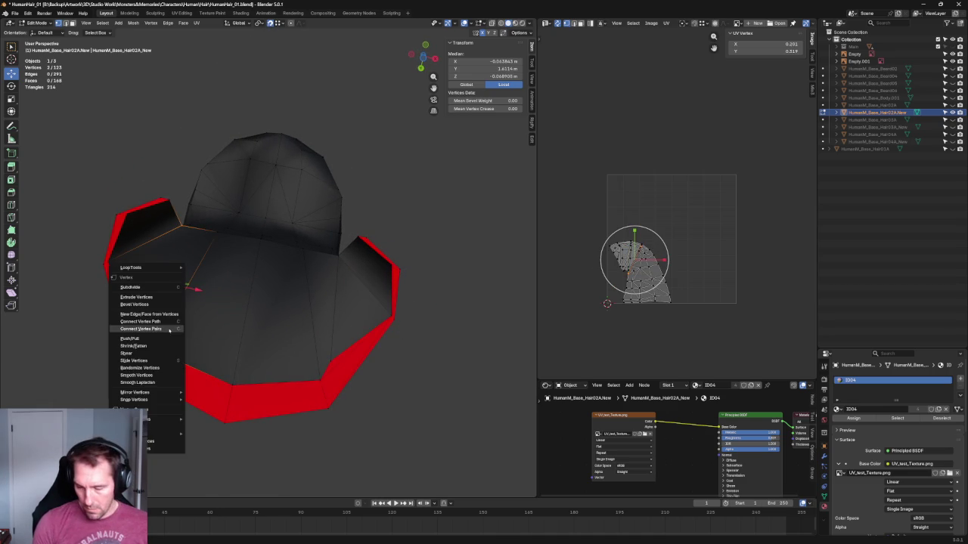
left_click(159, 331)
left_click(395, 429)
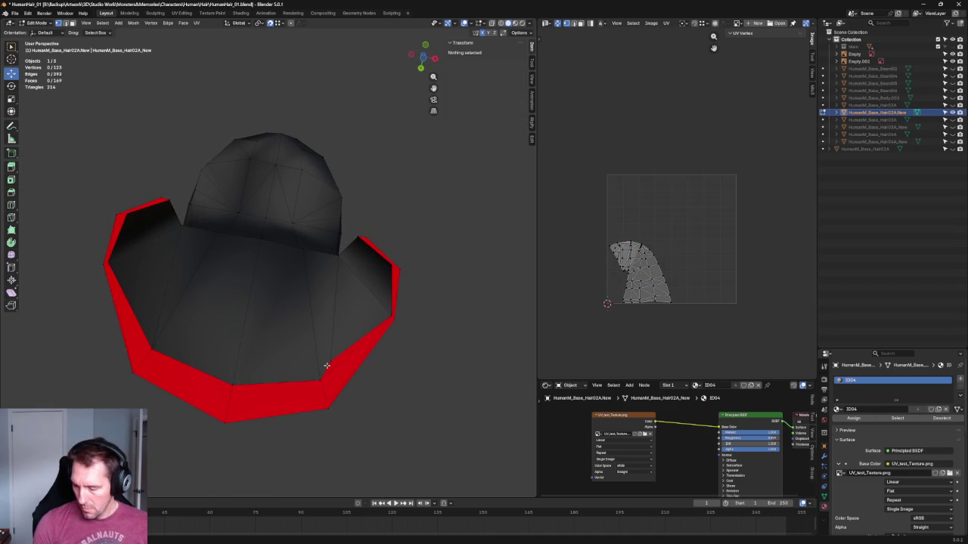
Reposition a lower rim vertex, merging it onto its neighbour and lowering it slightly.
left_click(326, 365)
key("g")
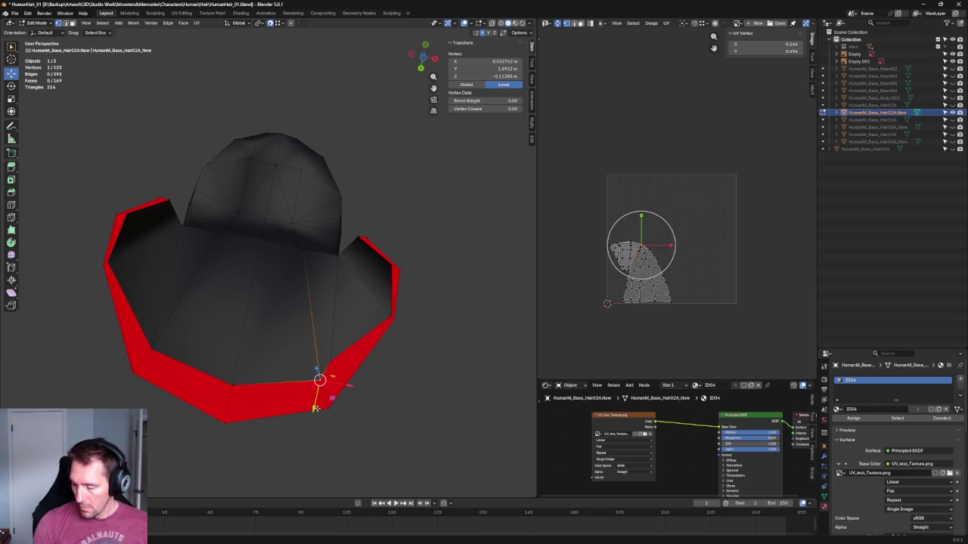
key("y")
right_click(316, 393)
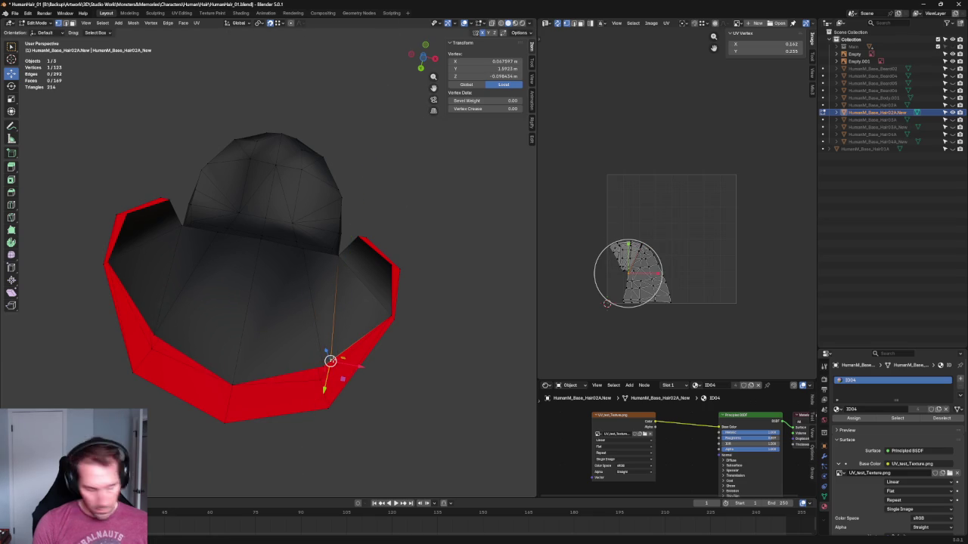
left_click_drag(330, 361, 342, 351)
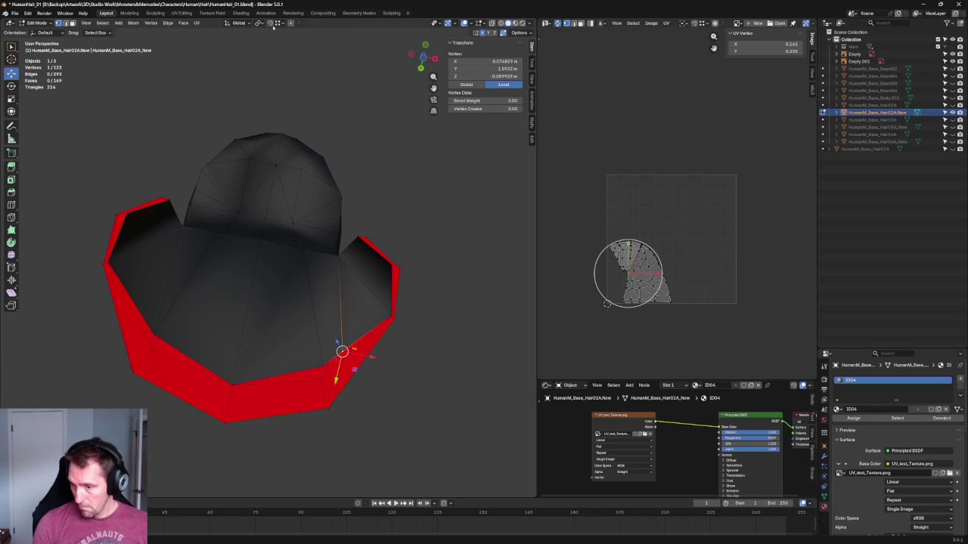
left_click_drag(337, 361, 323, 367)
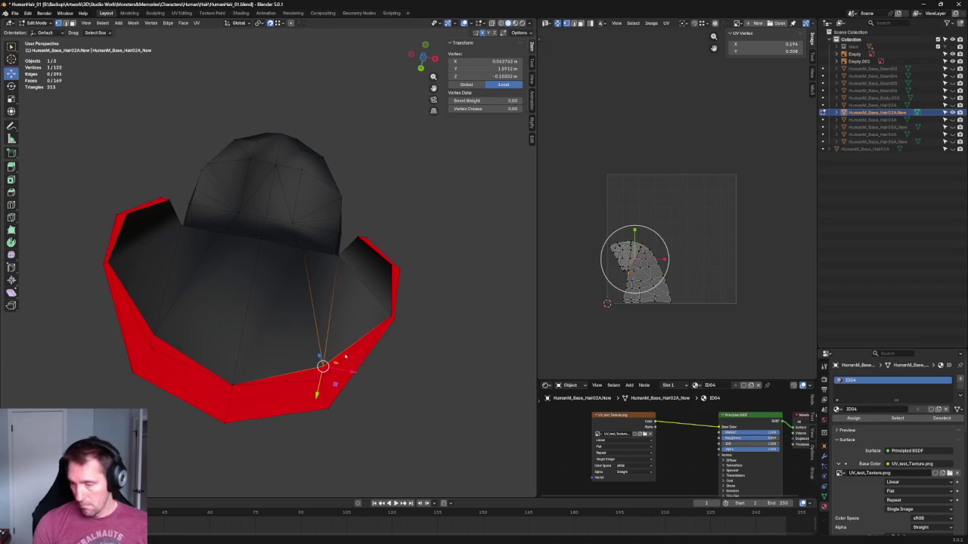
left_click_drag(323, 367, 320, 379)
left_click(393, 371)
From below, slide a vertex inside the hair opening along its edge.
mouse_move(393, 371)
middle_mouse_down()
mouse_move(339, 328)
mouse_move(353, 345)
mouse_move(403, 344)
mouse_move(331, 333)
middle_mouse_up()
scroll(341, 287, "up", 3)
scroll(344, 267, "up", 2)
mouse_move(350, 266)
middle_mouse_down()
mouse_move(287, 296)
mouse_move(352, 199)
middle_mouse_up()
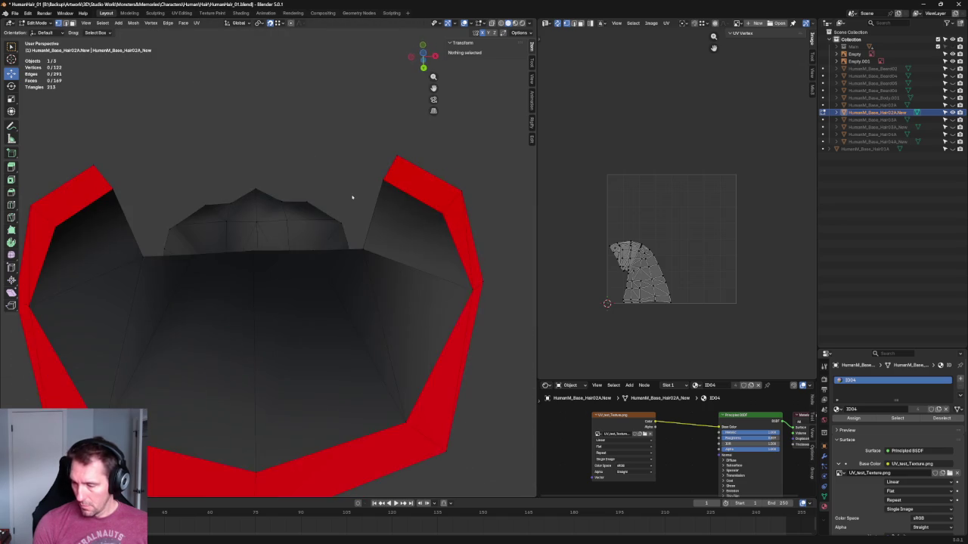
left_click(443, 216)
mouse_move(442, 225)
middle_mouse_down()
mouse_move(446, 269)
mouse_move(414, 303)
mouse_move(411, 292)
mouse_move(448, 231)
mouse_move(454, 281)
mouse_move(487, 281)
mouse_move(443, 295)
mouse_move(448, 223)
mouse_move(393, 303)
mouse_move(350, 335)
mouse_move(315, 338)
mouse_move(452, 342)
mouse_move(432, 308)
mouse_move(374, 277)
middle_mouse_up()
key("g")
key("g")
left_click(446, 270)
Connect the selected vertex pairs near the side flap with new edges, bringing the mesh to 171 faces.
scroll(447, 227, "up", 2)
left_click(364, 289, "shift")
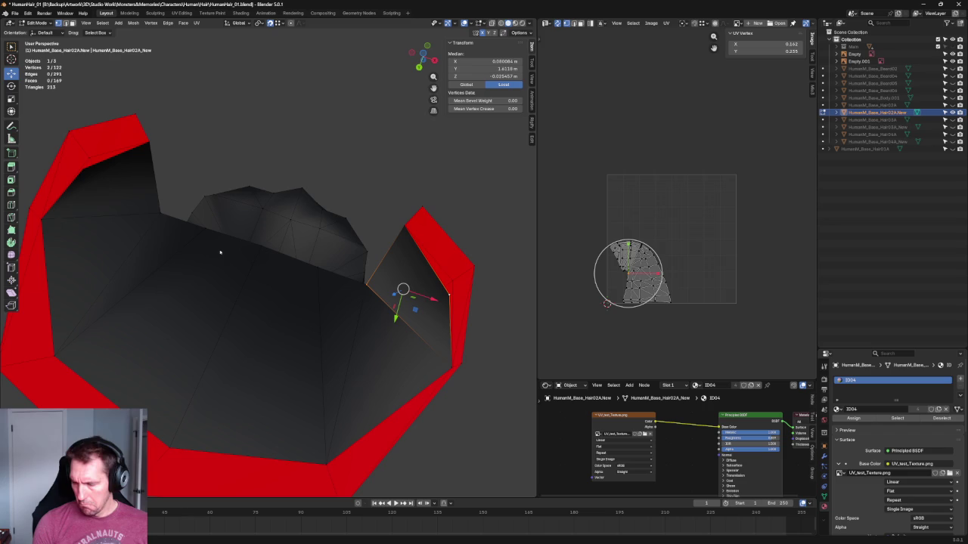
left_click(163, 210, "shift")
left_click(71, 175, "shift")
right_click(77, 174)
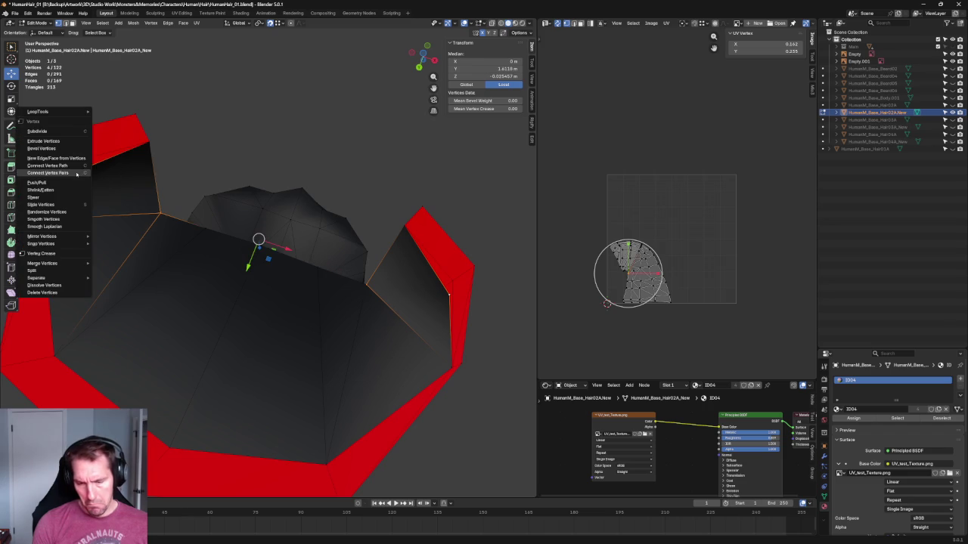
left_click(76, 173)
key("alt+a")
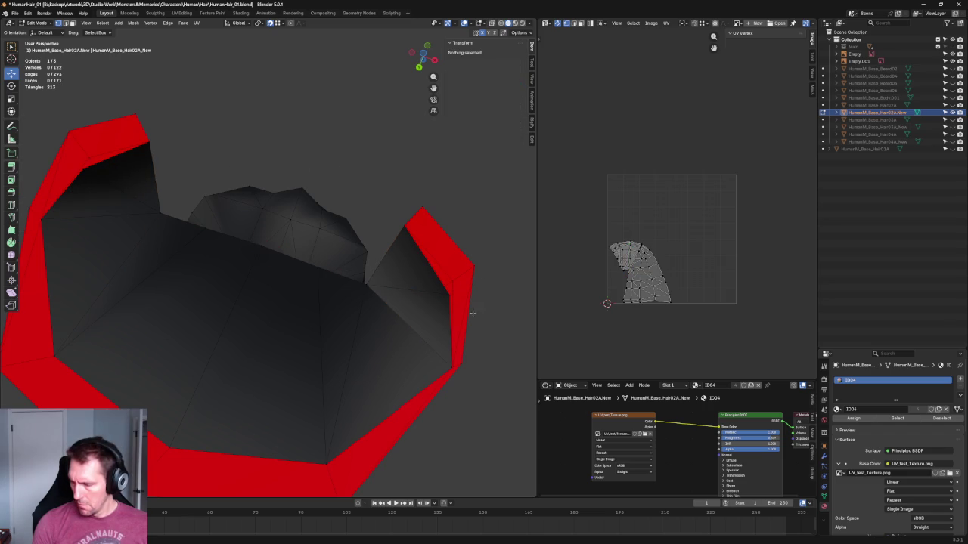
left_click(449, 294)
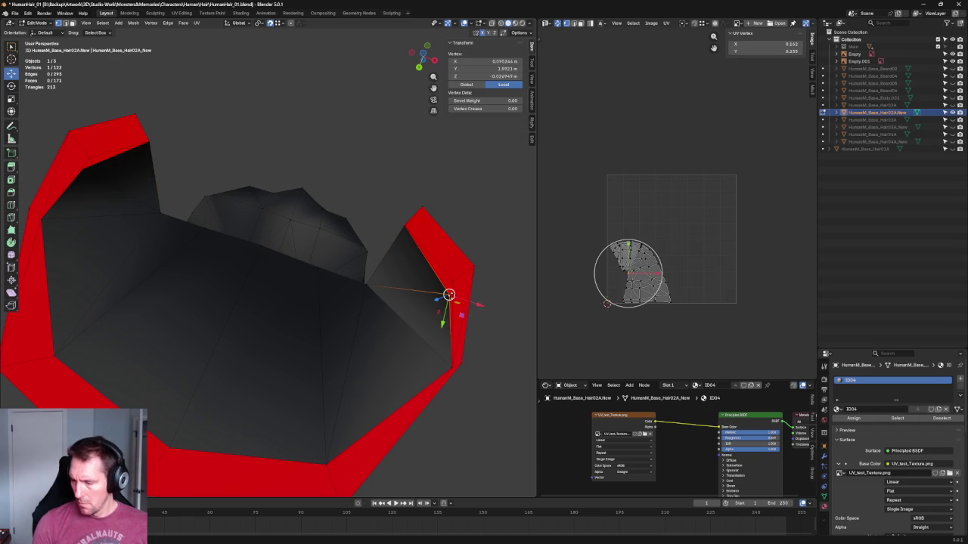
key("alt+a")
scroll(350, 229, "down", 2)
scroll(371, 195, "down", 2)
scroll(371, 196, "up", 3)
mouse_move(371, 195)
middle_mouse_down()
mouse_move(346, 309)
mouse_move(324, 259)
mouse_move(360, 282)
middle_mouse_up()
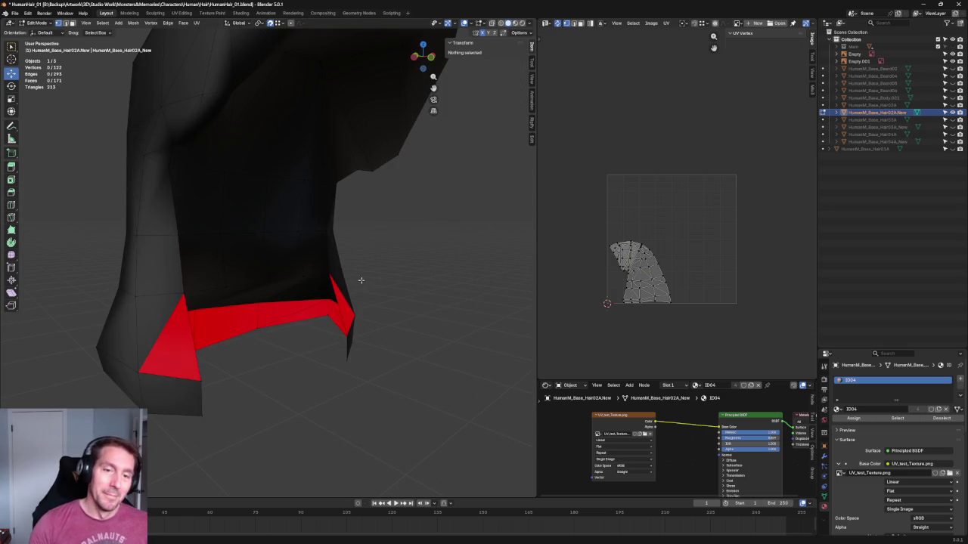
Dissolve the selected edges inside the cap's underside at the back.
mouse_move(428, 274)
middle_mouse_down()
mouse_move(425, 255)
mouse_move(447, 255)
mouse_move(417, 232)
mouse_move(401, 285)
mouse_move(384, 270)
mouse_move(415, 267)
mouse_move(384, 288)
mouse_move(395, 199)
mouse_move(383, 232)
mouse_move(402, 198)
mouse_move(320, 255)
mouse_move(302, 287)
mouse_move(361, 278)
middle_mouse_up()
left_click(359, 260)
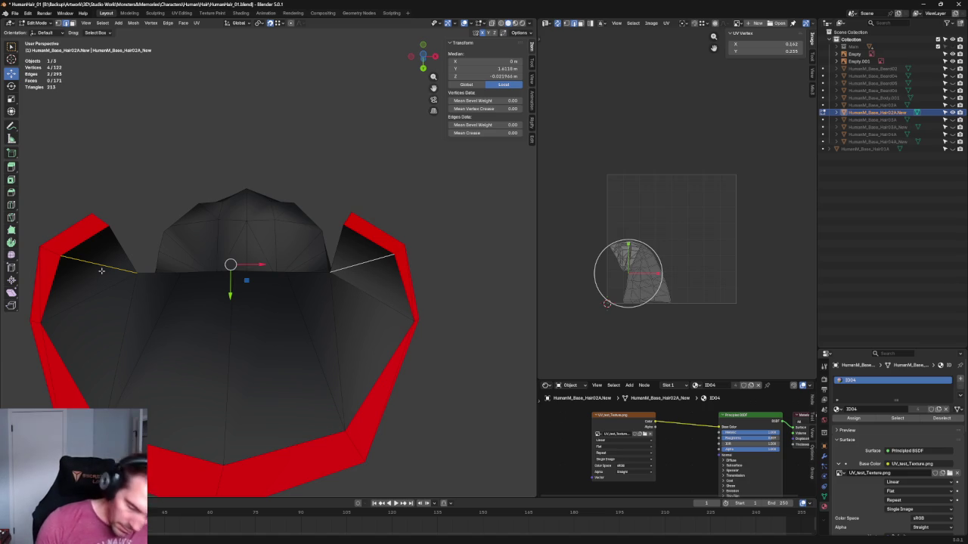
key("ctrl+x")
Create a new four-corner face on the underside from the rim corner and edge vertices.
left_click(344, 225)
left_click(112, 223, "shift")
left_click(37, 322, "shift")
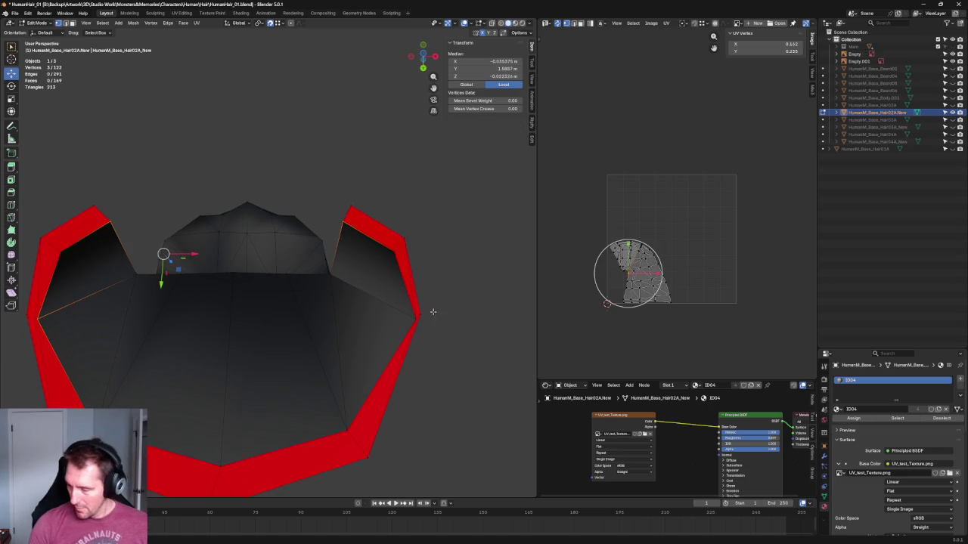
middle_click_drag(388, 323, 411, 272)
left_click(426, 274, "shift")
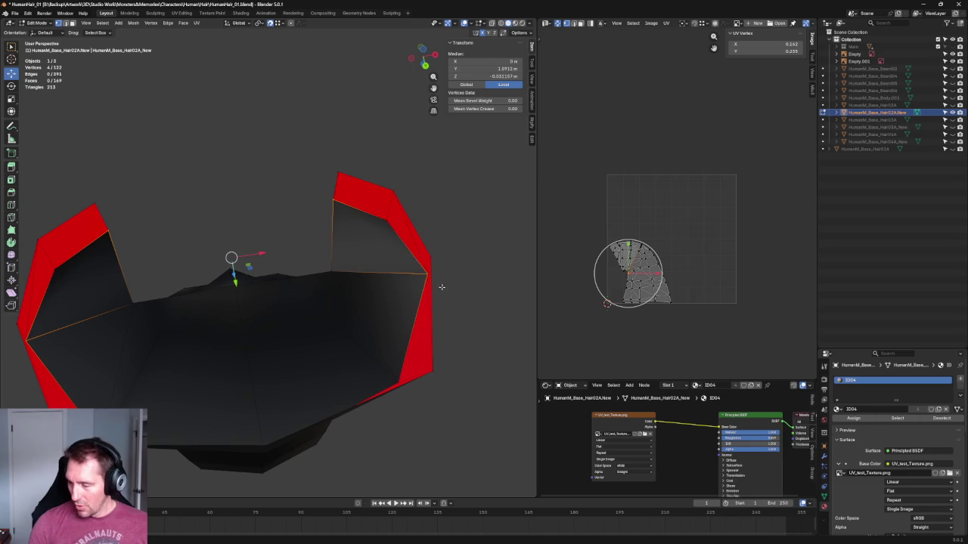
right_click(425, 279)
left_click(423, 279)
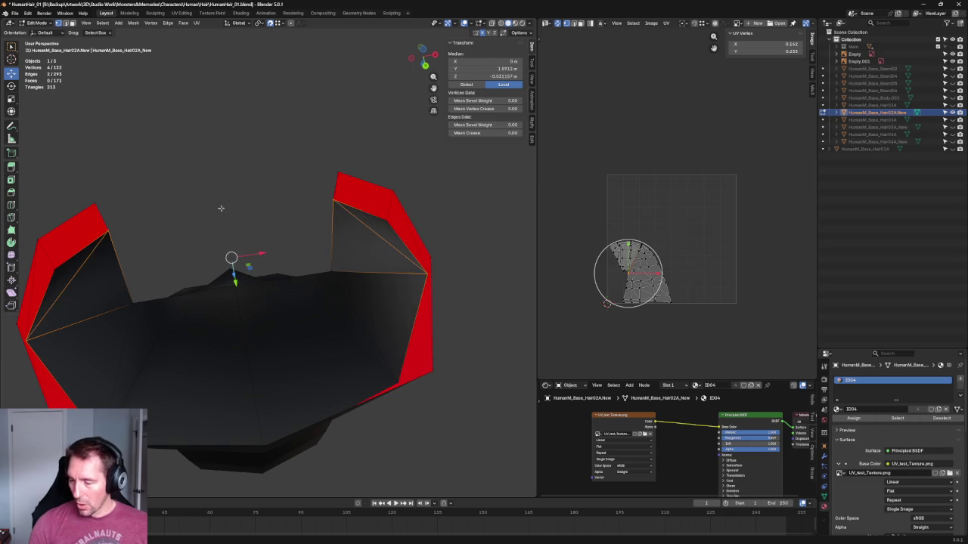
Switch to the right side view with X-ray to compare the cap against the reference.
left_click(275, 173)
scroll(275, 173, "down", 3)
mouse_move(275, 174)
middle_mouse_down()
mouse_move(358, 295)
mouse_move(255, 277)
mouse_move(283, 296)
mouse_move(259, 233)
mouse_move(229, 248)
middle_mouse_up()
key("KP_3")
key("alt+z")
scroll(336, 251, "up", 4)
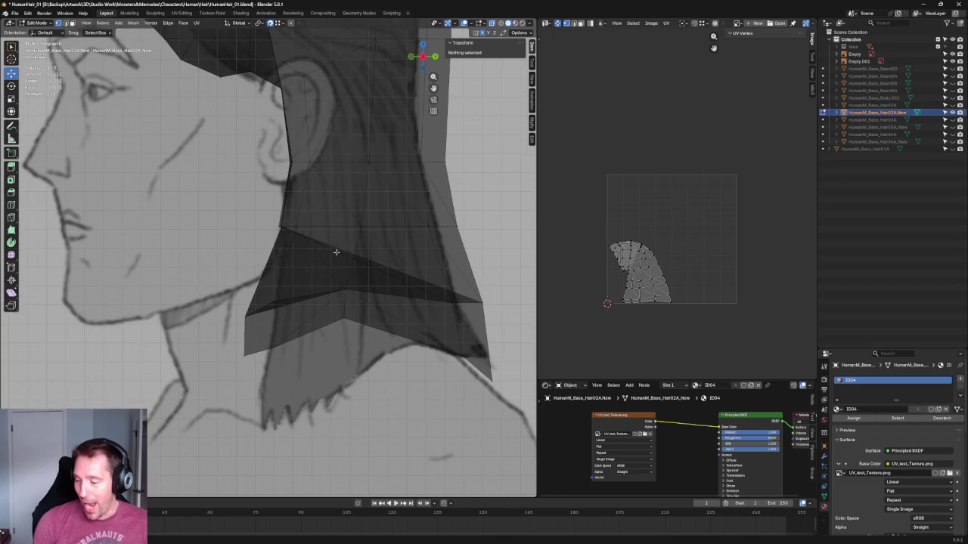
Move the lower back vertex vertically (G Z) to fit the side reference.
left_click(288, 296)
key("alt+z")
middle_click_drag(278, 287, 237, 292)
key("KP_3")
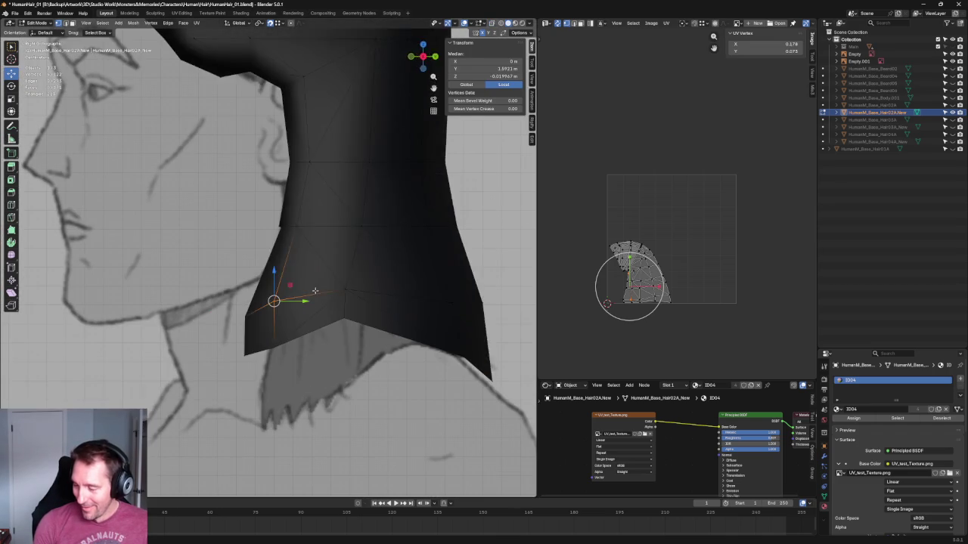
key("alt+z")
key("alt+a")
left_click(269, 306)
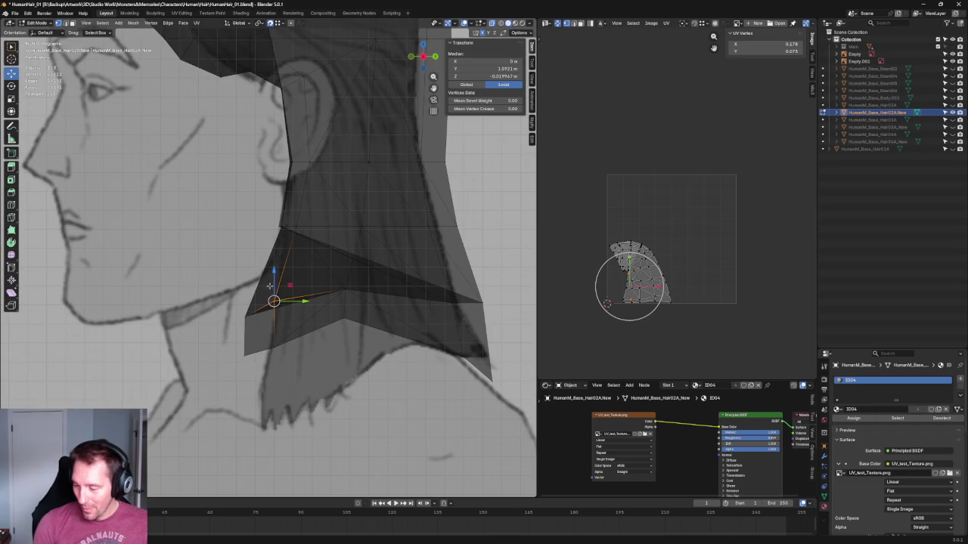
key("g")
key("z")
left_click(272, 294)
key("alt+a")
scroll(273, 294, "down", 2)
key("alt+z")
Select the whole cap and shift it slightly in the side view to match the reference.
middle_click_drag(272, 294, 422, 347)
key("KP_1")
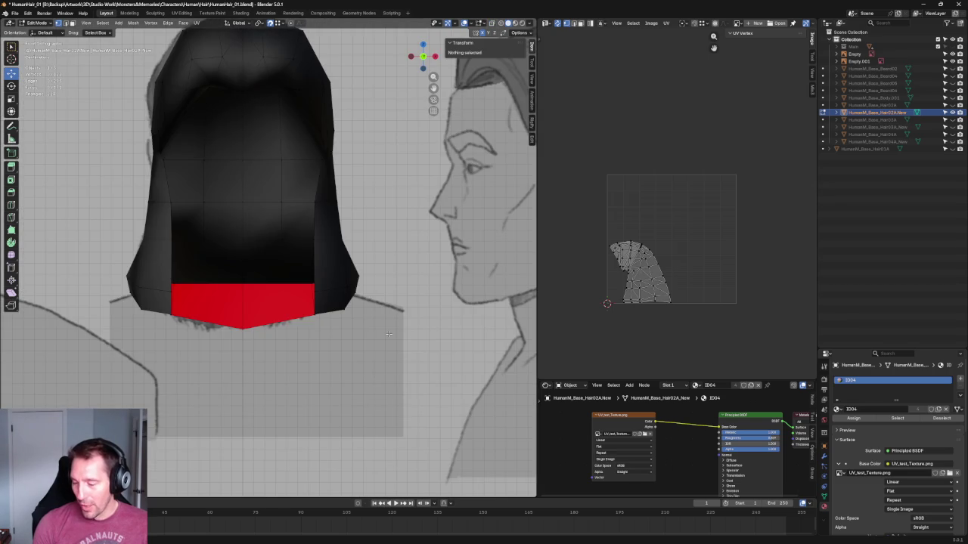
key("alt+z")
scroll(301, 339, "up", 1)
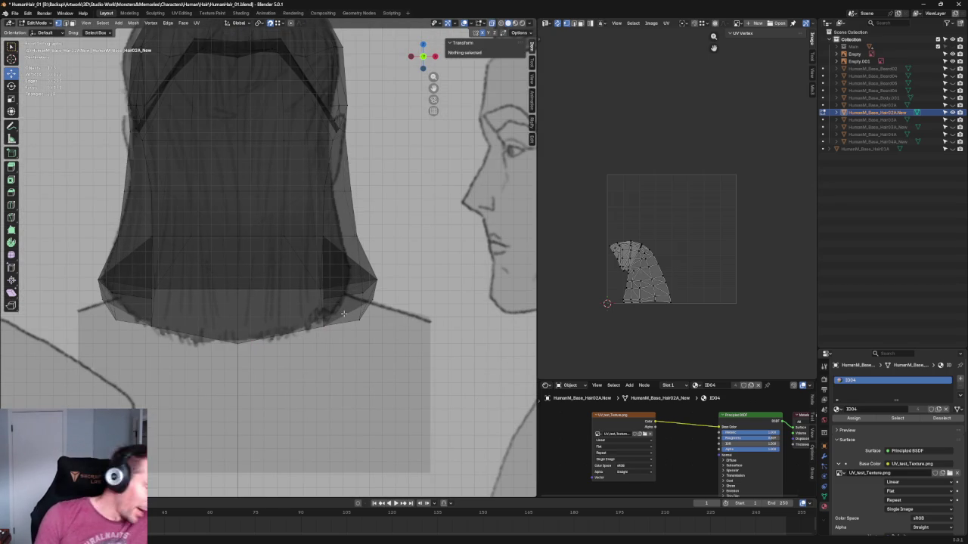
key("a")
scroll(268, 312, "down", 2)
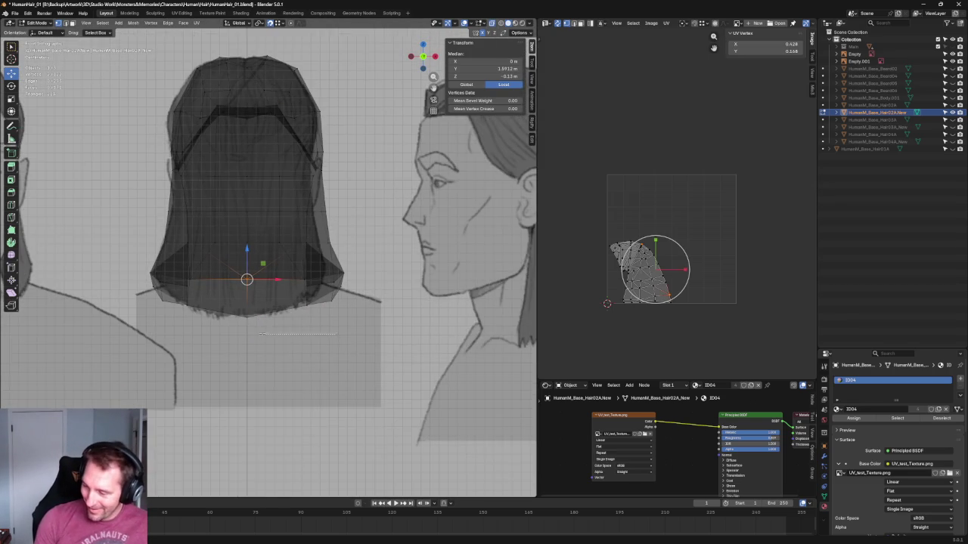
key("KP_3")
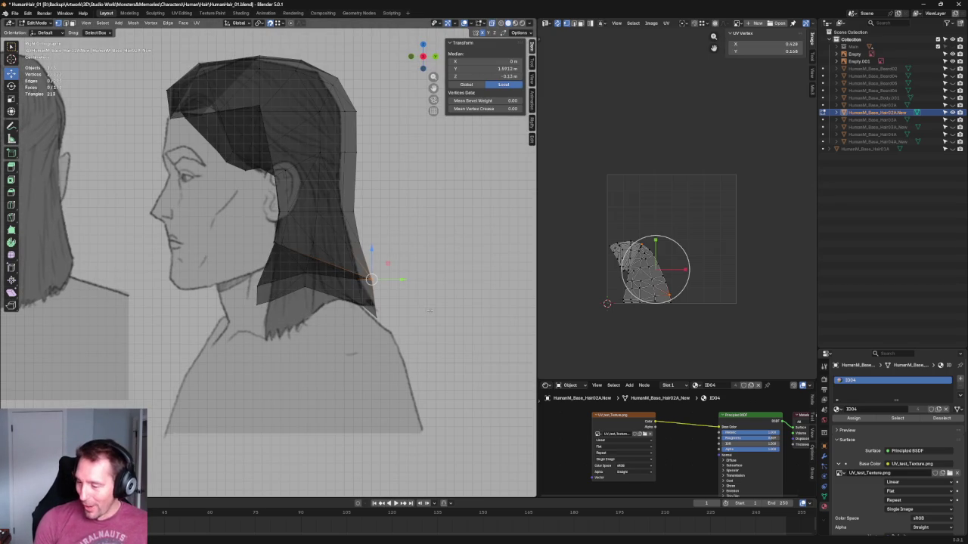
left_click_drag(372, 255, 374, 261)
key("alt+a")
scroll(314, 266, "up", 4)
scroll(324, 271, "up", 3)
mouse_move(324, 271)
middle_mouse_down()
mouse_move(345, 277)
mouse_move(368, 237)
mouse_move(370, 199)
mouse_move(362, 250)
mouse_move(391, 274)
mouse_move(411, 266)
mouse_move(374, 274)
mouse_move(319, 248)
mouse_move(329, 280)
mouse_move(403, 335)
mouse_move(242, 346)
mouse_move(220, 267)
mouse_move(264, 327)
middle_mouse_up()
scroll(319, 248, "down", 3)
Select the edges around the underside opening and fill them with new faces.
scroll(242, 346, "up", 2)
left_click(248, 336)
left_click(244, 340)
left_click(244, 339, "shift")
left_click(212, 284, "shift")
left_click(171, 215, "shift")
left_click(190, 156, "shift")
middle_click_drag(190, 156, 100, 238)
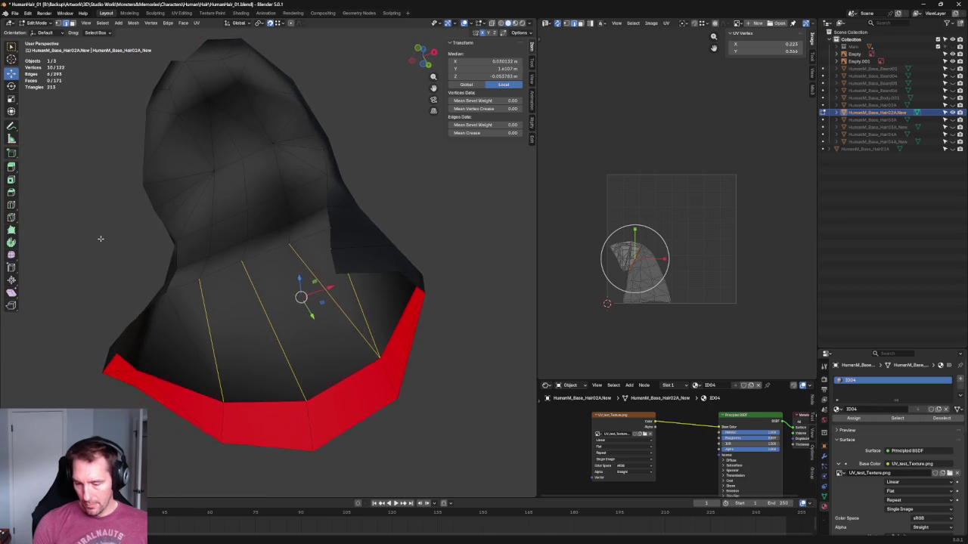
left_click(179, 332, "shift")
middle_click_drag(179, 333, 146, 343)
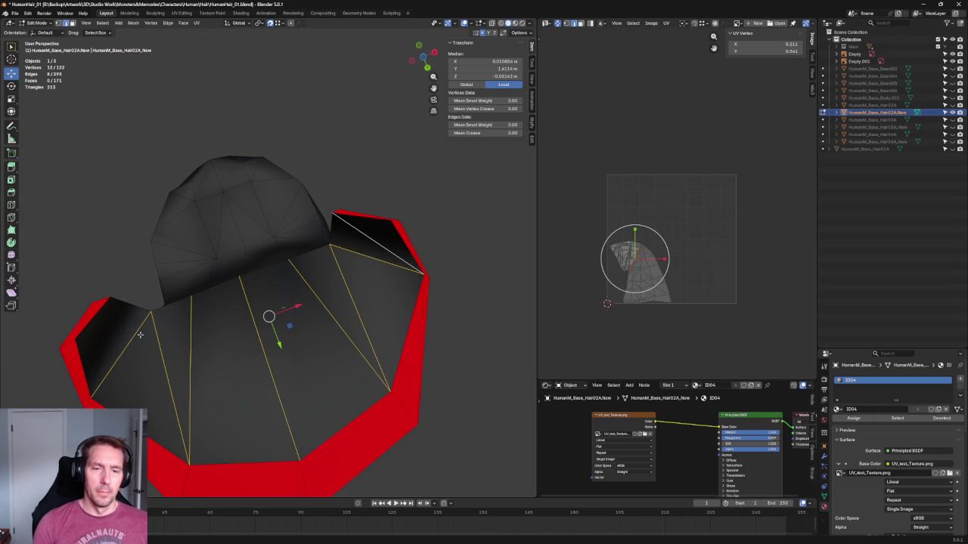
mouse_move(188, 337)
middle_mouse_down()
mouse_move(217, 375)
mouse_move(276, 306)
mouse_move(270, 311)
middle_mouse_up()
key("f")
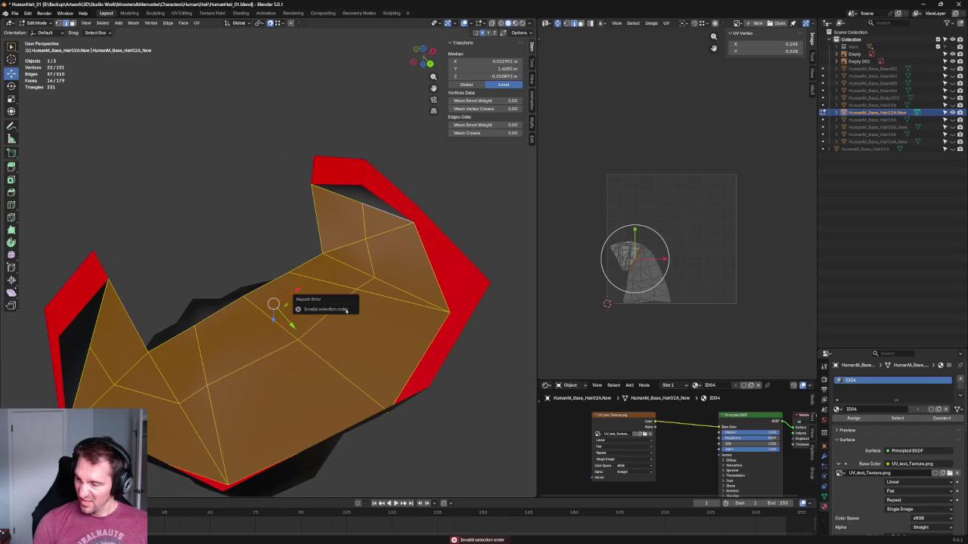
Merge redundant edges of the new faces into single vertices.
left_click(364, 216)
key("m")
left_click(325, 242)
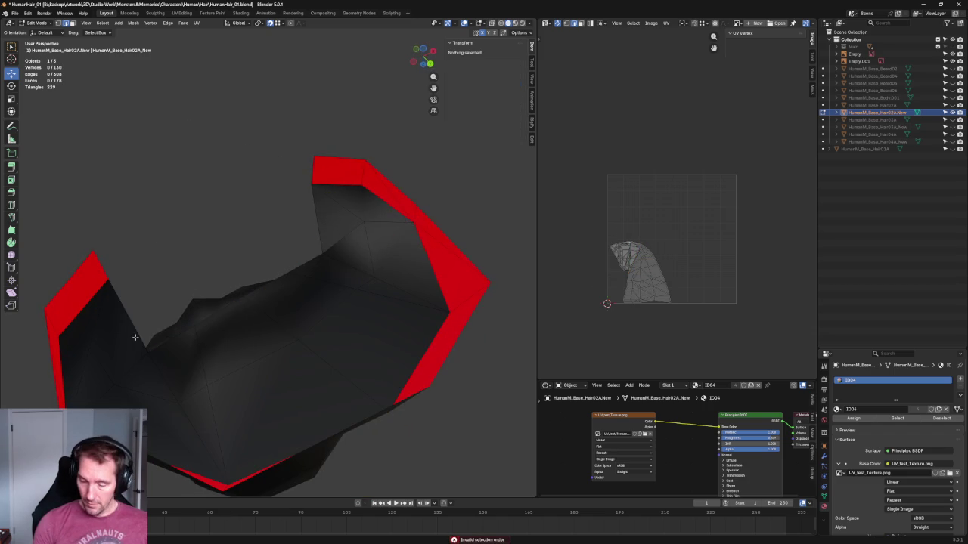
left_click(97, 335)
key("alt+a")
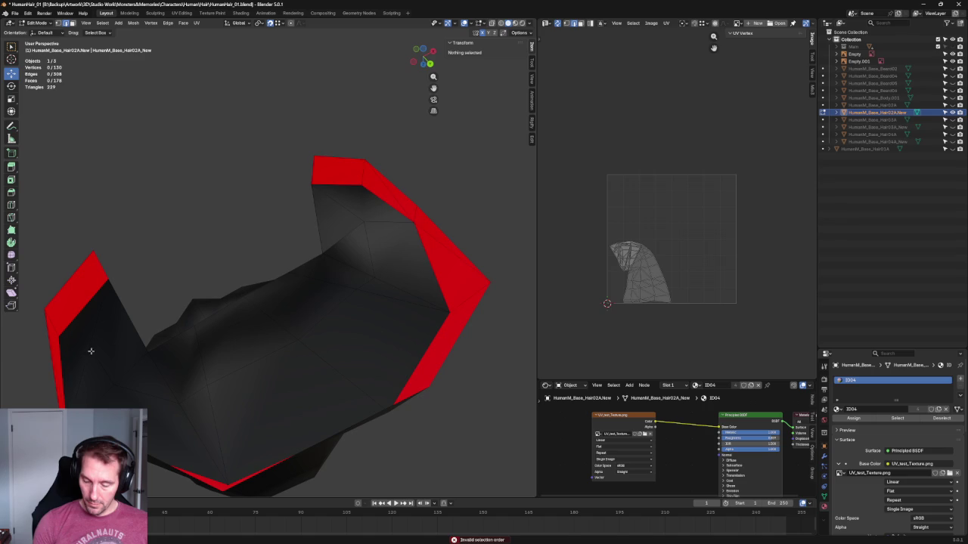
middle_click_drag(89, 355, 149, 357)
left_click(139, 400)
key("m")
left_click(213, 284)
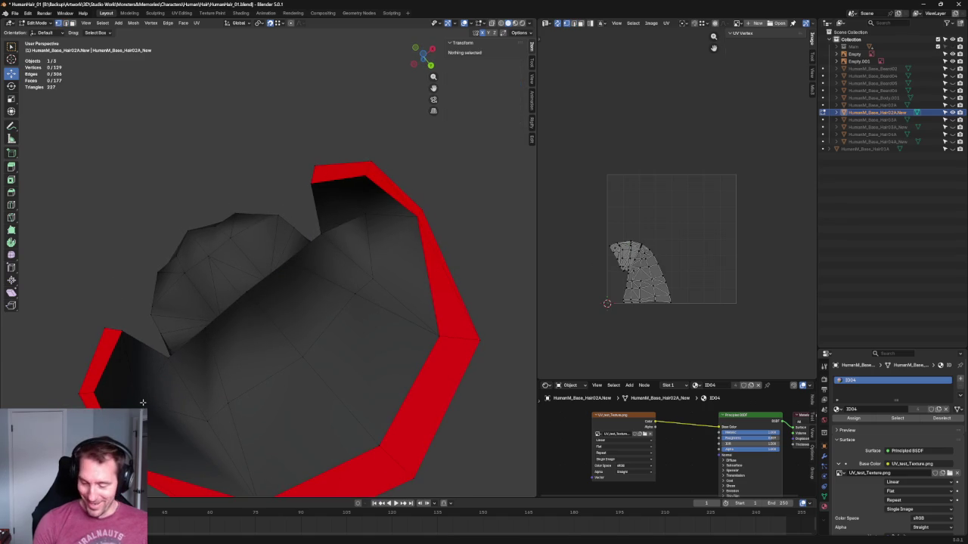
Add new edges and faces at an underside vertex from the vertex menu.
left_click(136, 401)
mouse_move(339, 251)
middle_mouse_down()
mouse_move(371, 205)
mouse_move(354, 216)
middle_mouse_up()
right_click(344, 181)
left_click(336, 184)
key("alt+a")
Merge the two close vertices into one, then select three underside vertices.
mouse_move(365, 251)
middle_mouse_down()
mouse_move(443, 277)
mouse_move(343, 214)
middle_mouse_up()
left_click_drag(323, 173, 297, 198)
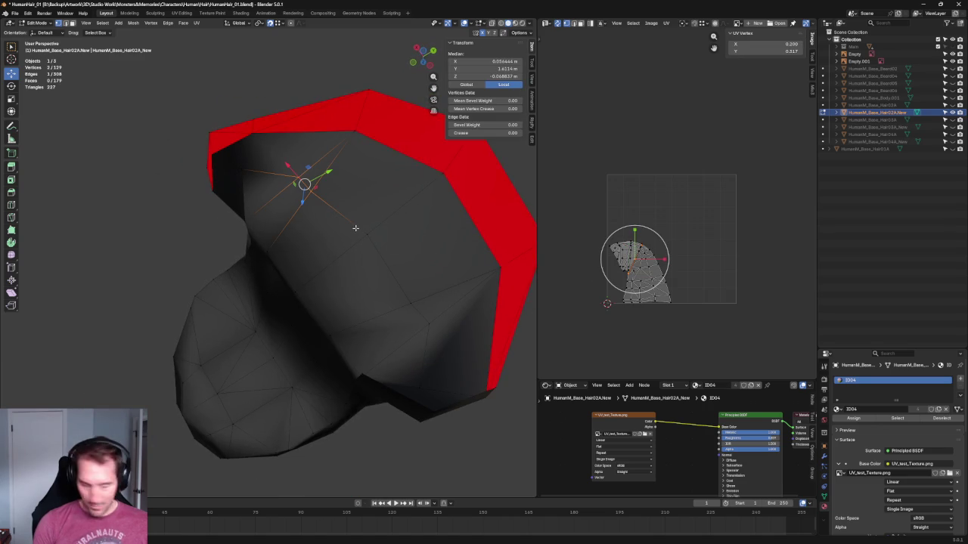
key("m")
left_click(443, 281)
mouse_move(443, 280)
middle_mouse_down()
mouse_move(376, 157)
mouse_move(250, 223)
mouse_move(359, 287)
mouse_move(363, 302)
mouse_move(321, 197)
middle_mouse_up()
left_click(245, 220, "shift")
left_click(358, 254, "shift")
In front view, raise the selected underside vertices to just above the red rim.
key("KP_1")
scroll(280, 294, "up", 5)
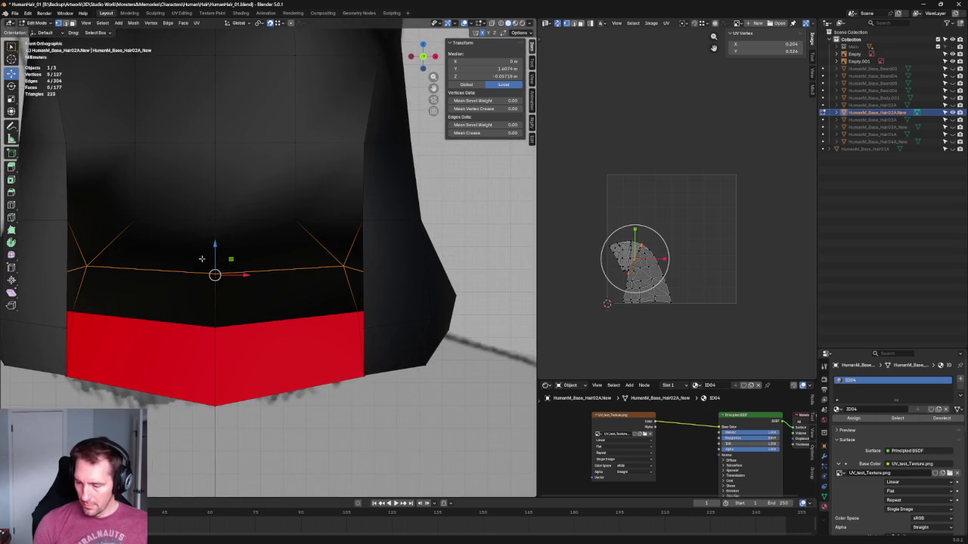
key("g")
key("z")
left_click(221, 295)
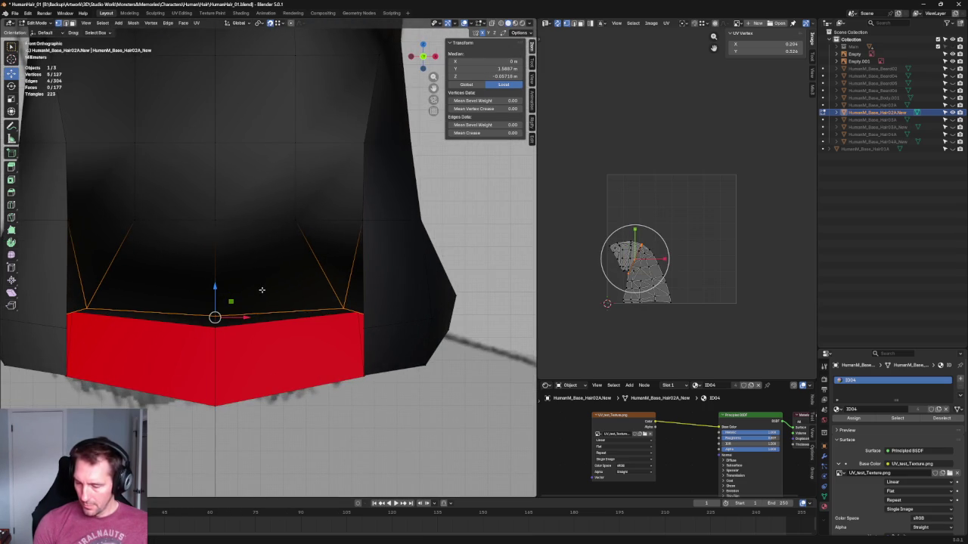
scroll(250, 288, "down", 3)
middle_click_drag(242, 276, 260, 201)
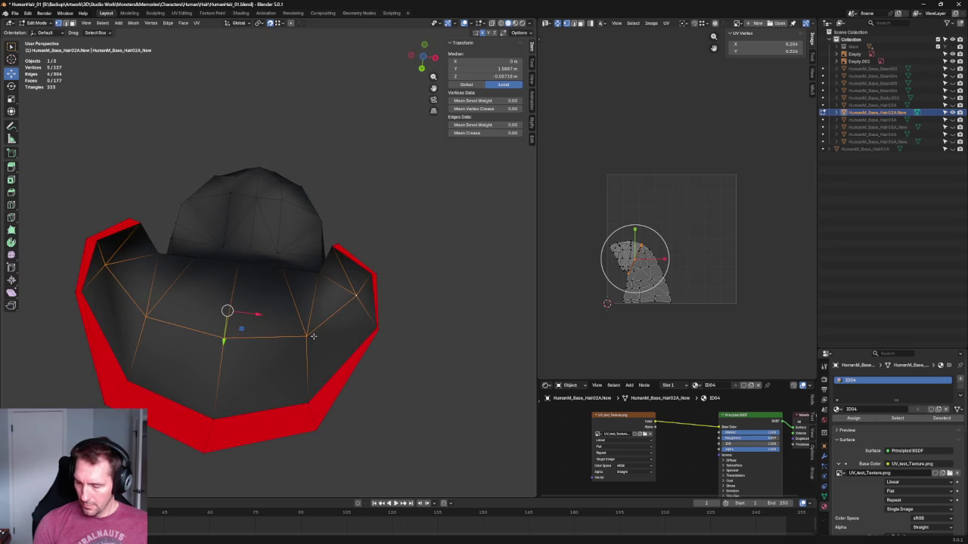
Widen three of the vertices slightly along X and flatten them into a level row.
left_click(356, 294, "shift")
left_click(11, 98)
left_click_drag(254, 333, 257, 334)
key("KP_1")
key("shift+space")
key("g")
left_click_drag(215, 287, 231, 315)
key("shift+space")
key("s")
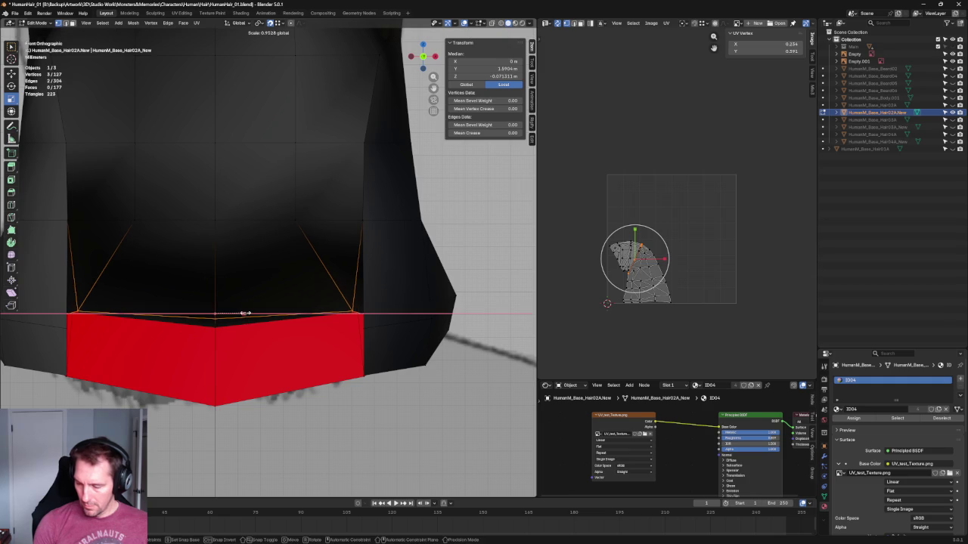
key("shift+space")
Place the centre vertex above the rim at Y 1.585 m and unhide all objects.
key("g")
left_click(215, 315)
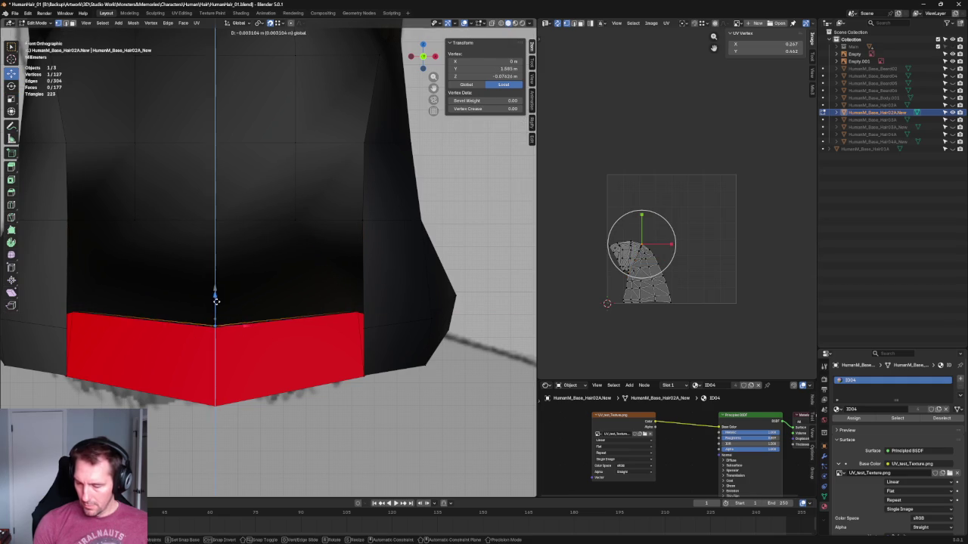
scroll(291, 258, "down", 6)
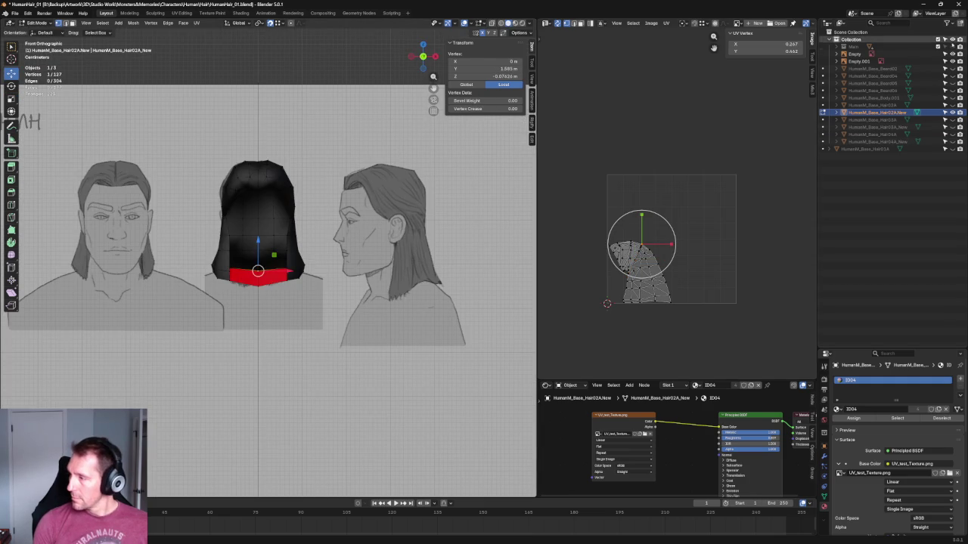
left_click(951, 47)
mouse_move(423, 189)
middle_mouse_down()
mouse_move(391, 197)
mouse_move(405, 180)
middle_mouse_up()
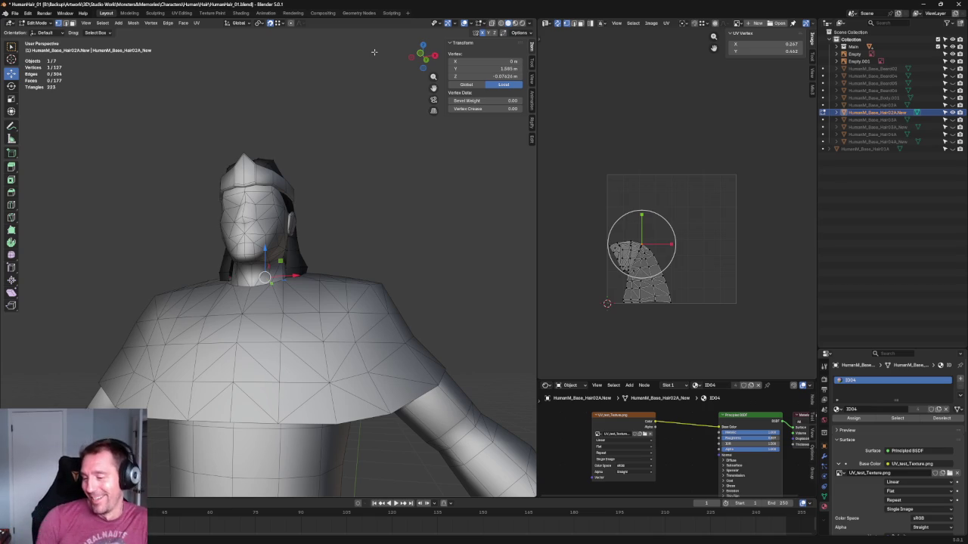
In front X-ray view, select a vertex on the hair cap's side flap.
left_click(426, 249)
scroll(417, 219, "up", 5)
mouse_move(417, 219)
middle_mouse_down()
mouse_move(335, 280)
mouse_move(325, 257)
mouse_move(339, 242)
mouse_move(325, 261)
mouse_move(371, 261)
middle_mouse_up()
key("KP_1")
key("alt+z")
key("alt+z")
left_click(312, 270)
key("g")
key("x")
key("Escape")
Add more side vertices and move them sideways along X toward the head.
left_click(346, 265, "shift")
scroll(363, 270, "down", 5)
key("g")
key("x")
left_click(288, 264)
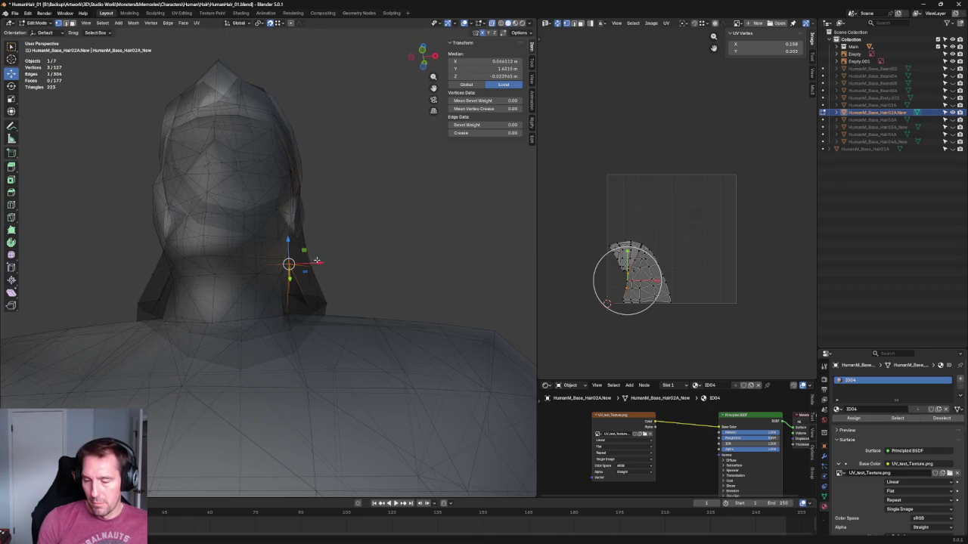
key("g")
key("x")
key("Escape")
Scale the side-flap vertices along X to flatten them against the head.
middle_click_drag(288, 274, 170, 268)
left_click(165, 252, "shift")
scroll(238, 246, "up", 4)
key("shift+space")
key("s")
key("s")
key("x")
key("0")
key("Return")
key("alt+z")
middle_click_drag(234, 269, 261, 288)
left_click_drag(261, 288, 259, 285)
key("s")
key("x")
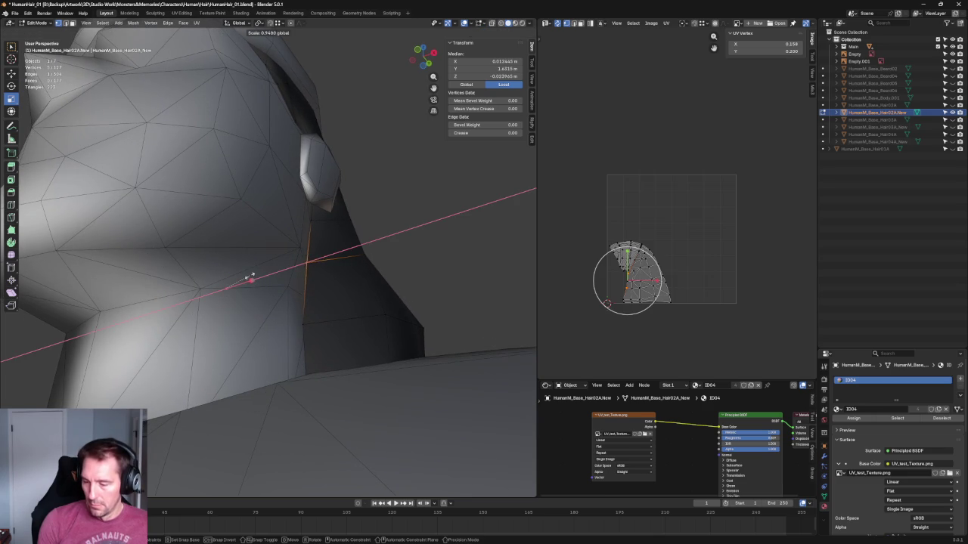
key("Return")
key("alt+a")
In right side X-ray view, box-select the vertices along the back of the neck.
middle_click_drag(378, 248, 420, 251)
key("KP_3")
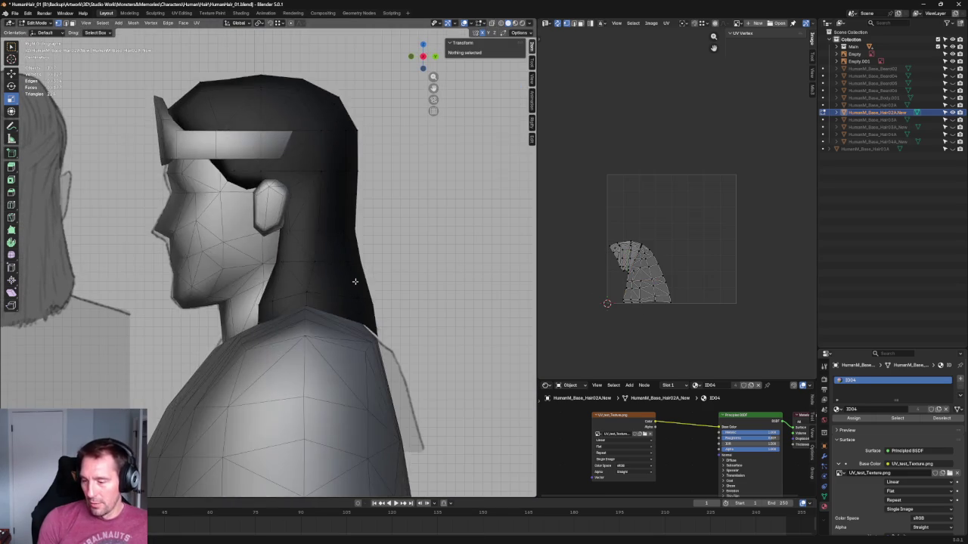
key("alt+z")
scroll(386, 259, "up", 3)
scroll(340, 277, "up", 3)
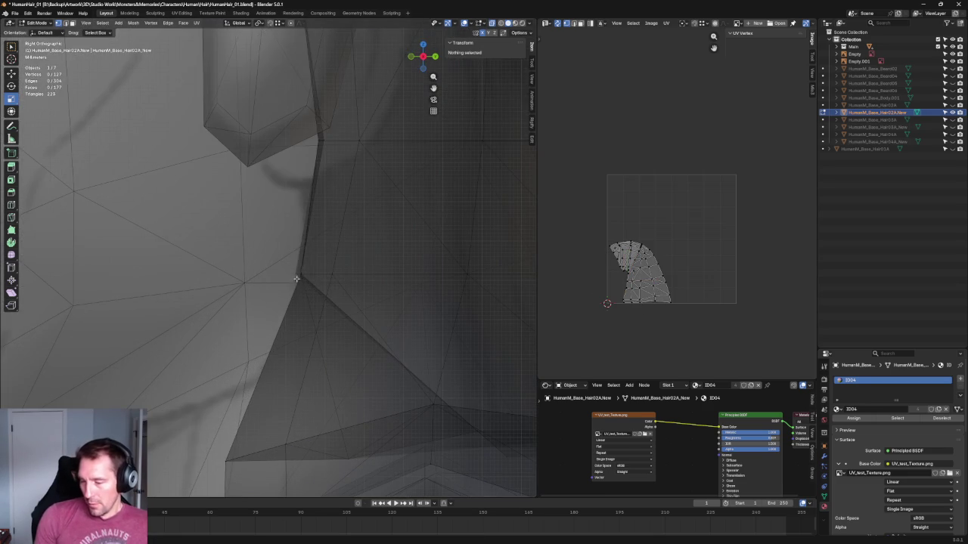
left_click_drag(263, 246, 359, 304)
key("alt+z")
key("alt+z")
mouse_move(226, 237)
left_mouse_down()
mouse_move(355, 280)
mouse_move(346, 273)
left_mouse_up()
key("shift+space")
key("r")
key("shift+space")
key("g")
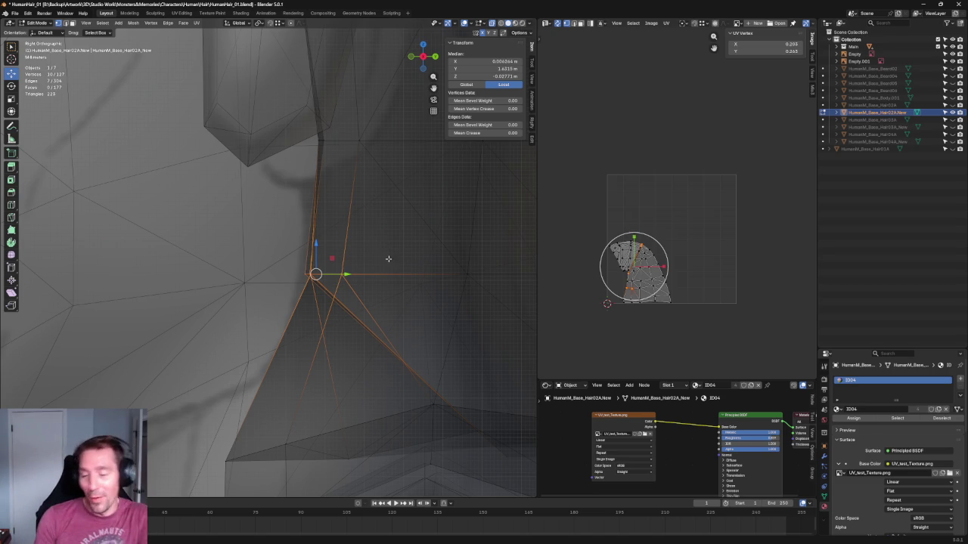
Scale the neck-corner vertices to zero along Y so they line up.
scroll(404, 252, "up", 2)
left_click_drag(363, 267, 281, 302)
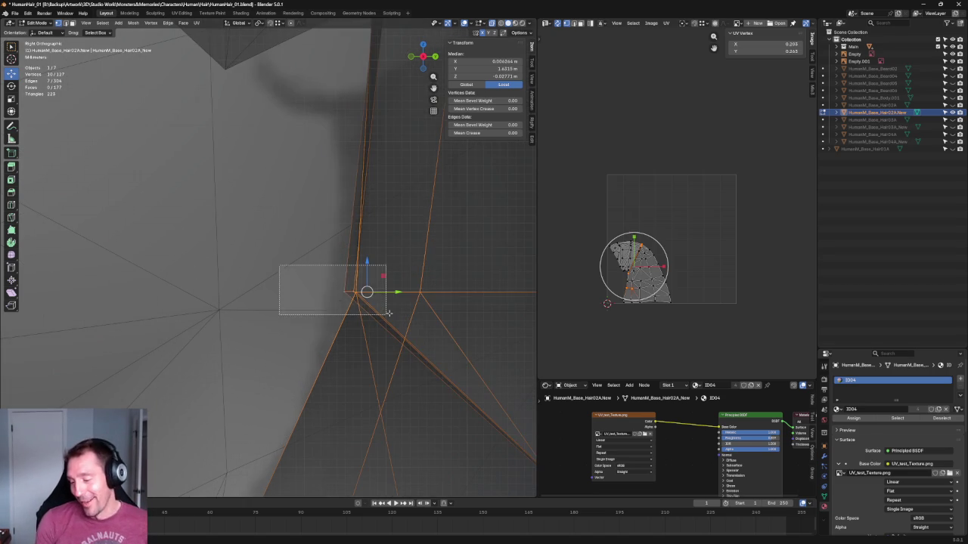
key("KP_Decimal")
key("s")
key("y")
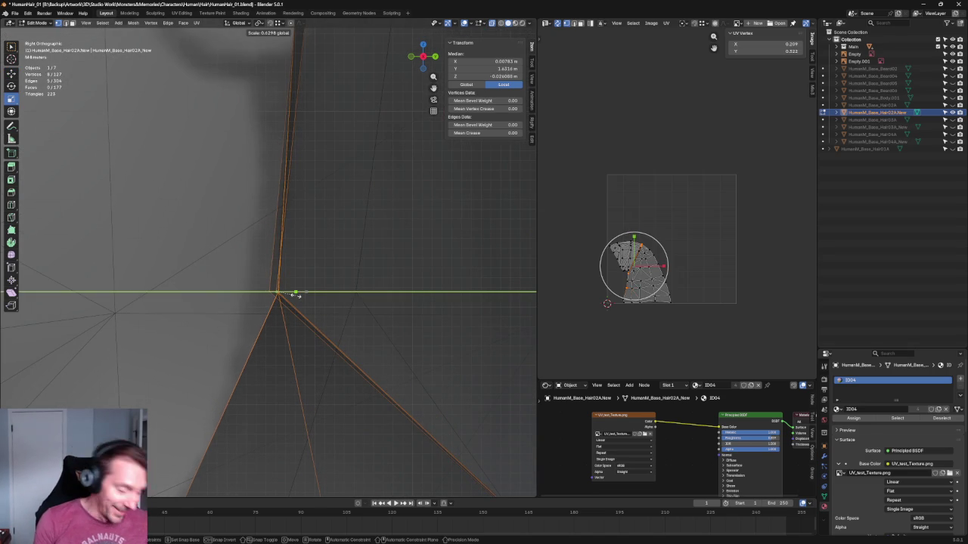
left_click(294, 294)
left_click(286, 329)
Flatten the seven vertices along the hair edge along Y, then check them in perspective.
scroll(286, 328, "down", 3)
scroll(292, 162, "down", 3)
left_click_drag(273, 294, 334, 347)
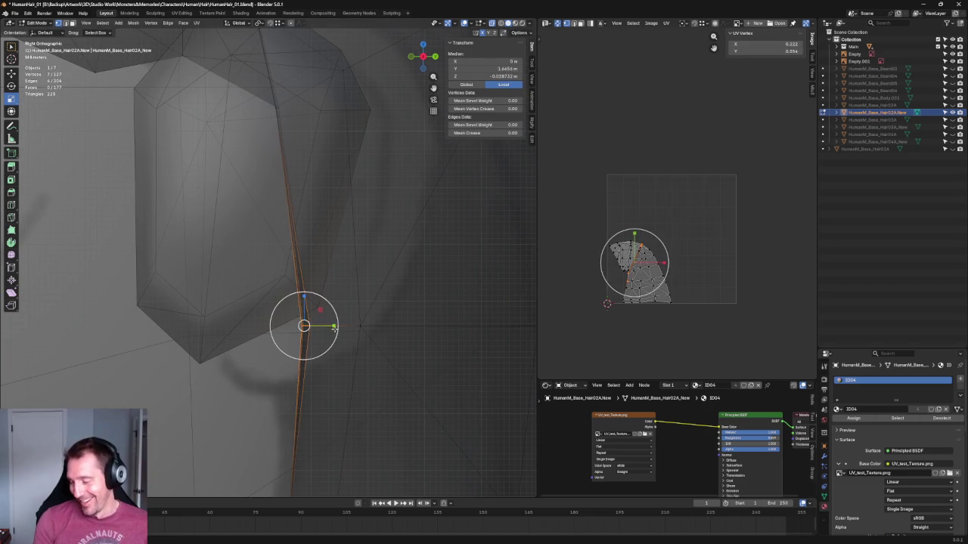
key("s")
key("y")
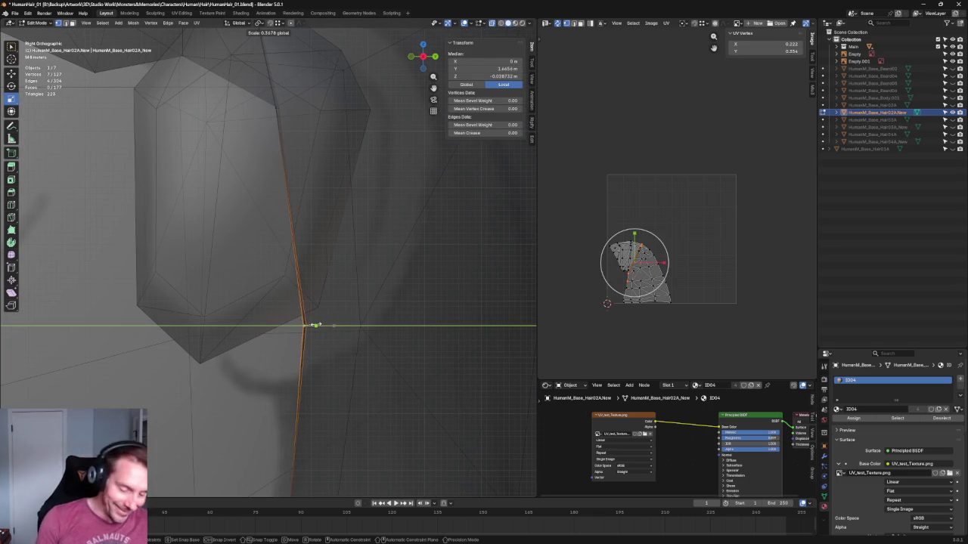
left_click(315, 325)
key("alt+z")
scroll(315, 330, "down", 5)
scroll(315, 329, "up", 2)
scroll(315, 330, "down", 3)
scroll(320, 329, "up", 3)
mouse_move(319, 328)
middle_mouse_down()
mouse_move(320, 253)
mouse_move(352, 310)
mouse_move(388, 283)
middle_mouse_up()
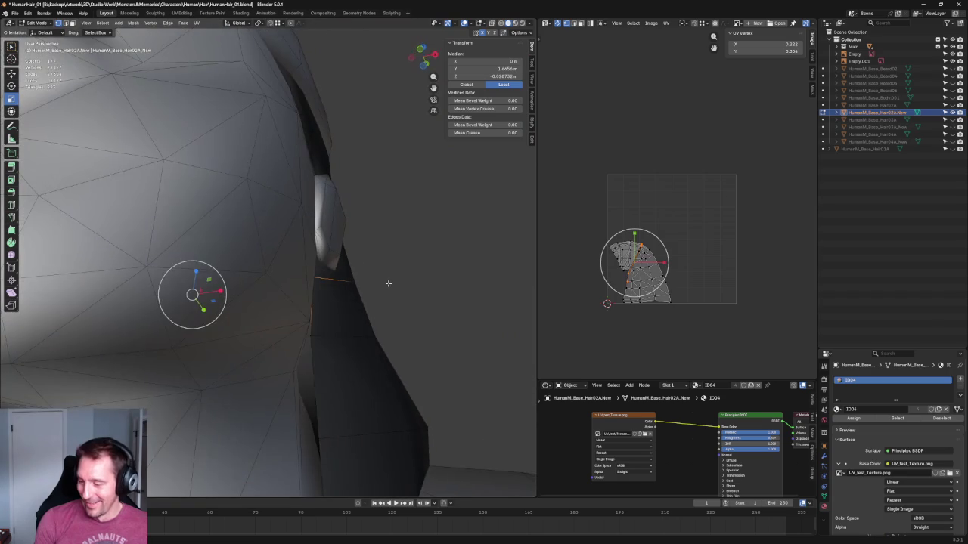
In front view, slide a bottom-of-neck vertex left along X.
key("alt+a")
key("grave")
left_click(338, 309)
scroll(363, 342, "down", 3)
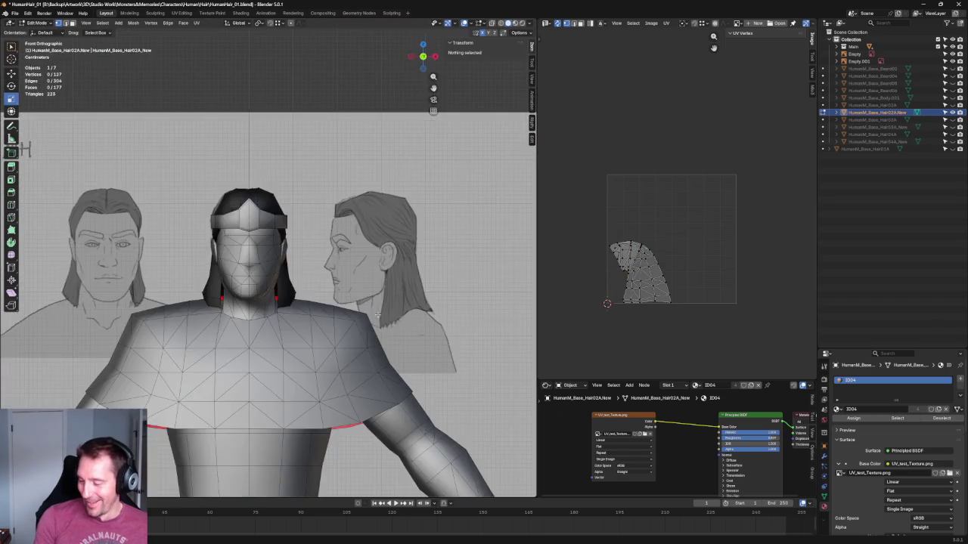
scroll(363, 343, "up", 2)
mouse_move(363, 343)
middle_mouse_down()
mouse_move(384, 309)
mouse_move(376, 302)
mouse_move(389, 328)
middle_mouse_up()
key("alt+z")
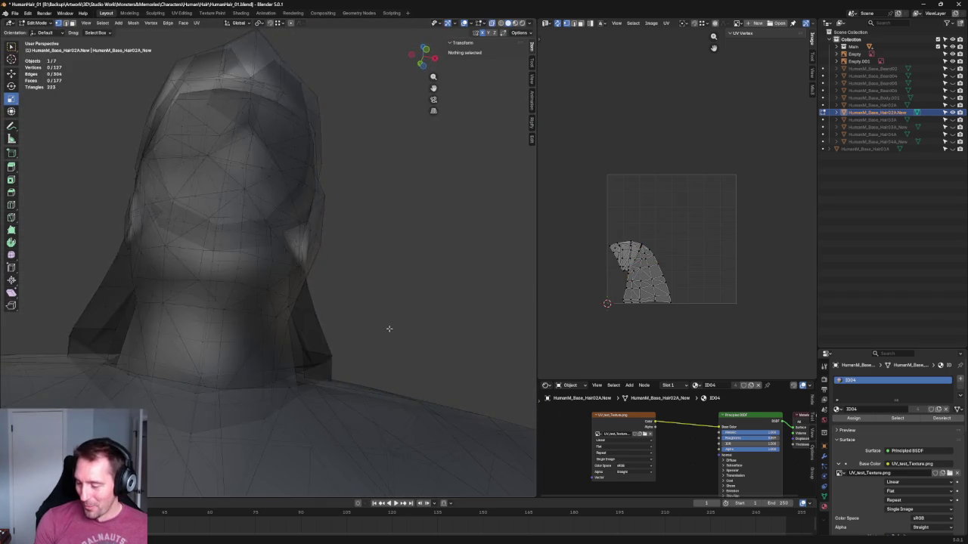
scroll(352, 259, "up", 3)
scroll(317, 292, "up", 3)
left_click(319, 289)
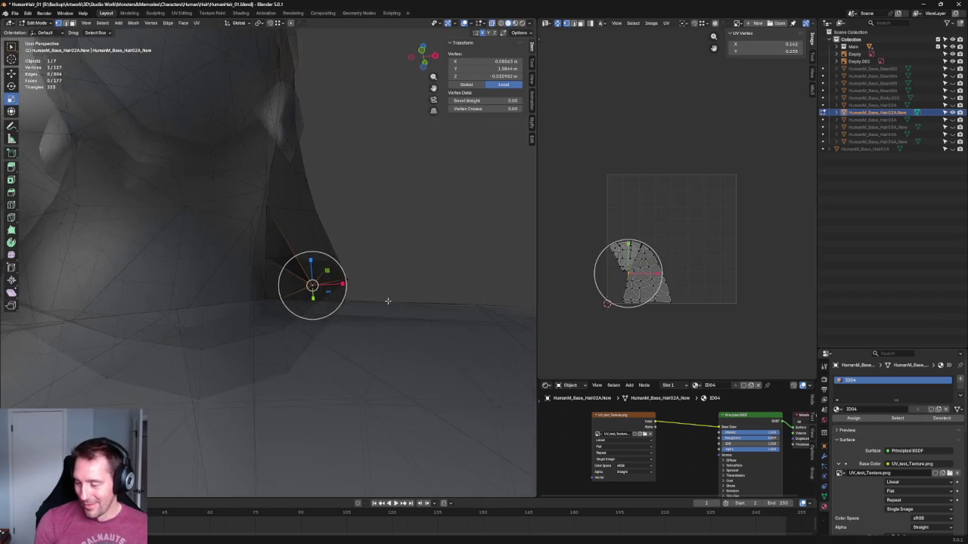
key("KP_1")
key("shift+space")
key("g")
left_click_drag(338, 310, 307, 310)
From the side view, raise that neck vertex along Z to meet the reference.
key("alt+z")
mouse_move(307, 311)
middle_mouse_down()
mouse_move(352, 283)
mouse_move(344, 290)
middle_mouse_up()
key("KP_3")
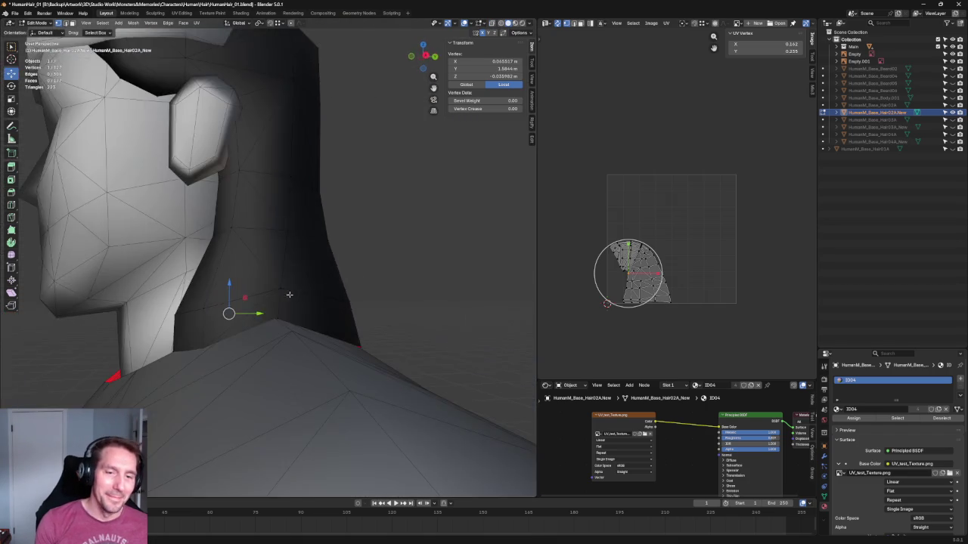
key("alt+z")
scroll(249, 322, "up", 3)
left_click_drag(171, 379, 176, 338)
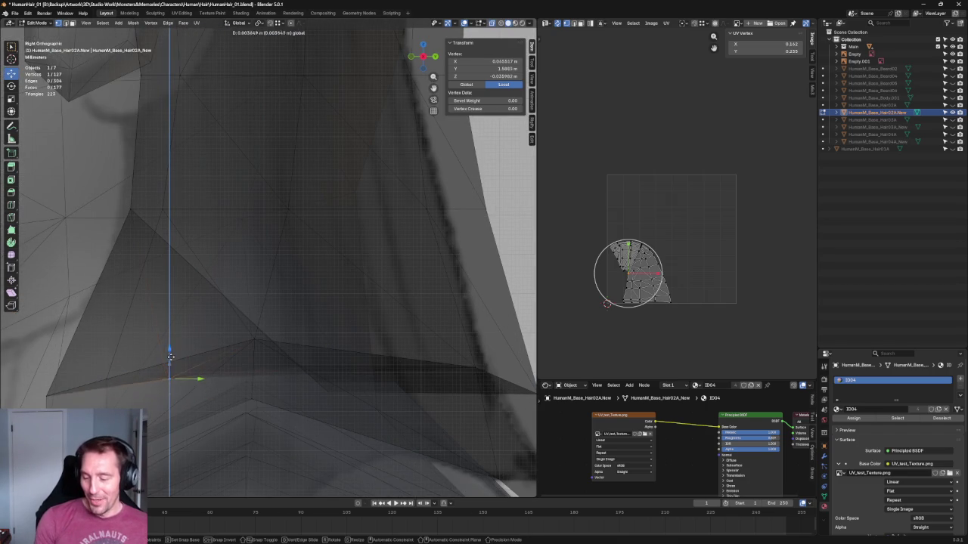
Move a lower vertex under the neck up along Z and slightly along Y.
left_click_drag(358, 364, 294, 399)
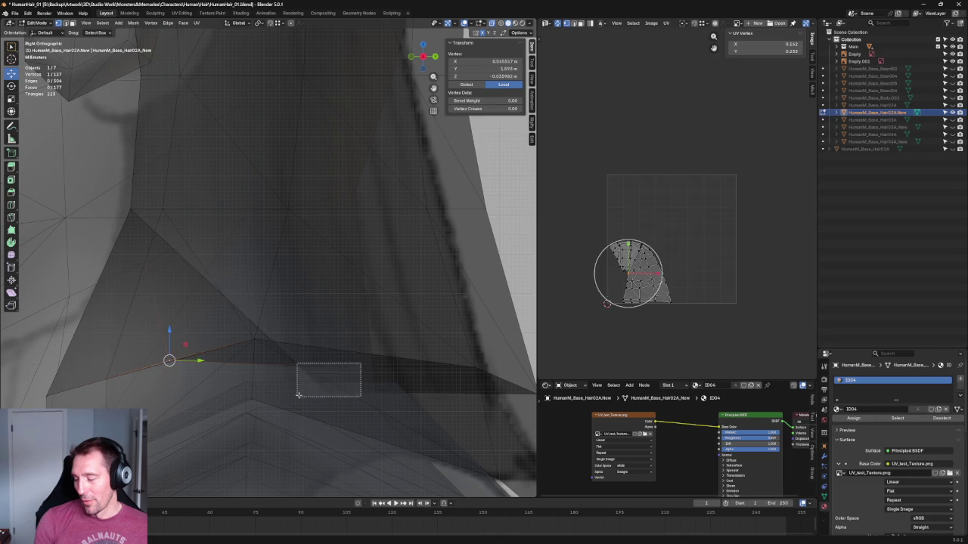
left_click(309, 378)
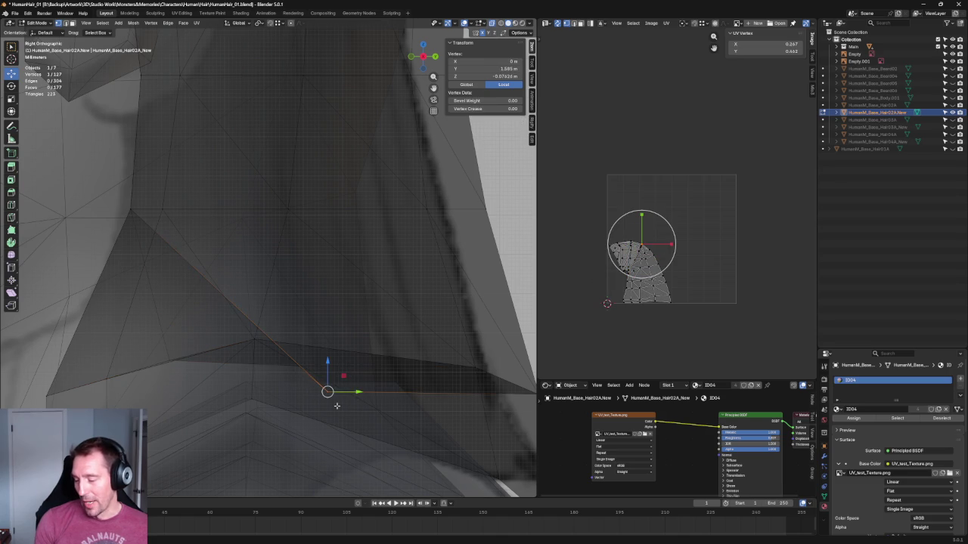
left_click_drag(327, 370, 365, 329)
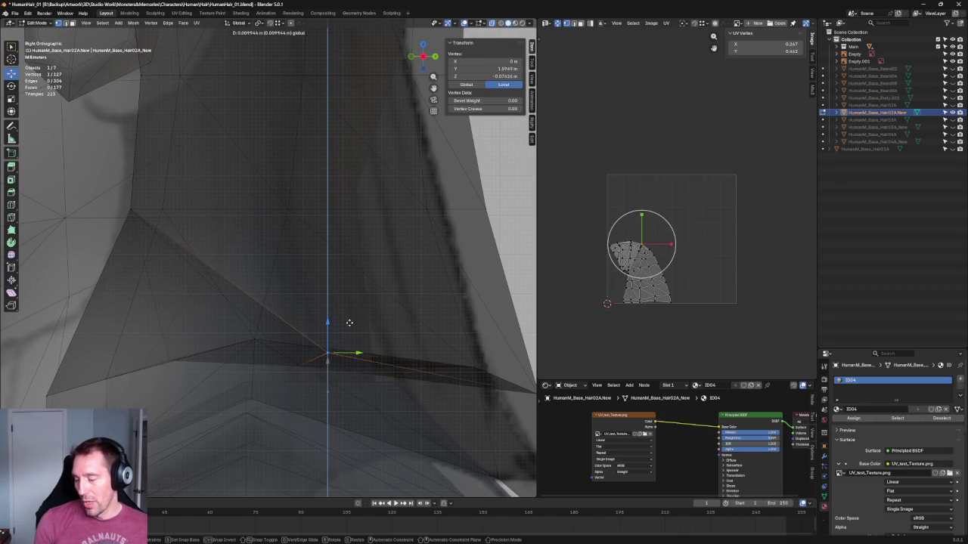
scroll(366, 329, "down", 3)
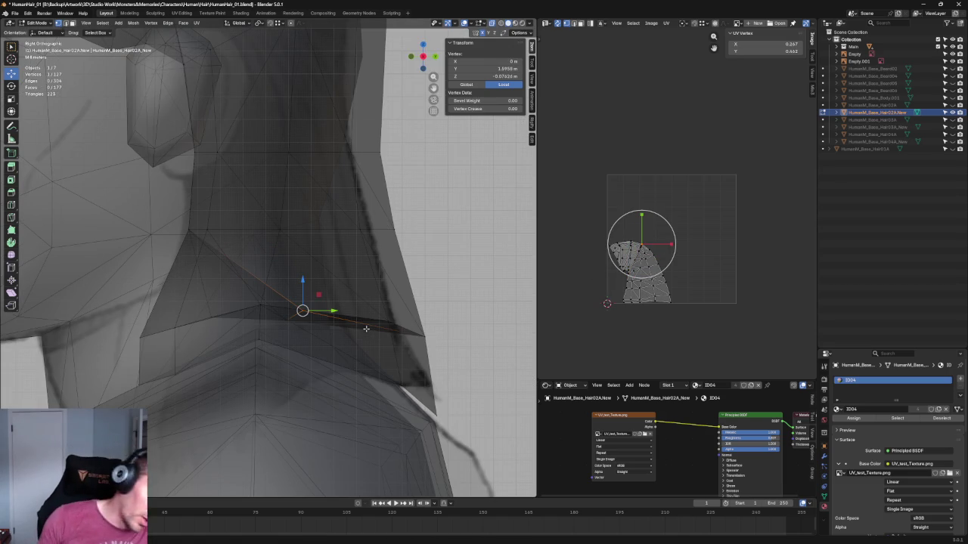
mouse_move(331, 311)
left_mouse_down()
mouse_move(310, 302)
mouse_move(270, 353)
left_mouse_up()
Shift three lower vertices along Y into a row centred at X 0, Z -0.057122 m.
mouse_move(309, 319)
left_mouse_down()
mouse_move(288, 318)
mouse_move(265, 291)
mouse_move(290, 306)
left_mouse_up()
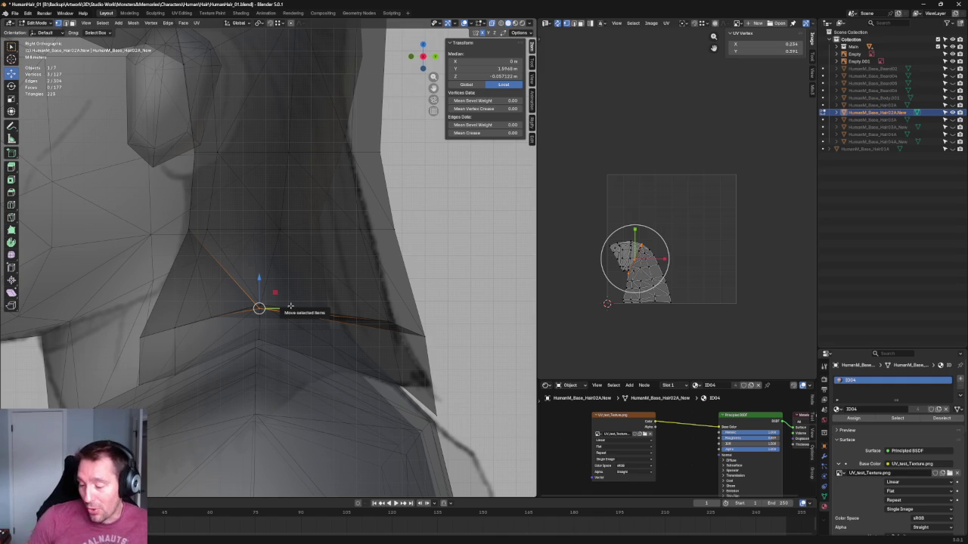
scroll(438, 312, "up", 3)
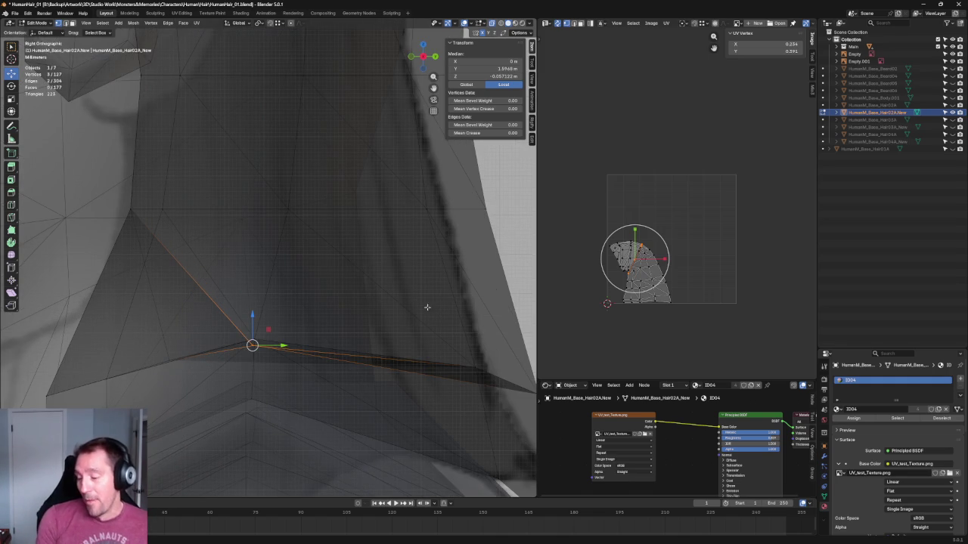
scroll(277, 260, "down", 3)
key("KP_1")
scroll(356, 275, "up", 2)
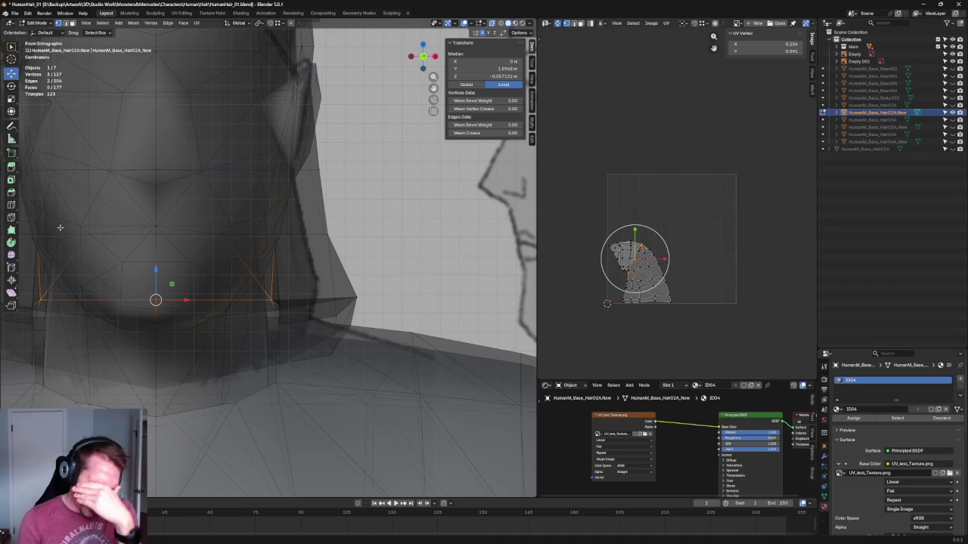
scroll(78, 219, "down", 2)
scroll(78, 219, "down", 2)
middle_click_drag(328, 294, 328, 306)
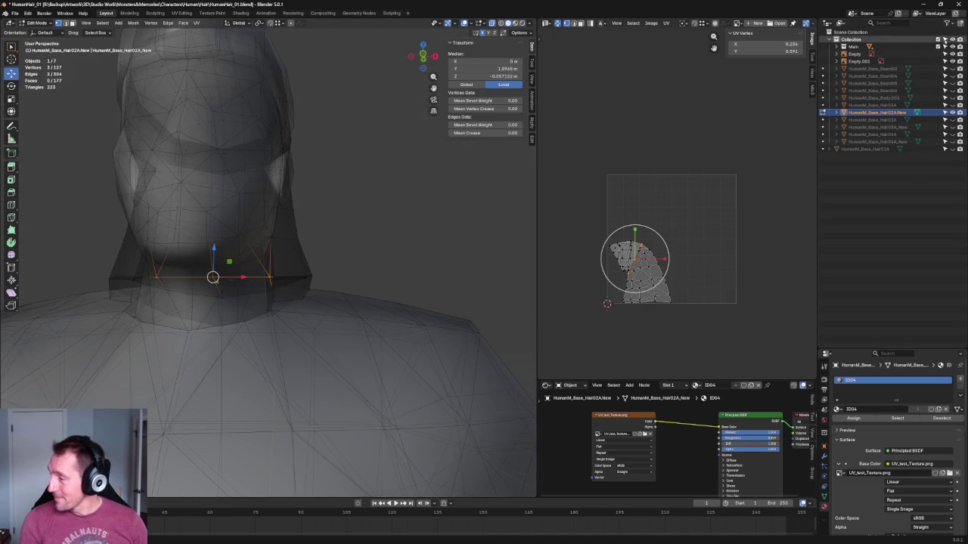
key("h")
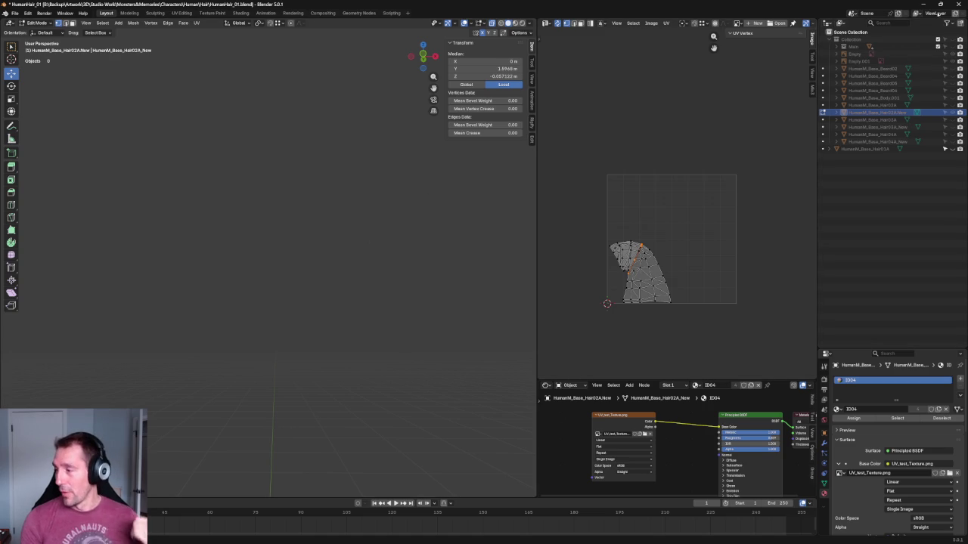
Isolate the hair cap and connect three underside vertices with Connect Vertex Pairs.
key("alt+h")
mouse_move(394, 196)
middle_mouse_down()
mouse_move(345, 173)
mouse_move(356, 173)
mouse_move(300, 205)
middle_mouse_up()
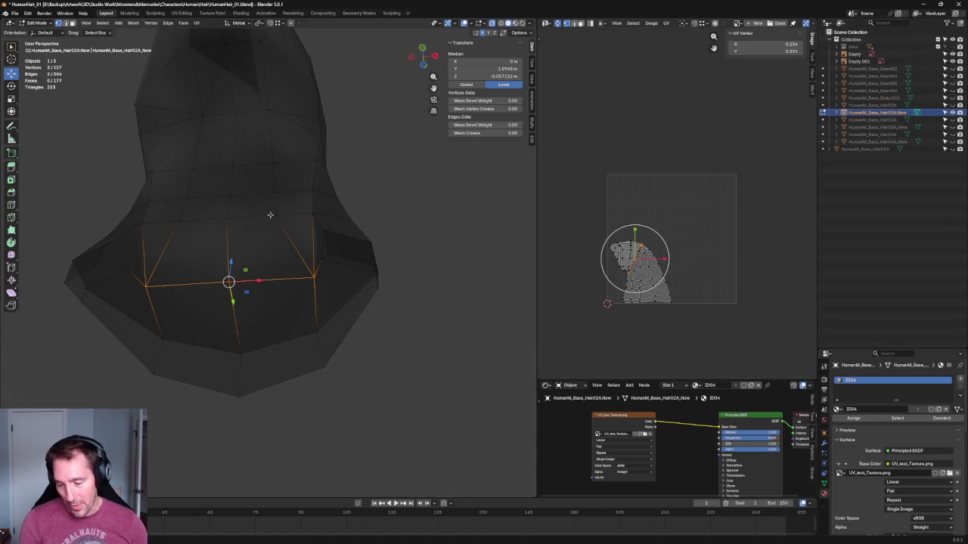
left_click(269, 214)
left_click(230, 284, "shift")
left_click(173, 227, "shift")
middle_click_drag(173, 228, 225, 269)
right_click(226, 269)
left_click(209, 268)
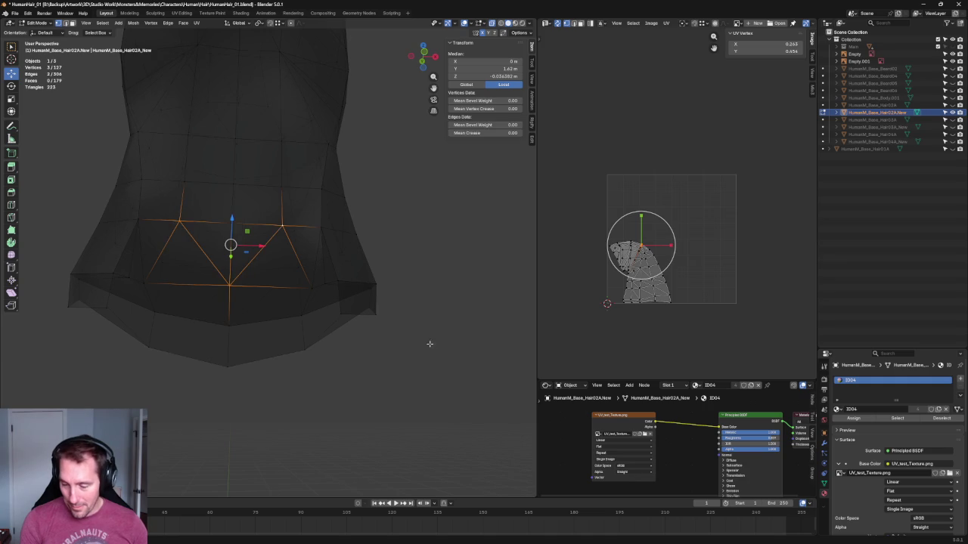
Connect four more underside vertices near the red rim with new edges.
left_click(416, 334)
scroll(378, 237, "down", 5)
scroll(261, 173, "up", 4)
mouse_move(262, 173)
middle_mouse_down()
mouse_move(262, 277)
mouse_move(294, 277)
mouse_move(279, 239)
middle_mouse_up()
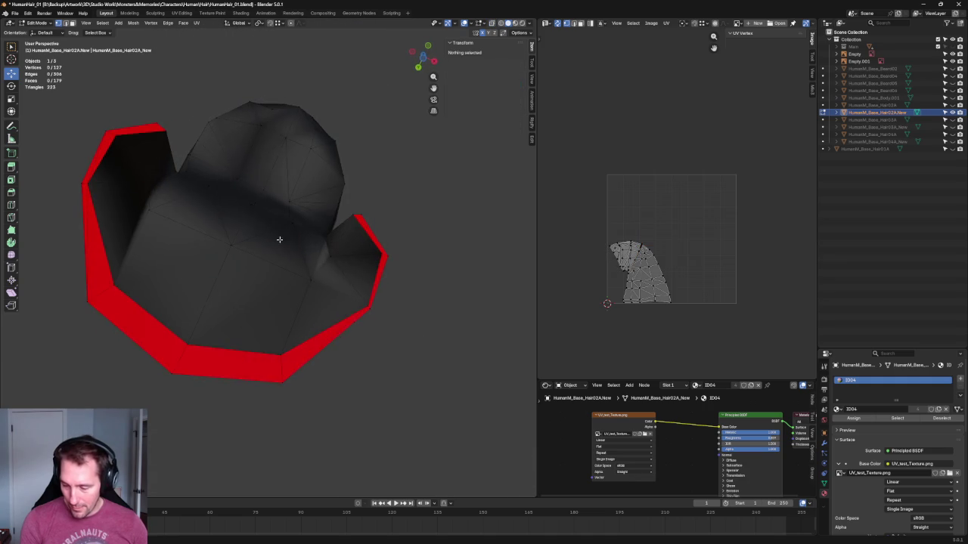
left_click(311, 278)
left_click(361, 307, "shift")
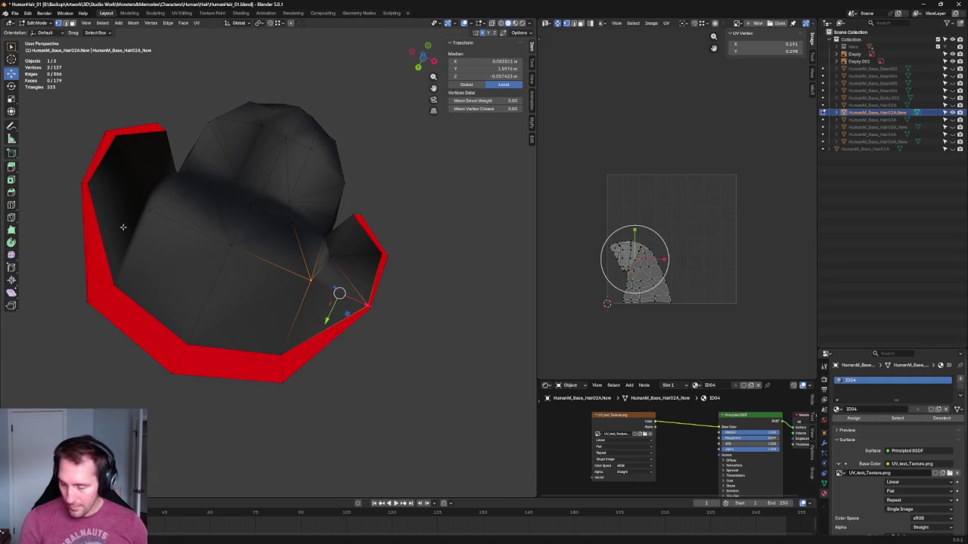
left_click(149, 209, "shift")
left_click(89, 183, "shift")
right_click(89, 183)
left_click(89, 191)
Select the central underside vertex pair, cancelling a trial scale.
left_click(439, 358)
mouse_move(440, 358)
middle_mouse_down()
mouse_move(399, 320)
mouse_move(343, 317)
mouse_move(319, 279)
mouse_move(185, 258)
middle_mouse_up()
left_click(308, 257)
left_click(183, 253, "shift")
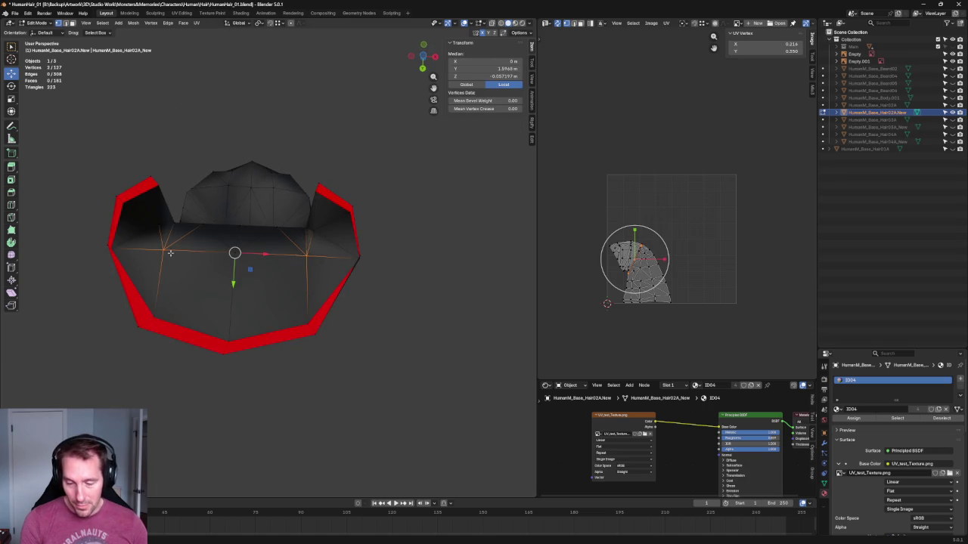
key("r")
left_click_drag(261, 254, 257, 253)
right_click(257, 254)
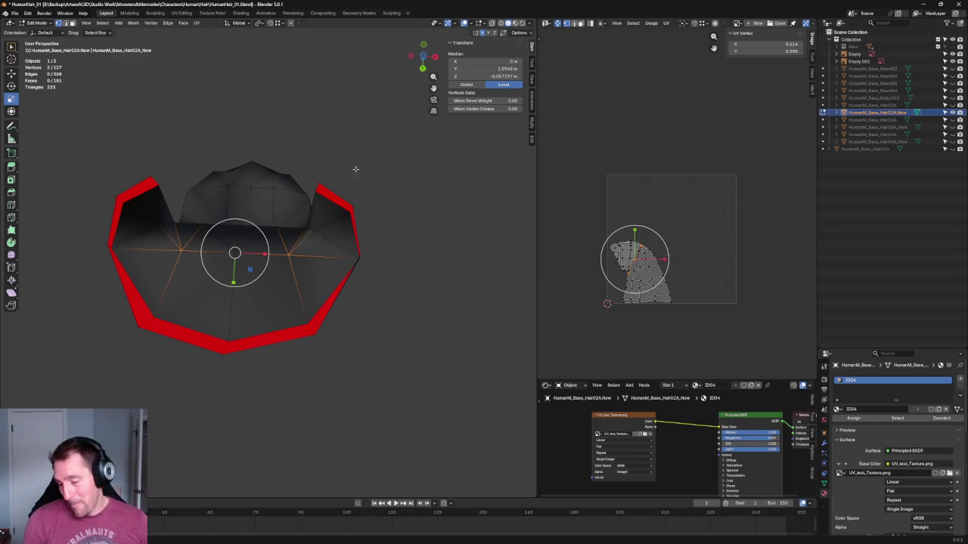
In front view, scale the central edge's vertices inward along X, centred at Z -0.057197 m.
scroll(383, 190, "up", 3)
scroll(280, 268, "up", 3)
middle_click_drag(281, 267, 274, 307)
key("KP_1")
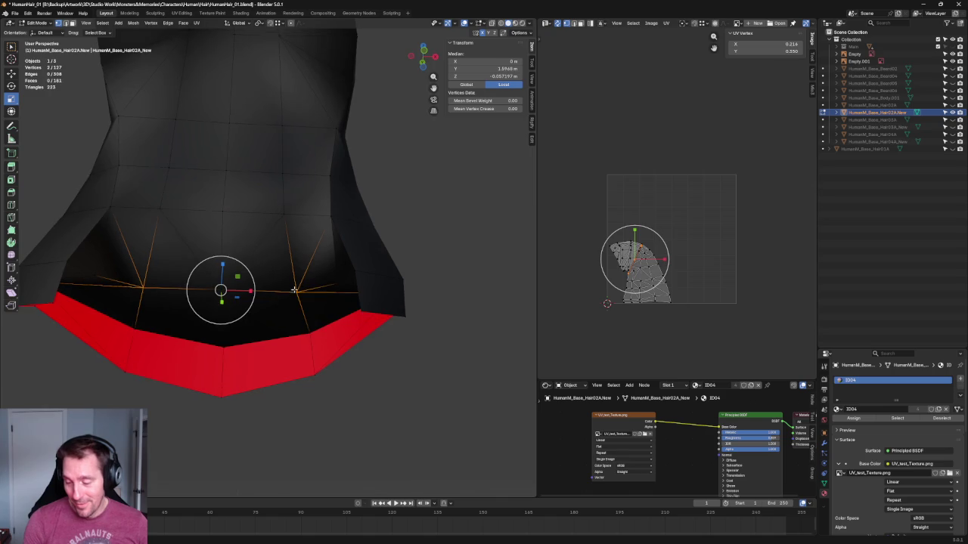
scroll(239, 317, "up", 2)
key("shift+space")
key("g")
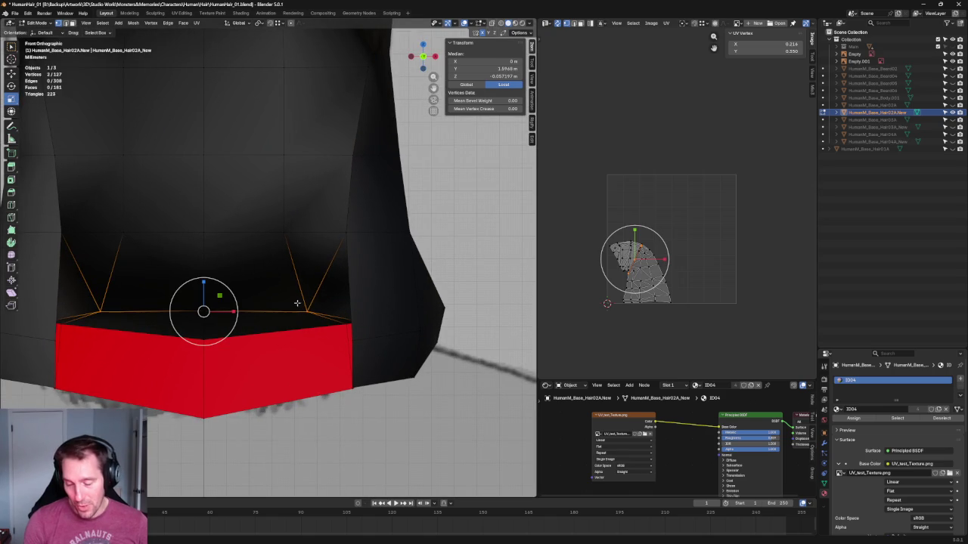
key("s")
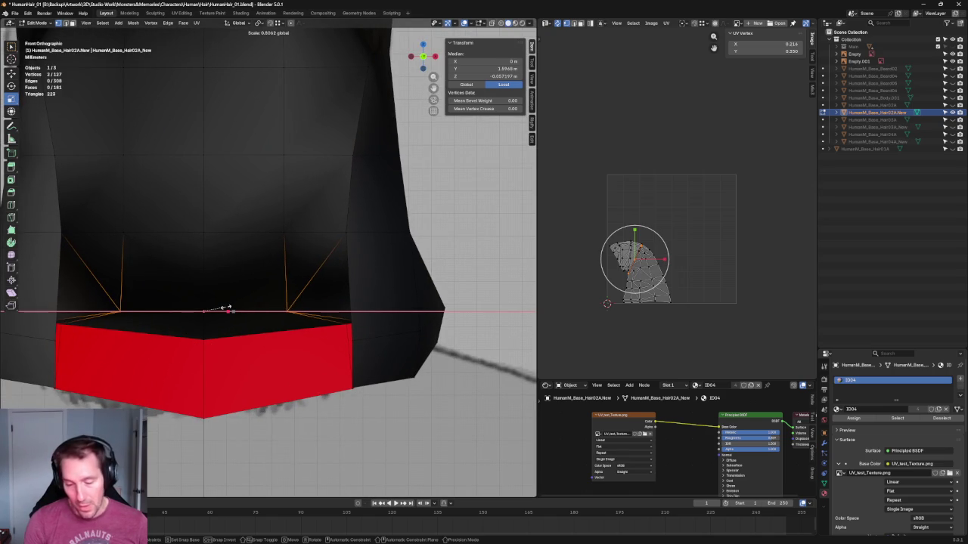
left_click(228, 300)
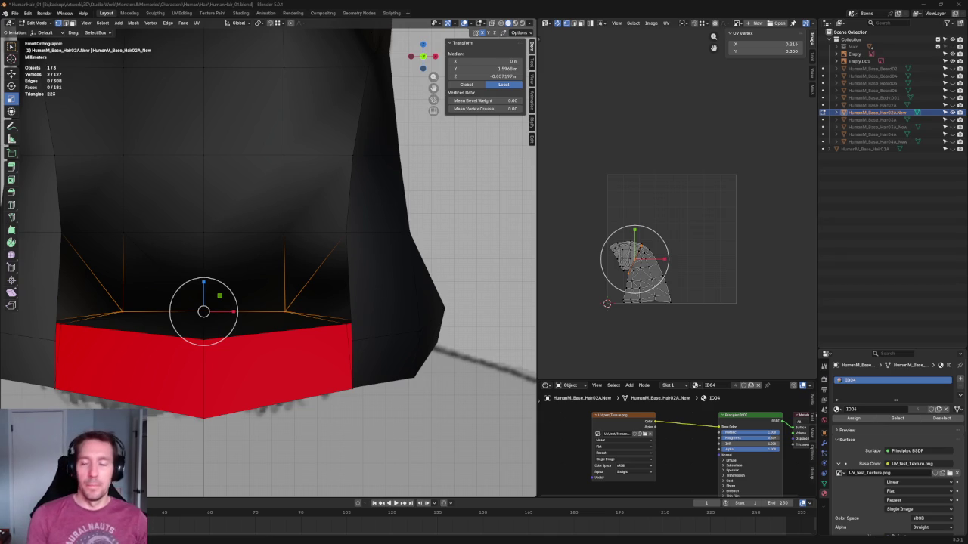
Zoom the view out on the 127-vertex, 181-face hair cap.
scroll(343, 311, "down", 3)
In front view, slide a cap vertex and its mirrored twin slightly along Y.
mouse_move(342, 312)
middle_mouse_down()
mouse_move(325, 333)
mouse_move(350, 328)
mouse_move(313, 267)
mouse_move(320, 333)
middle_mouse_up()
key("KP_1")
scroll(300, 356, "up", 4)
left_click(355, 340)
scroll(355, 340, "down", 3)
scroll(332, 333, "up", 2)
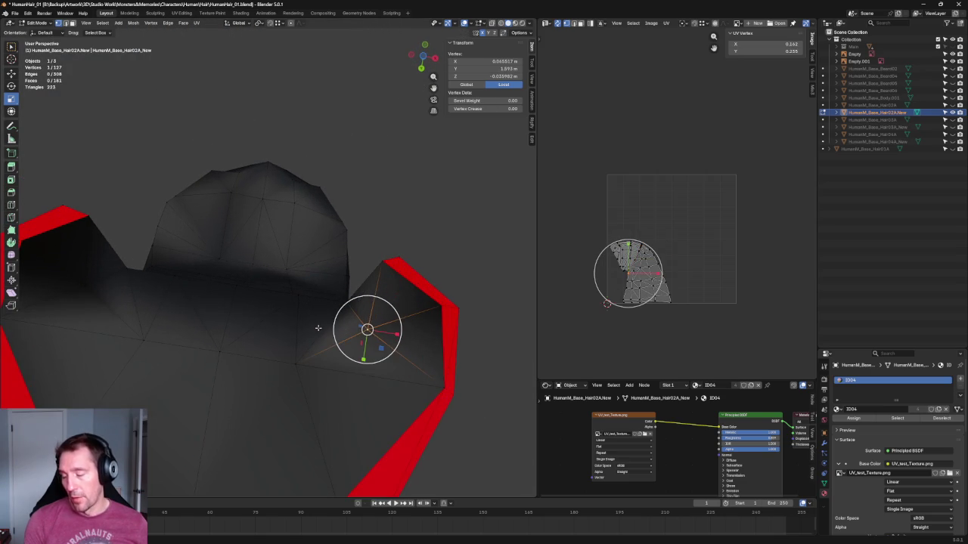
left_click(91, 283, "shift")
scroll(90, 284, "down", 3)
key("shift+space")
key("g")
left_click_drag(244, 296, 245, 299)
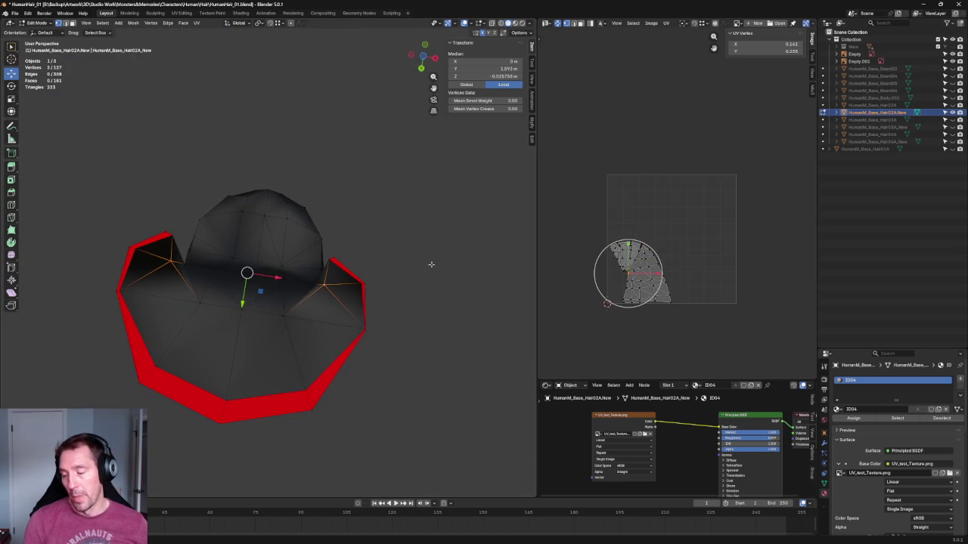
key("shift+space")
key("s")
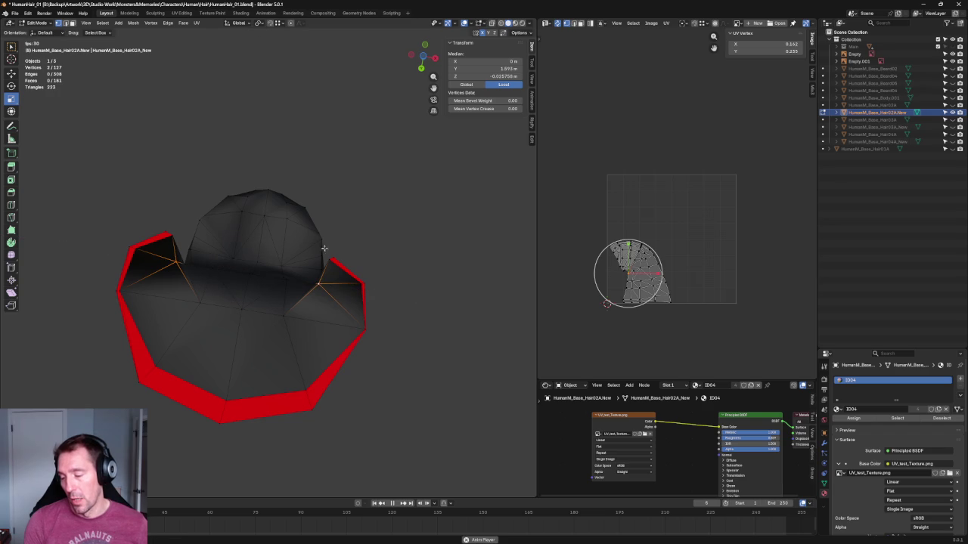
left_click(373, 221)
Dissolve the two diagonal edges on the hair cap's underside.
mouse_move(375, 225)
middle_mouse_down()
mouse_move(425, 280)
mouse_move(326, 270)
mouse_move(267, 314)
mouse_move(267, 331)
middle_mouse_up()
left_click(267, 303)
mouse_move(275, 276)
middle_mouse_down()
mouse_move(295, 273)
mouse_move(307, 305)
middle_mouse_up()
key("alt+a")
left_click(307, 306)
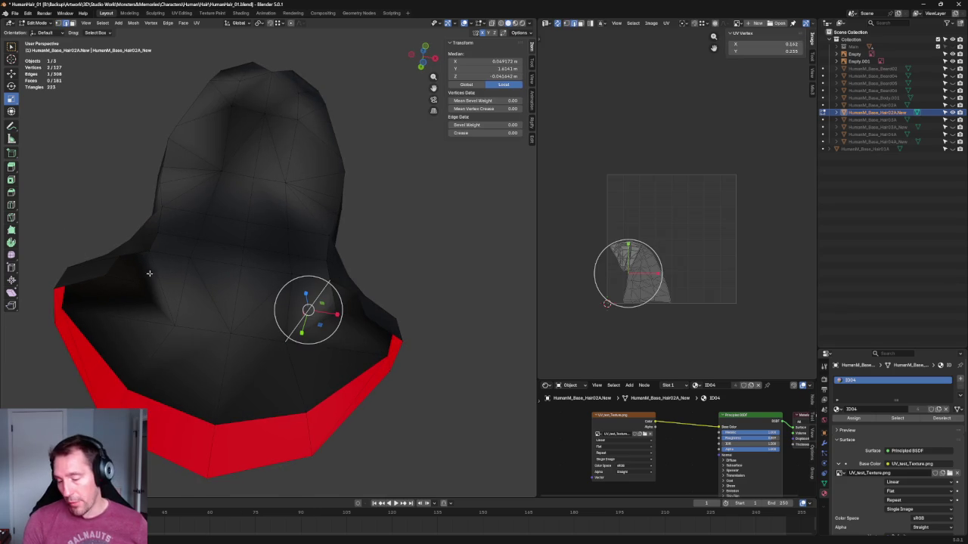
middle_click_drag(173, 280, 169, 292)
key("a")
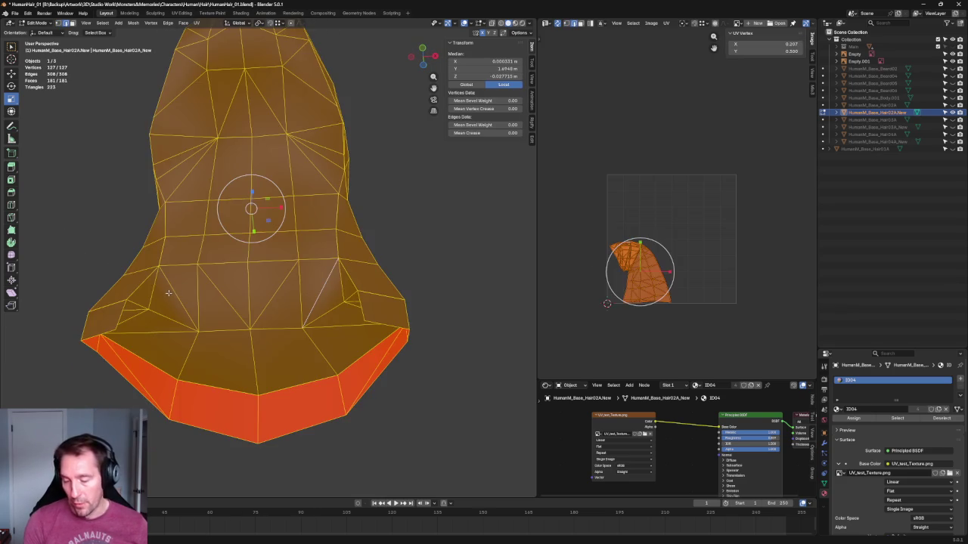
key("ctrl+z")
left_click(167, 296, "shift")
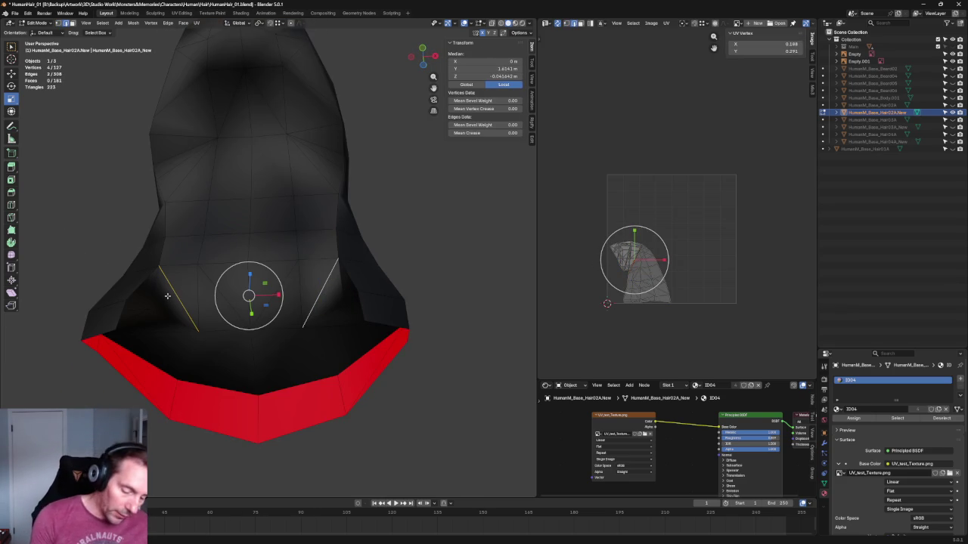
key("ctrl+x")
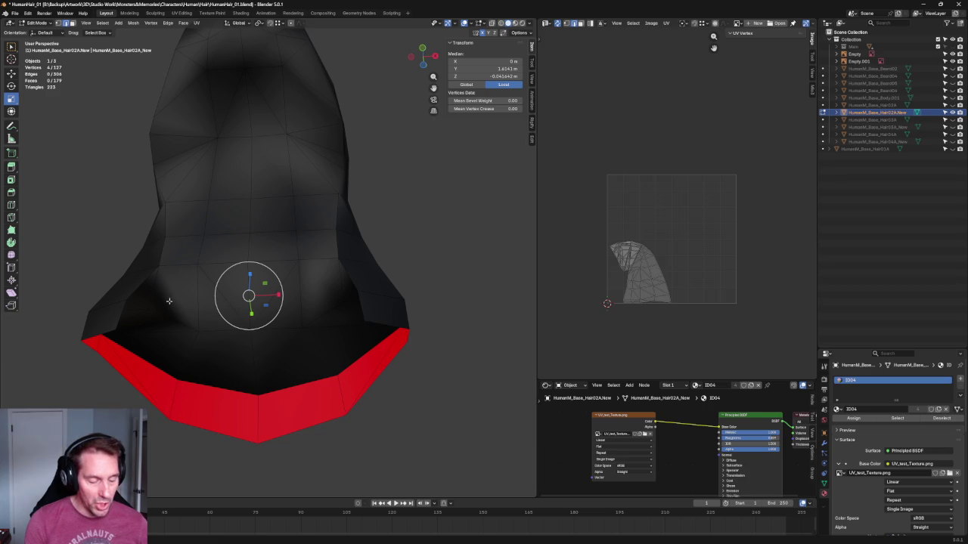
Join four underside vertices across the gap with Connect Vertex Pairs.
left_click(151, 304)
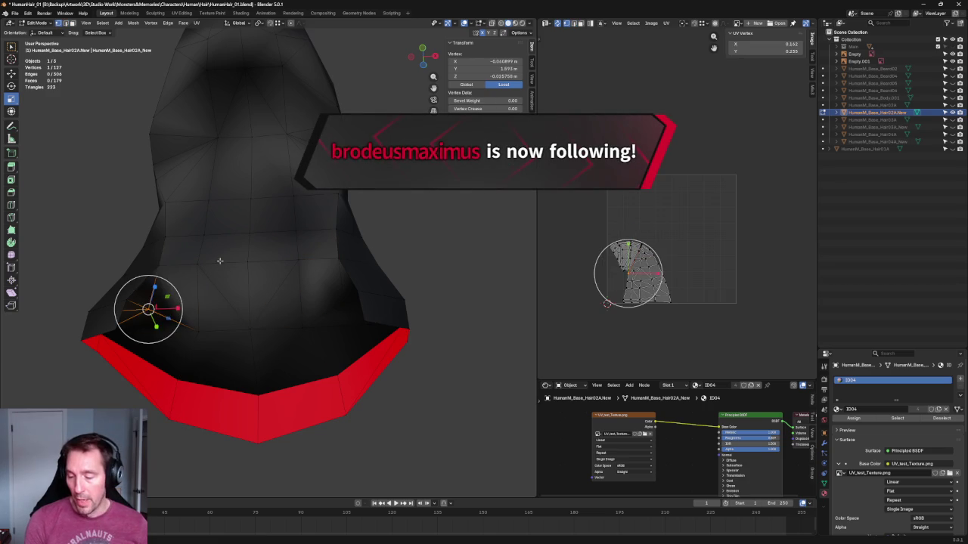
left_click(220, 264, "shift")
middle_click_drag(298, 259, 329, 254)
left_click(344, 307, "shift")
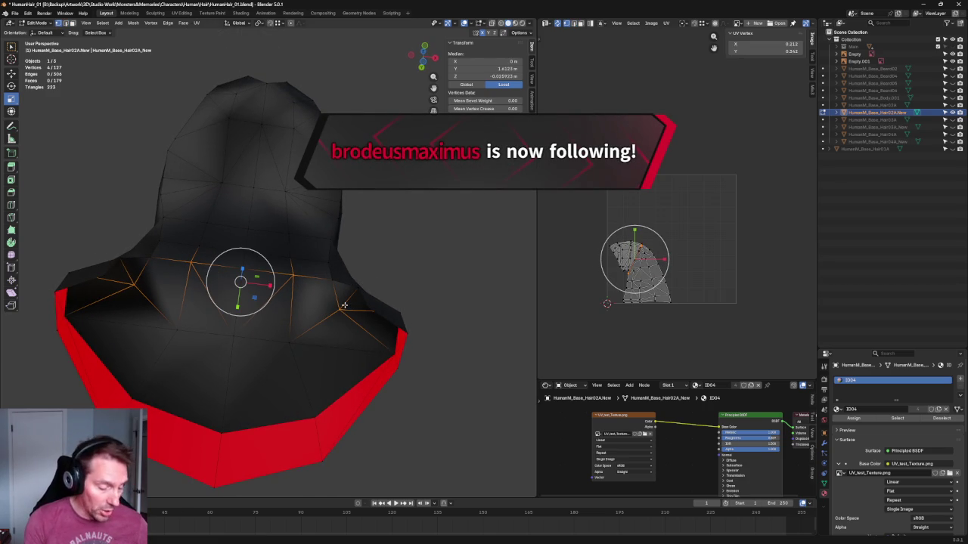
right_click(280, 312)
left_click(280, 312)
Slide the centre vertex along Y to X 0, Y 1.597, Z -0.079233 m.
mouse_move(451, 247)
middle_mouse_down()
mouse_move(333, 255)
mouse_move(291, 280)
mouse_move(294, 219)
middle_mouse_up()
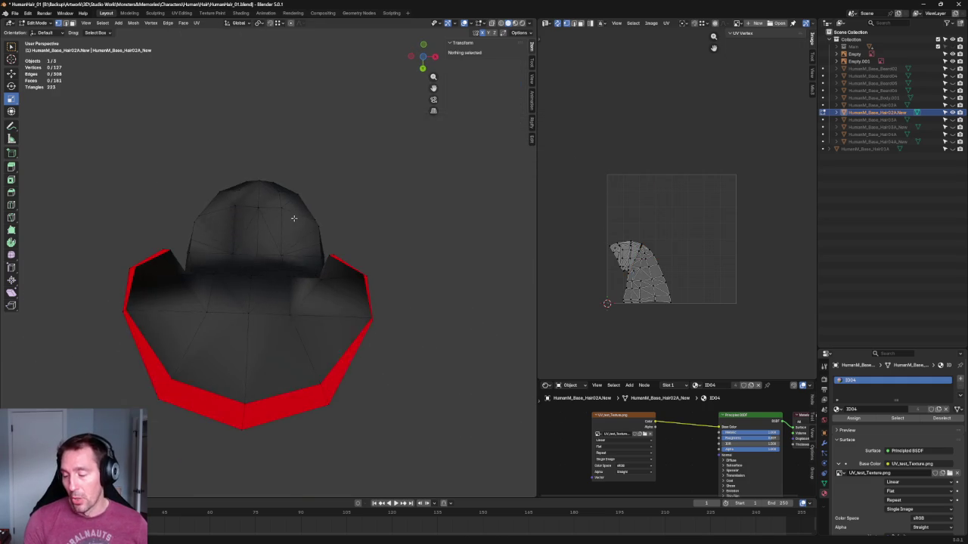
left_click(249, 326)
key("shift+space")
key("g")
left_click_drag(249, 340, 246, 357)
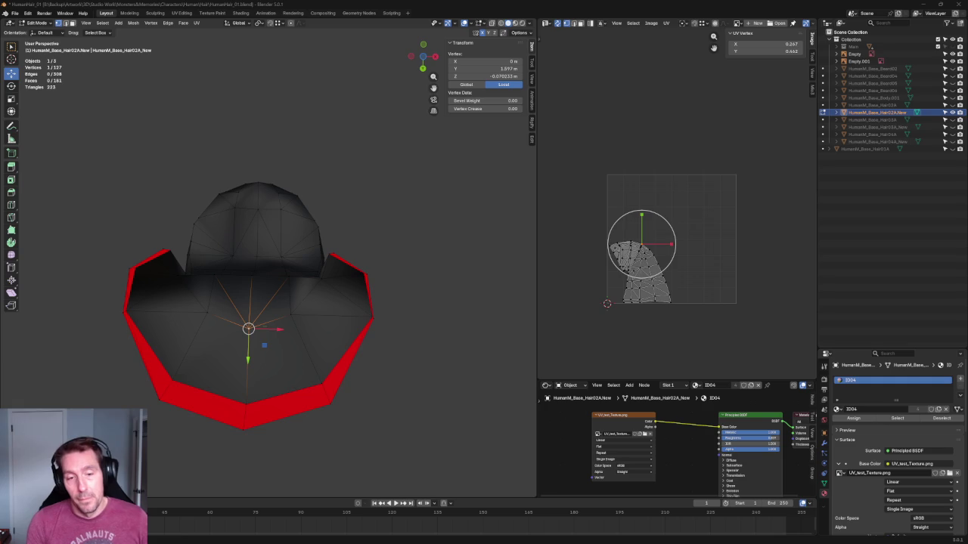
Box-select the three back neck vertices and switch to the front orthographic view.
key("alt+a")
scroll(340, 294, "up", 2)
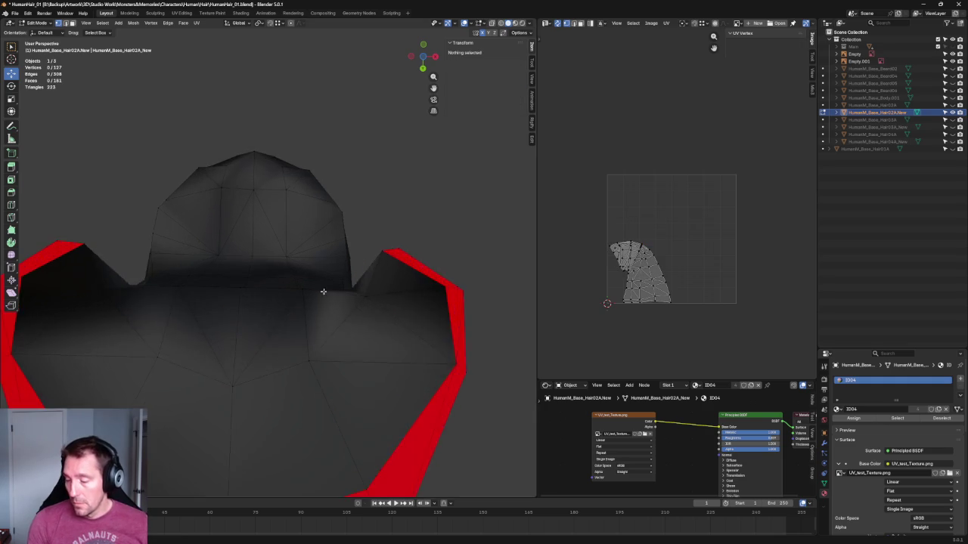
scroll(318, 305, "up", 2)
left_click_drag(312, 272, 173, 309)
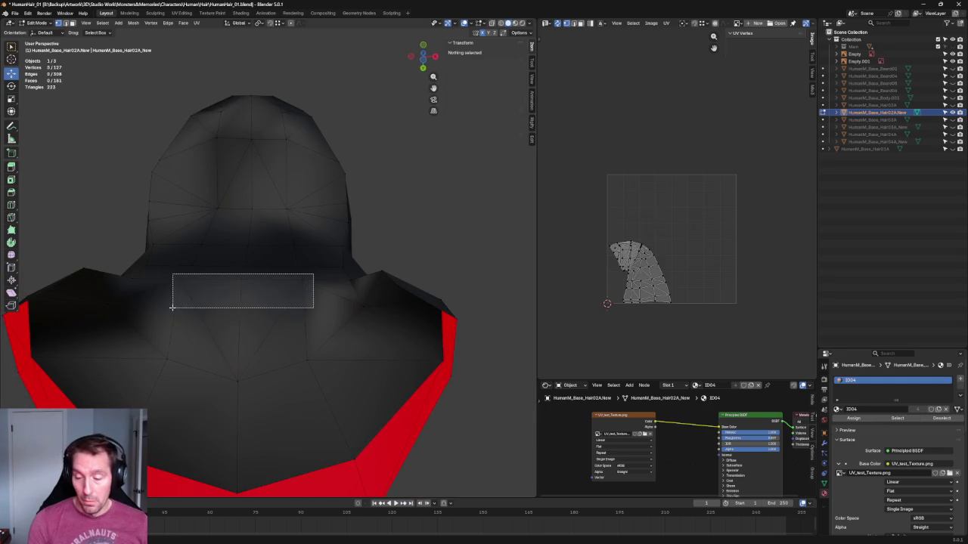
key("alt+a")
key("ctrl+z")
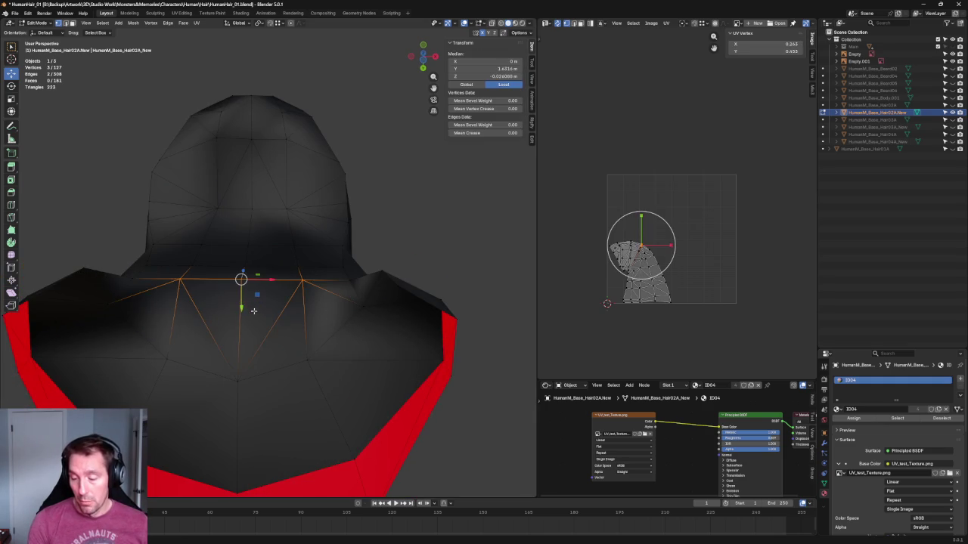
scroll(253, 310, "down", 2)
scroll(272, 344, "down", 2)
key("grave")
left_click(259, 344)
Raise two back neck vertices upward to fit the reference.
scroll(295, 337, "up", 3)
scroll(256, 253, "up", 2)
left_click(257, 253)
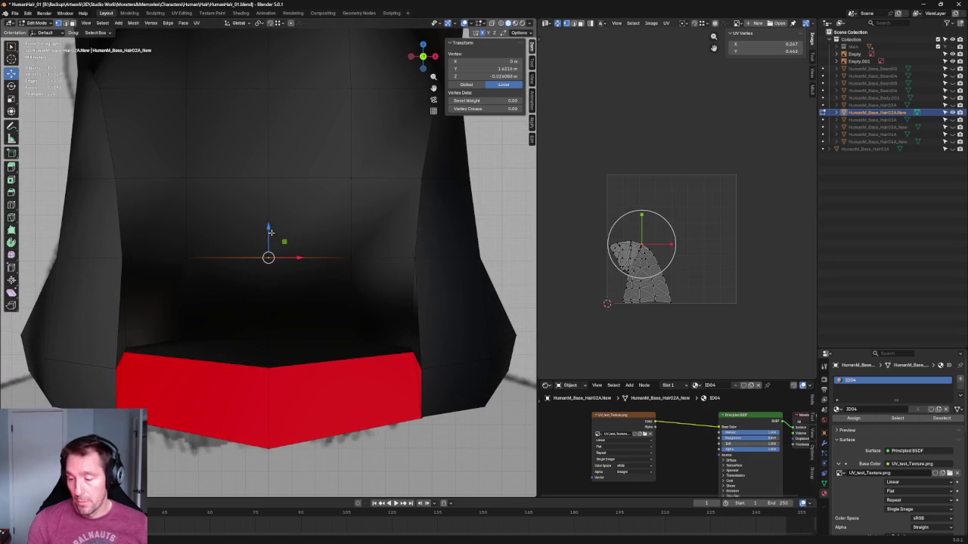
left_click_drag(270, 228, 273, 198)
left_click(272, 195)
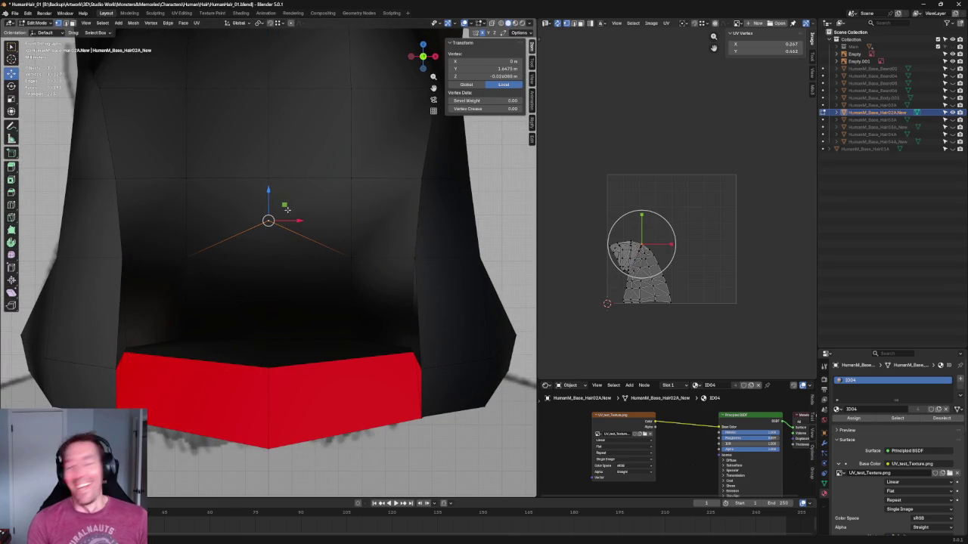
left_click(352, 257)
left_click_drag(348, 240, 349, 214)
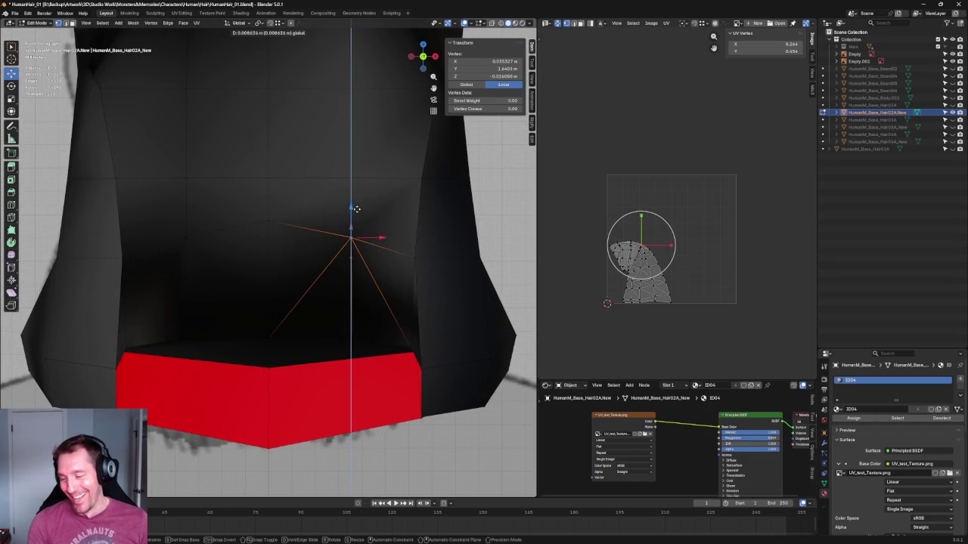
Join two vertices on the cap with a new edge using Connect Vertex Pairs.
scroll(264, 220, "down", 3)
scroll(265, 220, "down", 3)
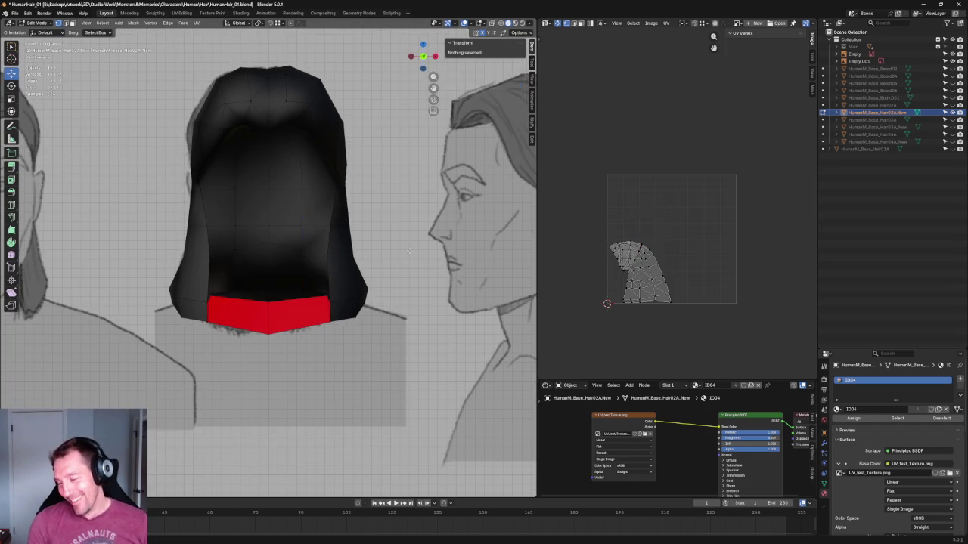
scroll(341, 277, "up", 5)
key("alt+a")
mouse_move(341, 276)
middle_mouse_down()
mouse_move(366, 245)
mouse_move(328, 250)
middle_mouse_up()
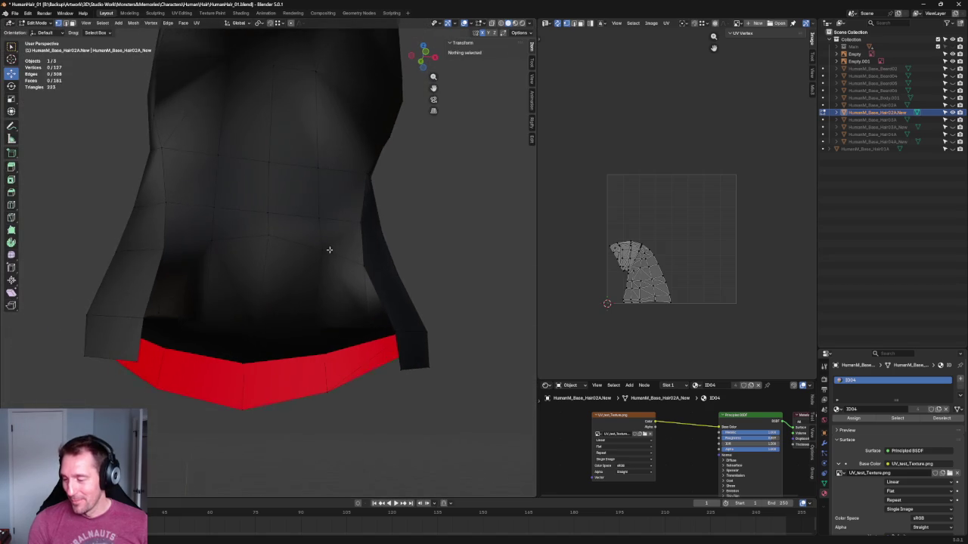
left_click(362, 220)
right_click(317, 254)
left_click(318, 255)
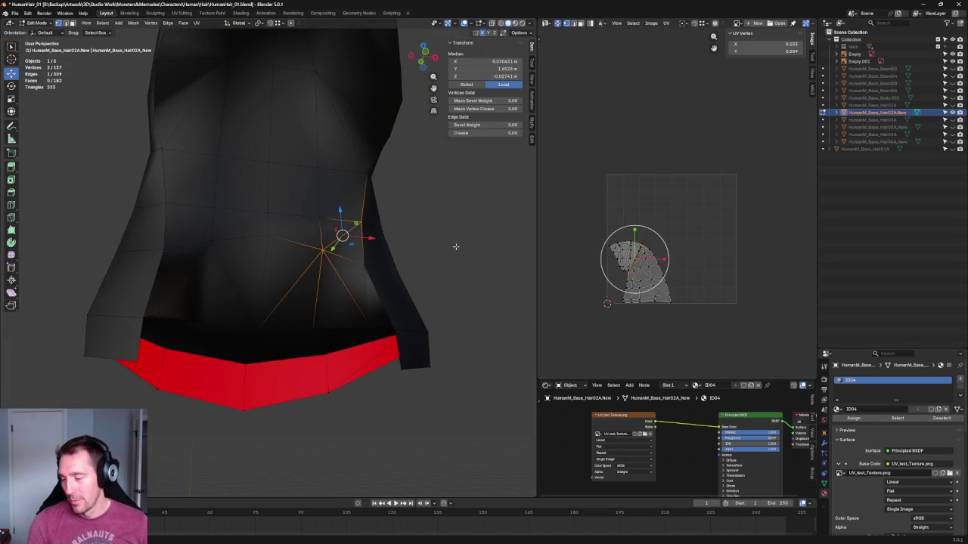
Select three underside vertices and slide them along the Y axis.
key("alt+a")
scroll(456, 247, "down", 5)
middle_click_drag(456, 247, 295, 246)
scroll(293, 250, "up", 4)
scroll(335, 227, "up", 1)
mouse_move(338, 225)
left_mouse_down()
mouse_move(223, 255)
mouse_move(231, 259)
left_mouse_up()
left_click(209, 259, "shift")
middle_click_drag(212, 261, 276, 282)
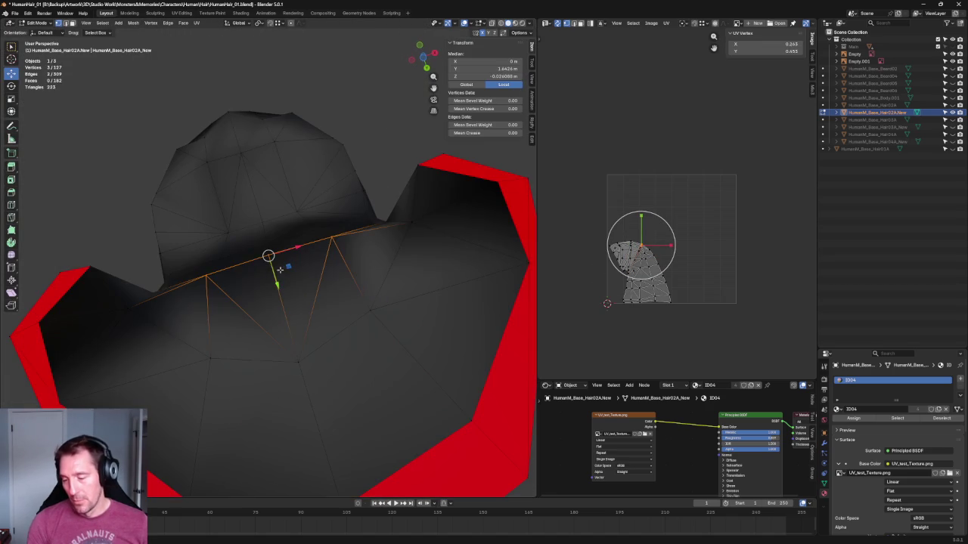
key("g")
key("y")
left_click(287, 287)
Nudge a single underside vertex along the Y axis.
left_click(274, 272)
key("g")
key("y")
key("Return")
Connect three more underside vertices with new edges via Connect Vertex Pairs.
middle_click_drag(395, 144, 339, 237)
left_click(339, 239)
left_click(272, 204, "shift")
left_click(216, 265, "shift")
right_click(219, 266)
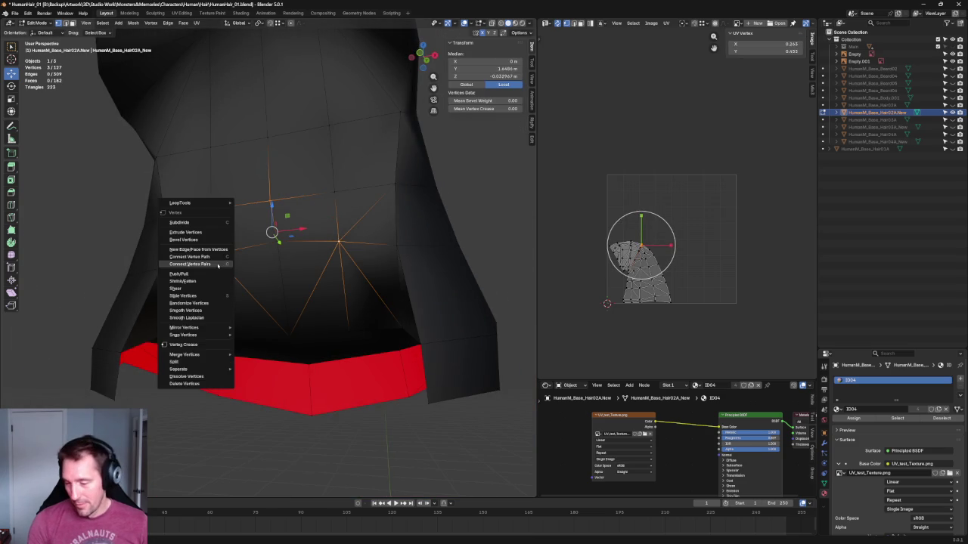
left_click(205, 264)
scroll(363, 257, "down", 5)
key("alt+a")
Check the vertices along the newly added underside edges.
middle_click_drag(346, 265, 352, 209)
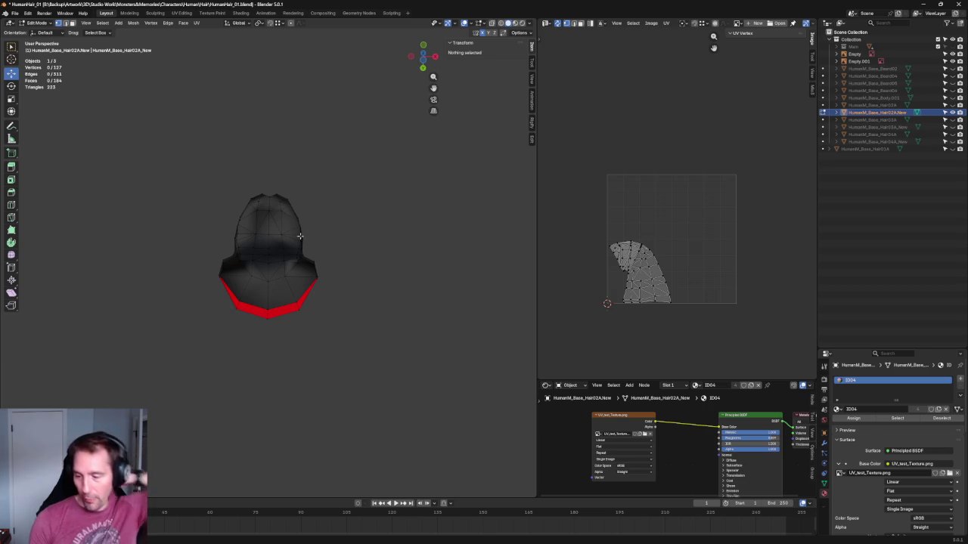
scroll(305, 265, "up", 6)
left_click(228, 277, "alt")
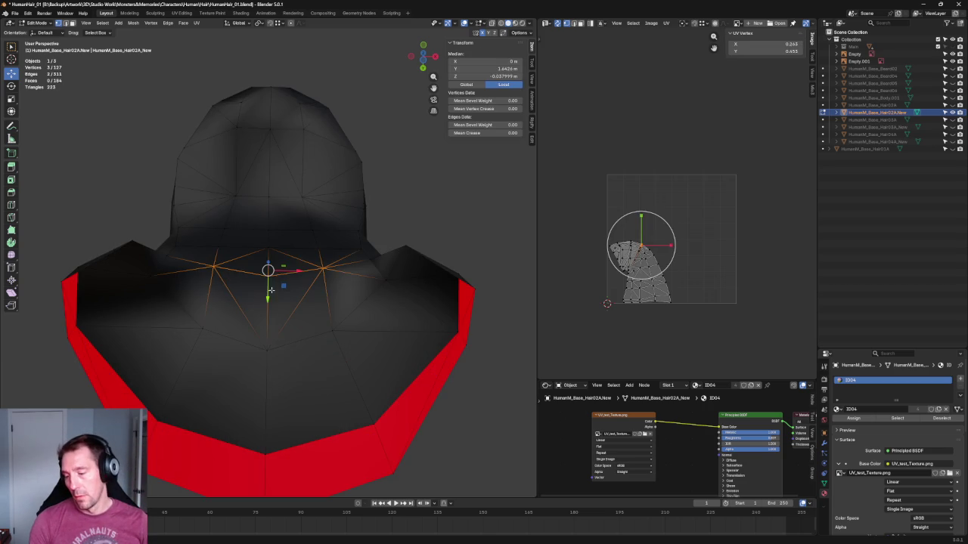
key("alt+a")
scroll(433, 204, "down", 3)
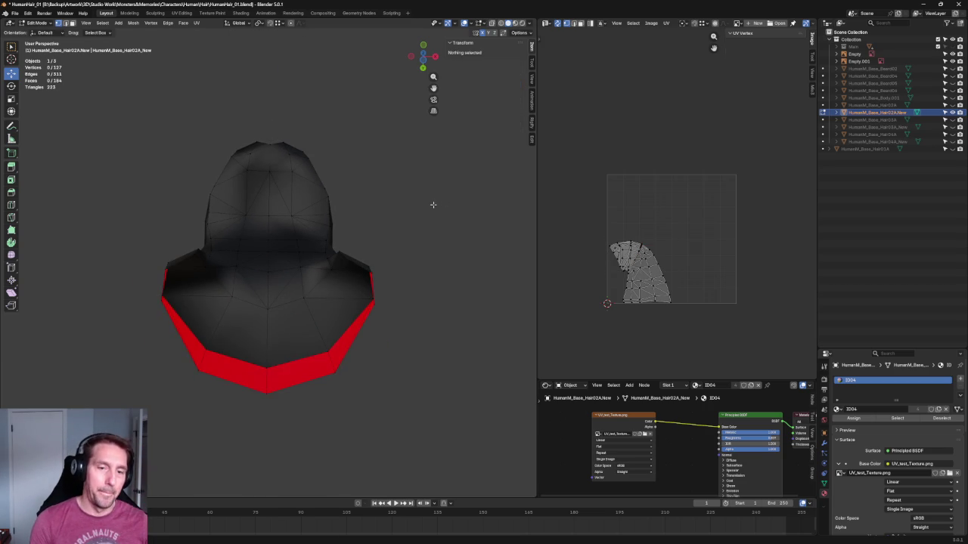